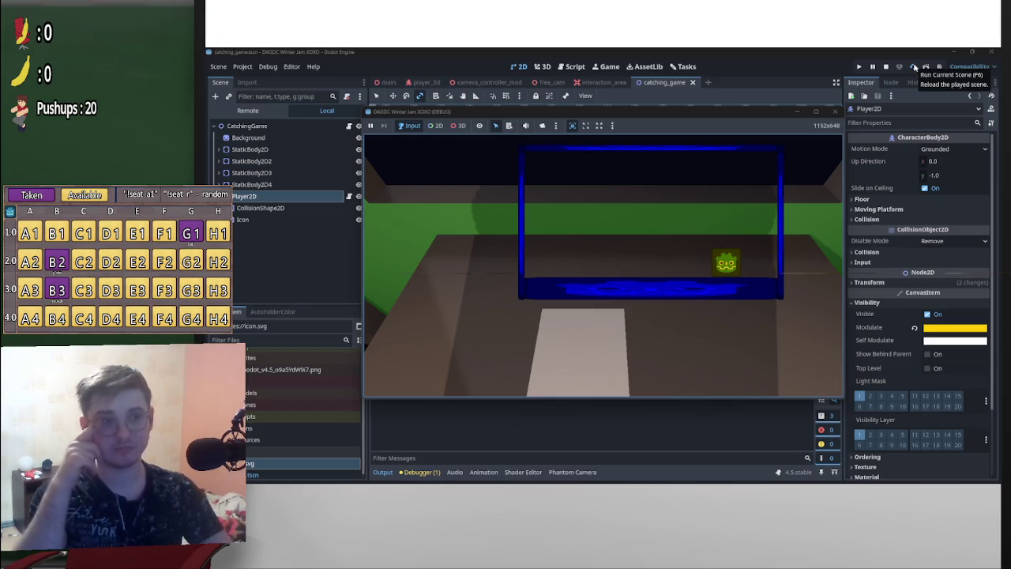
# Stop the running game and add an Area2D child node under Player2D
pyautogui.click(886, 67)
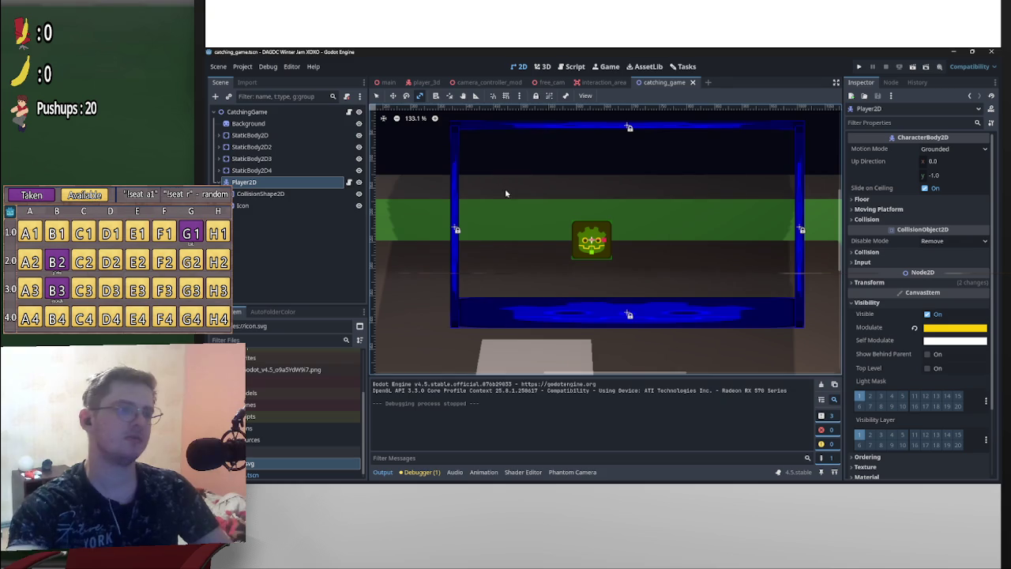
pyautogui.rightClick(251, 187)
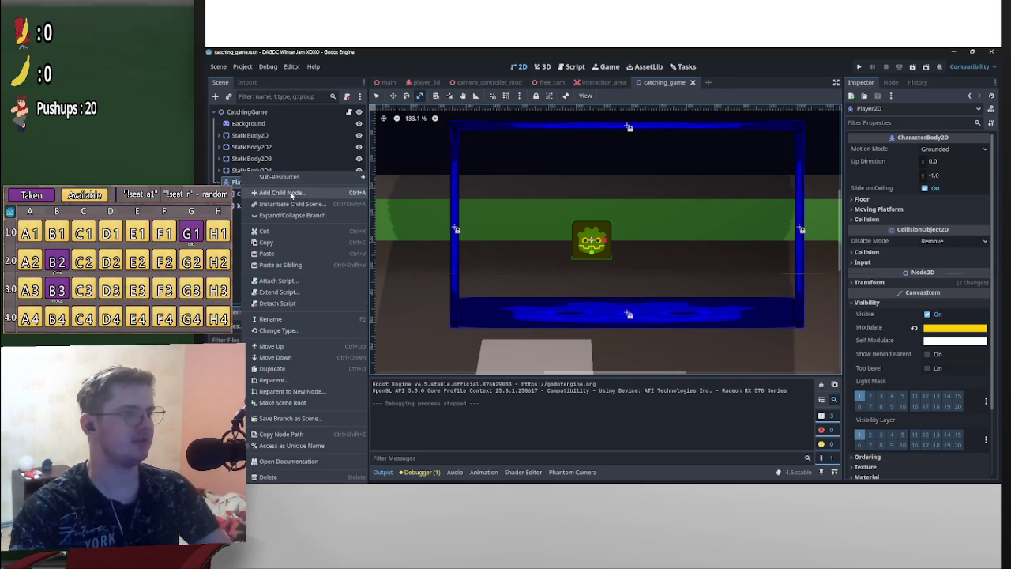
pyautogui.click(268, 192)
pyautogui.write('are')
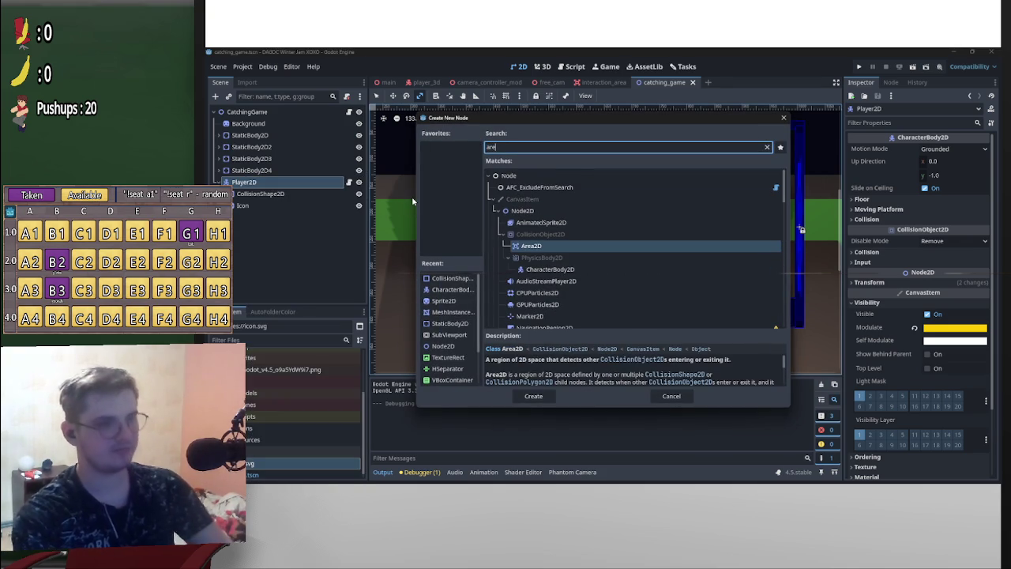
pyautogui.press('Return')
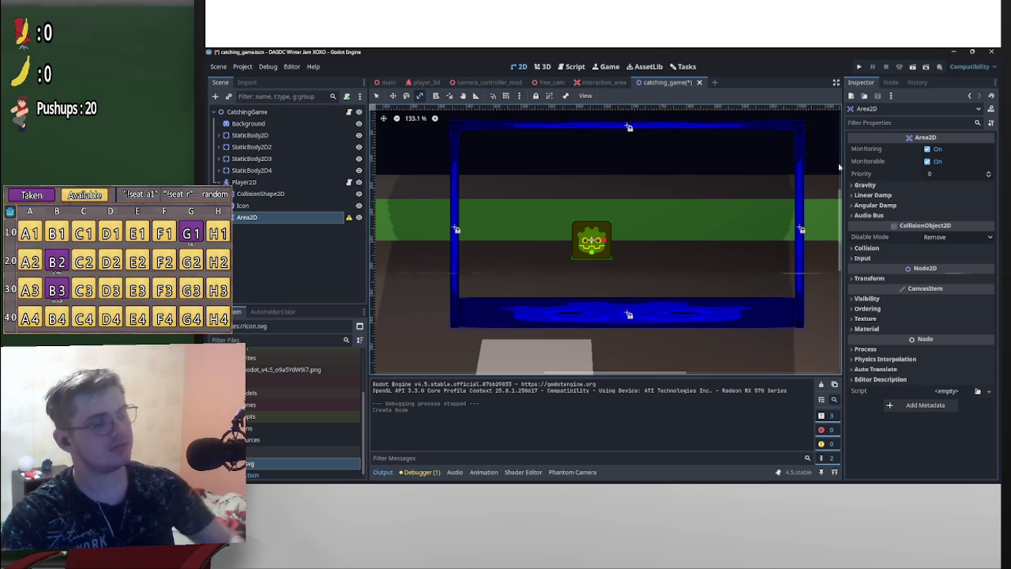
# Add a CollisionShape2D to Area2D with a RectangleShape2D and a red debug colour
pyautogui.click(213, 96)
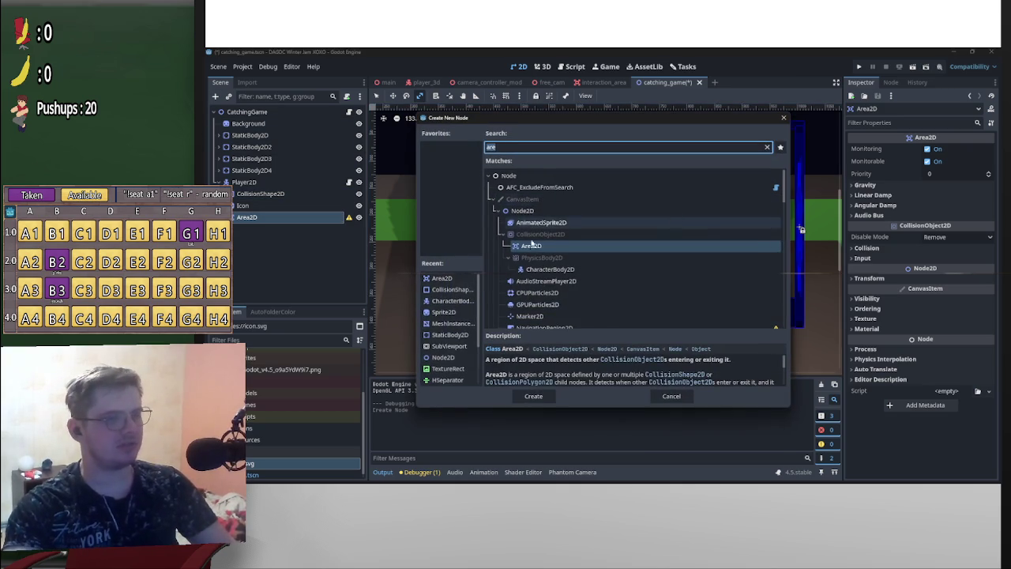
pyautogui.write('coll')
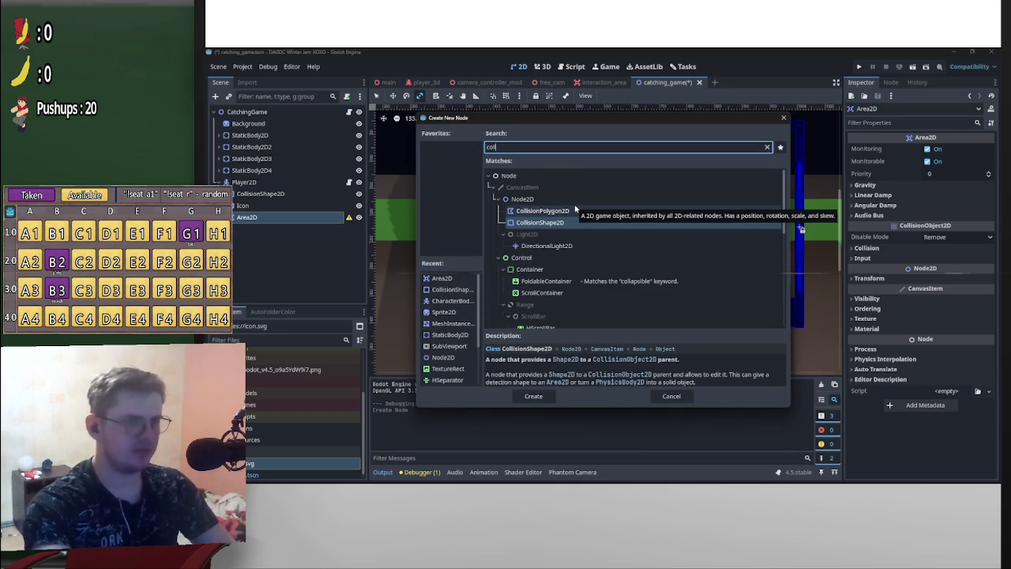
pyautogui.press('Return')
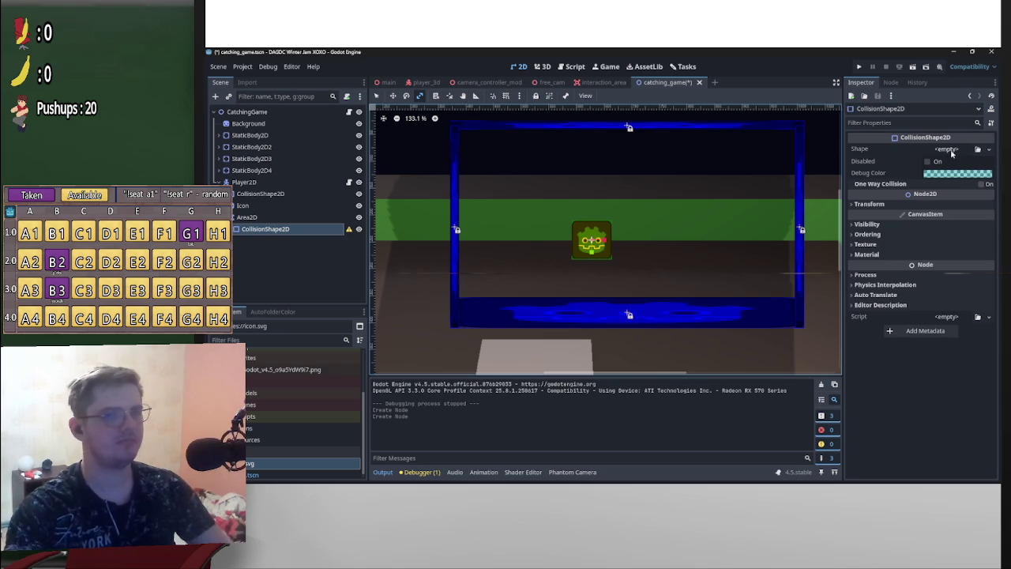
pyautogui.click(947, 149)
pyautogui.click(945, 217)
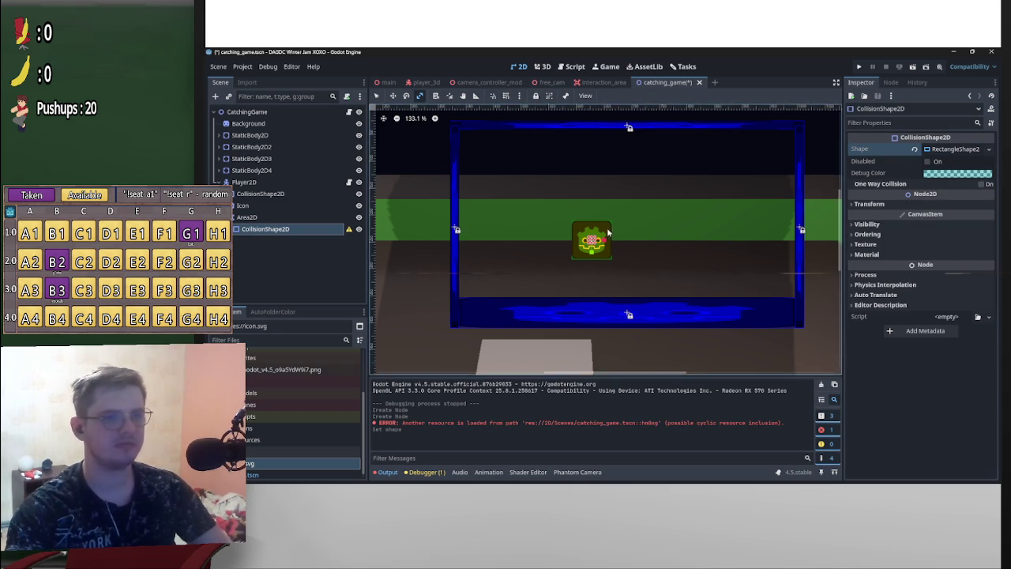
pyautogui.click(960, 175)
pyautogui.click(979, 245)
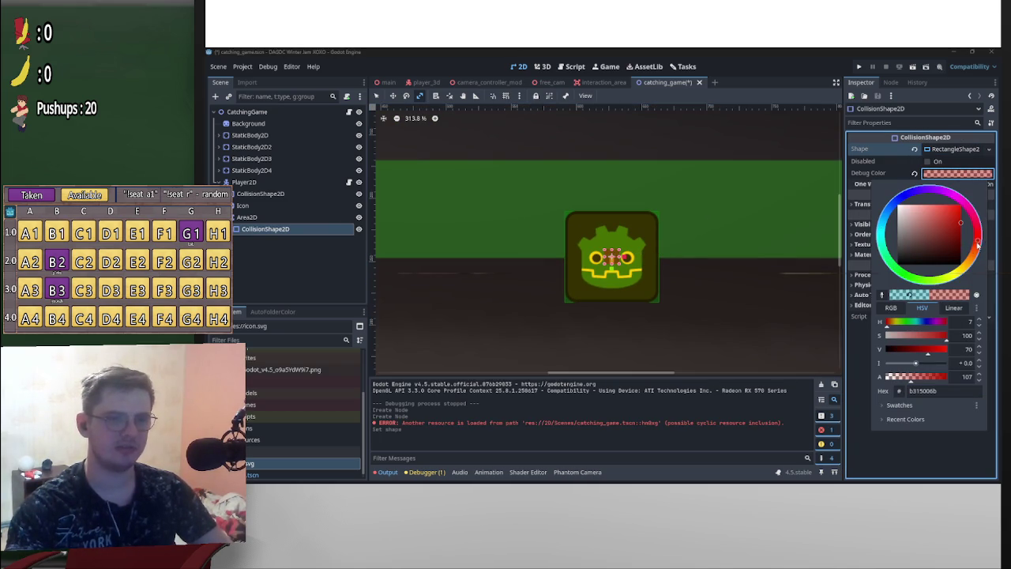
# Resize the collision rectangle to cover the whole Godot icon and save the scene
pyautogui.scroll(5, 619, 250)
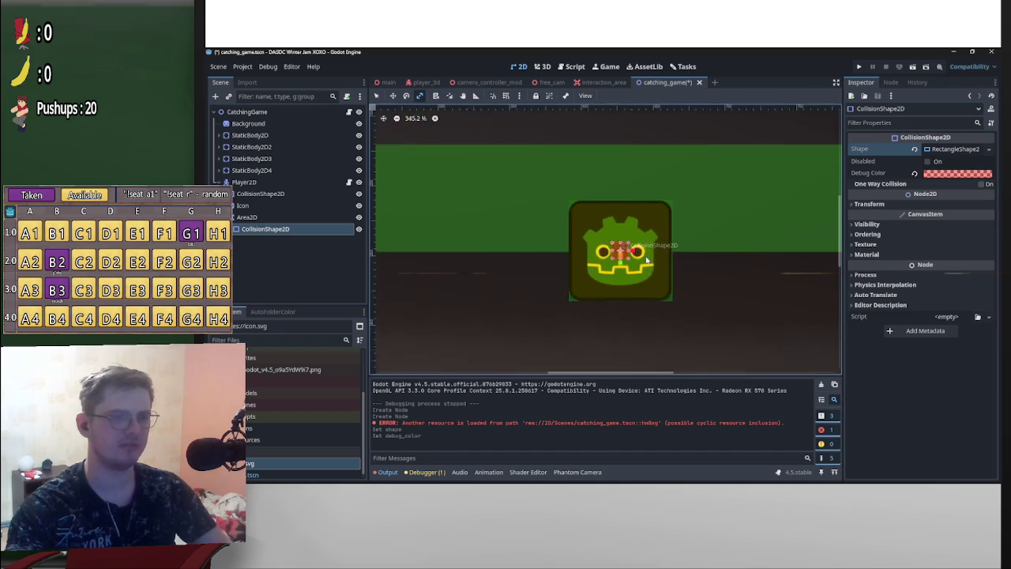
pyautogui.moveTo(620, 250); pyautogui.dragTo(688, 250)
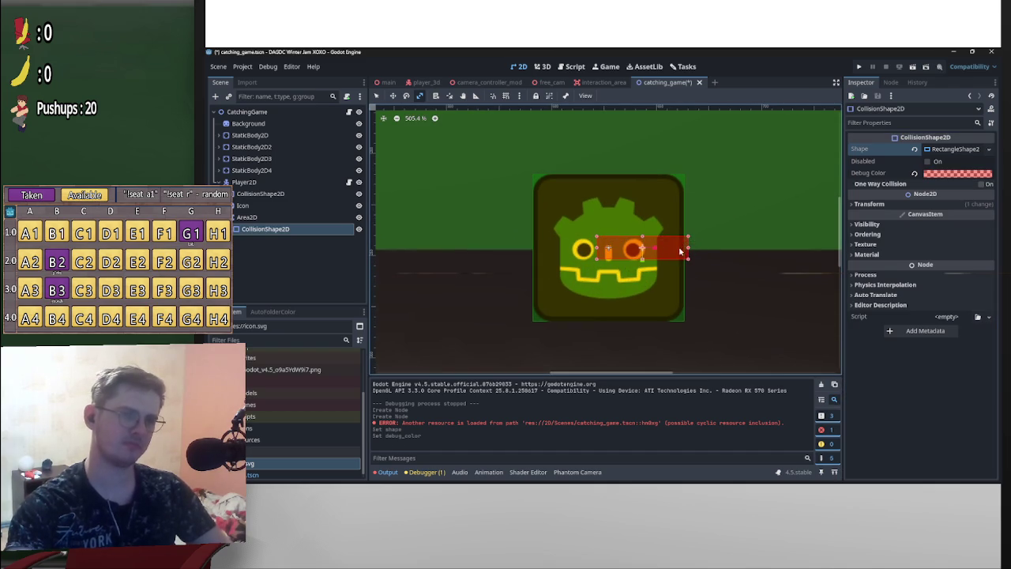
pyautogui.moveTo(596, 247); pyautogui.dragTo(525, 248)
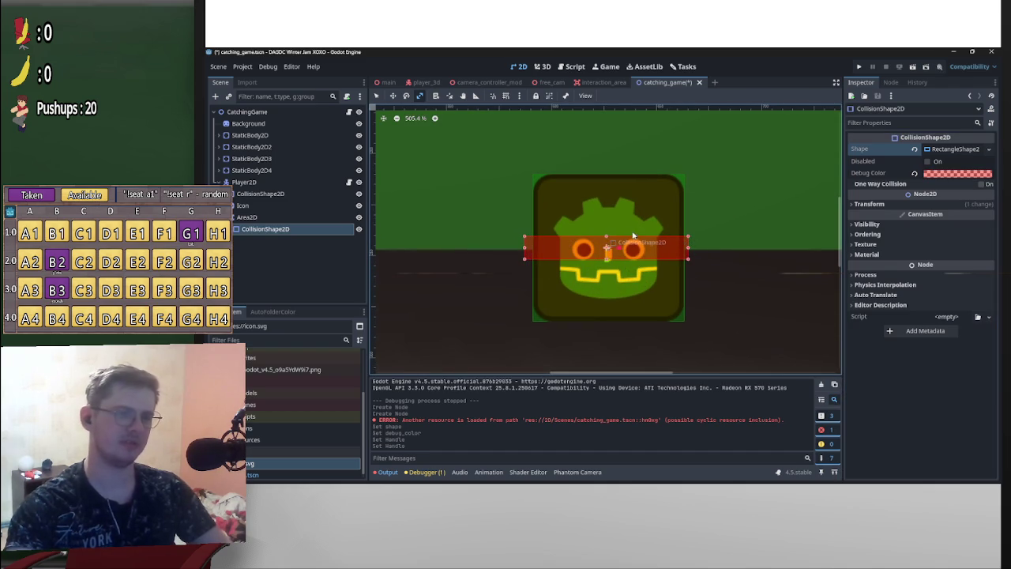
pyautogui.moveTo(687, 250); pyautogui.dragTo(679, 249)
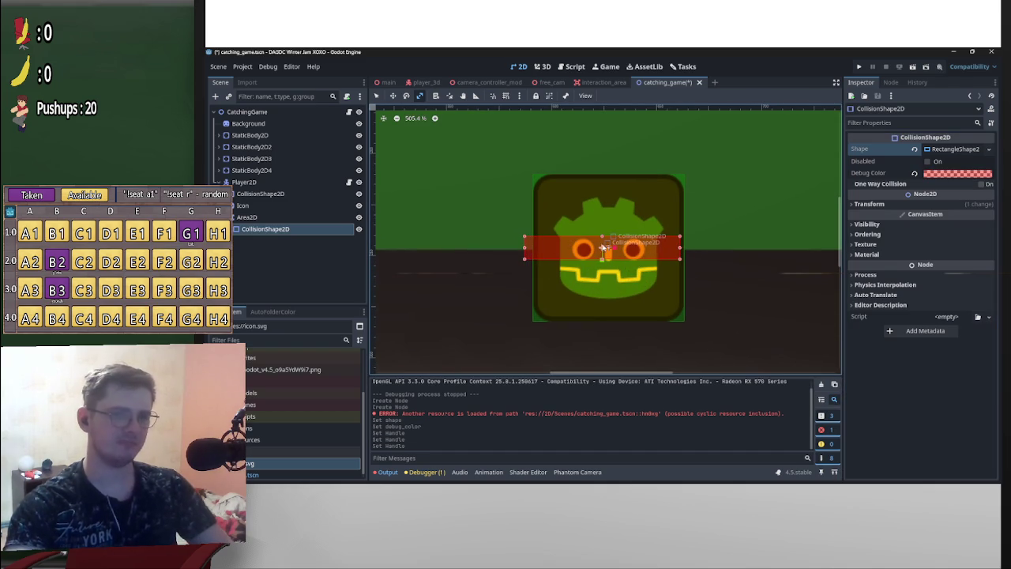
pyautogui.moveTo(524, 249); pyautogui.dragTo(543, 253)
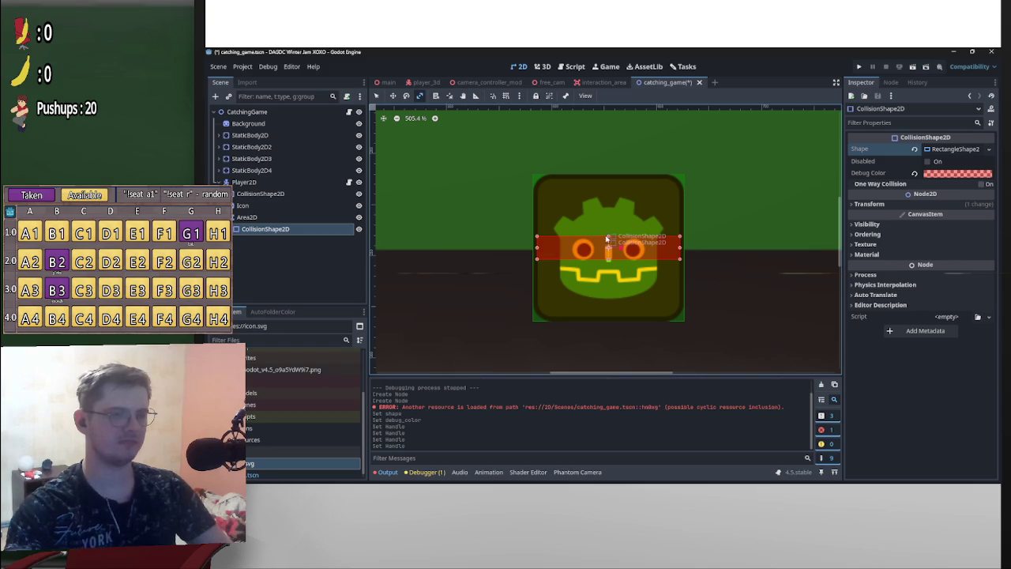
pyautogui.moveTo(608, 236); pyautogui.dragTo(629, 187)
pyautogui.moveTo(609, 274); pyautogui.dragTo(623, 318)
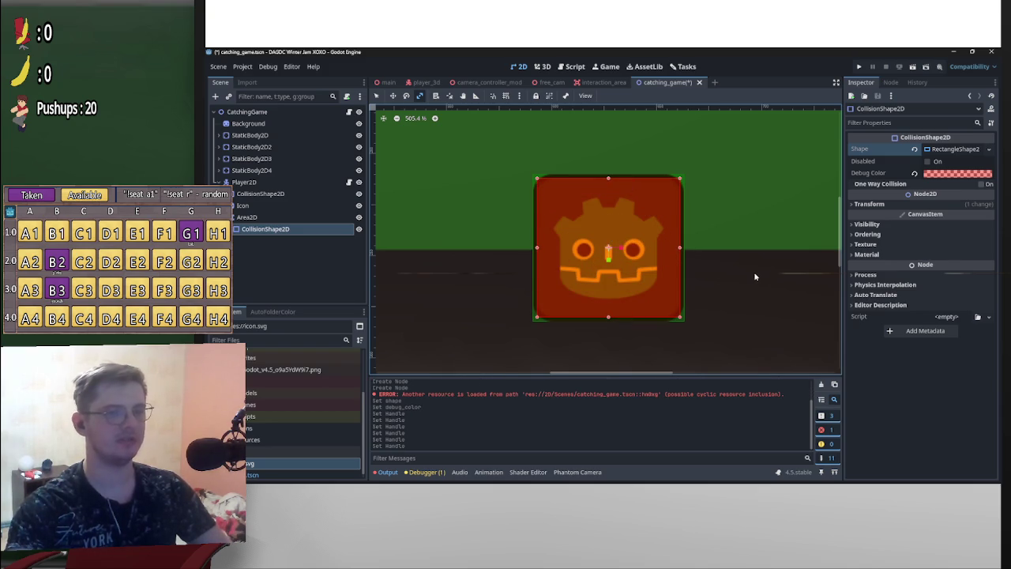
pyautogui.scroll(-5, 751, 272)
pyautogui.moveTo(770, 259); pyautogui.dragTo(728, 287)
pyautogui.hotkey('ctrl', 's')
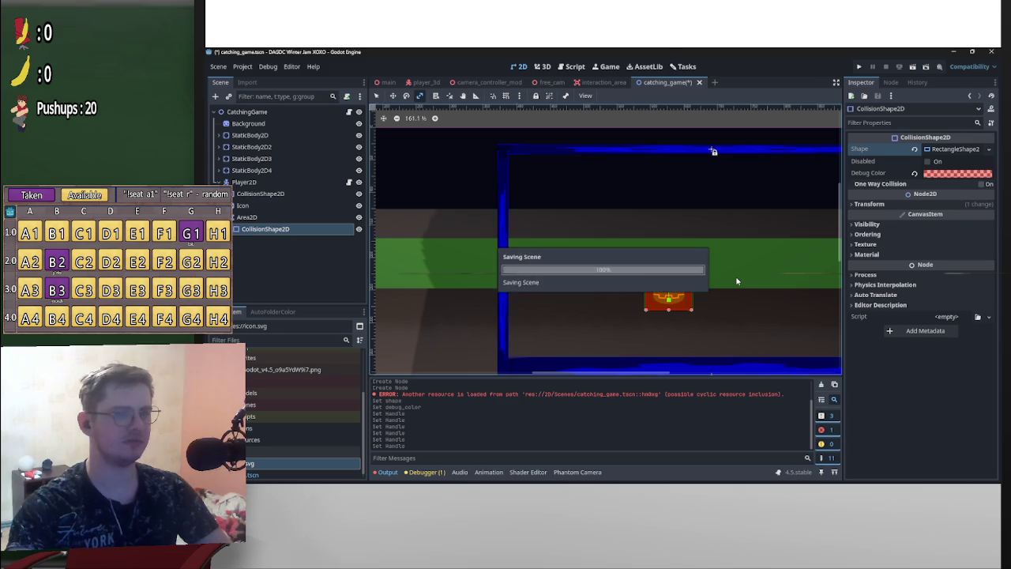
# Duplicate Area2D and move the copy, Area2D2, to the scene root
pyautogui.scroll(4, 743, 281)
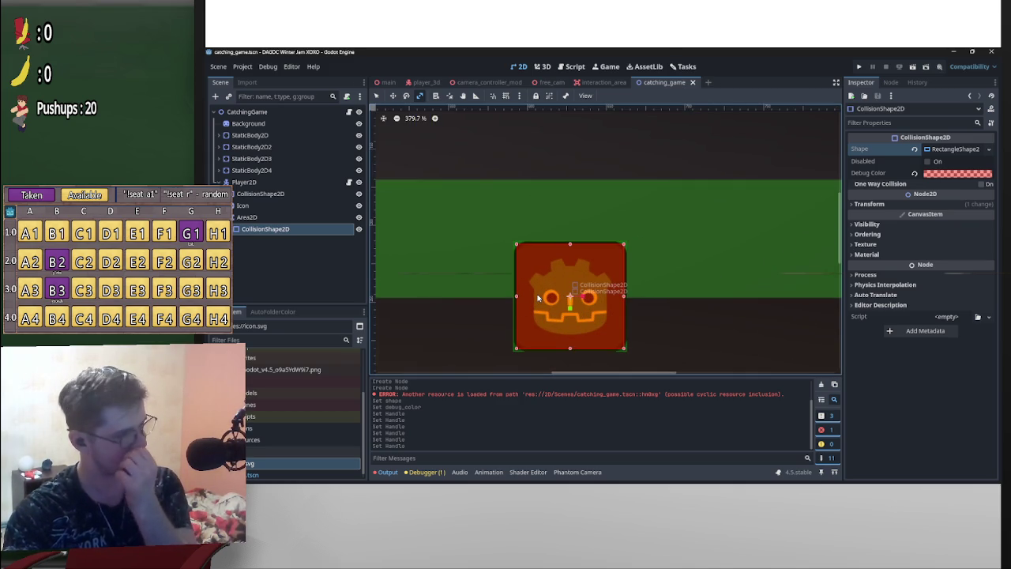
pyautogui.scroll(-6, 538, 297)
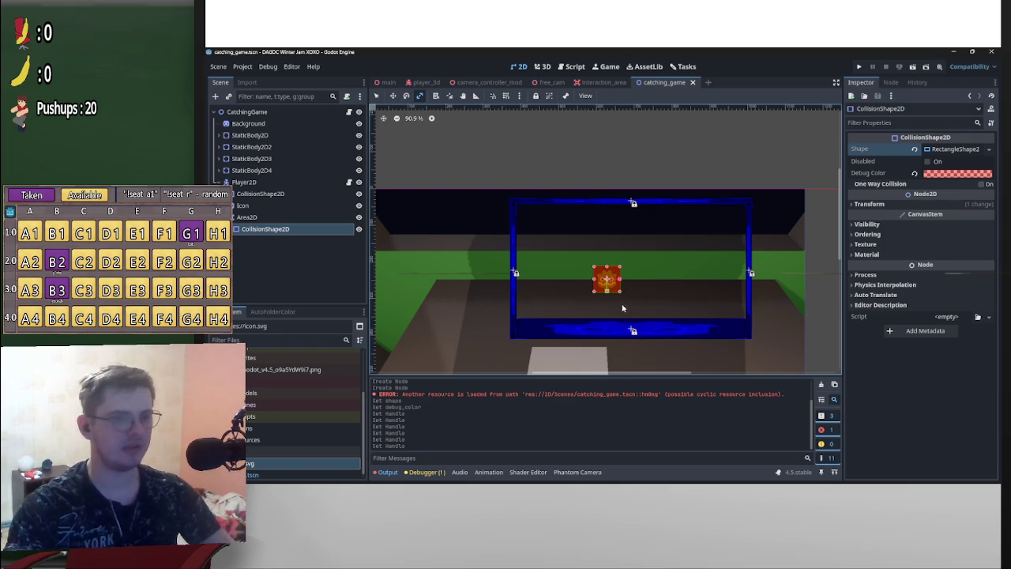
pyautogui.hscroll(2, 567, 298)
pyautogui.click(298, 217)
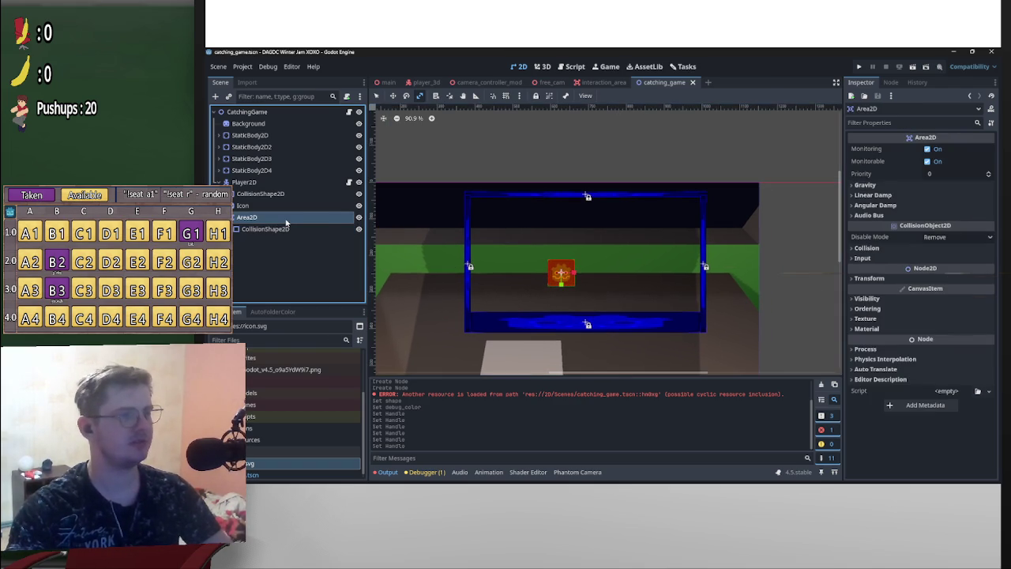
pyautogui.hotkey('ctrl', 'd')
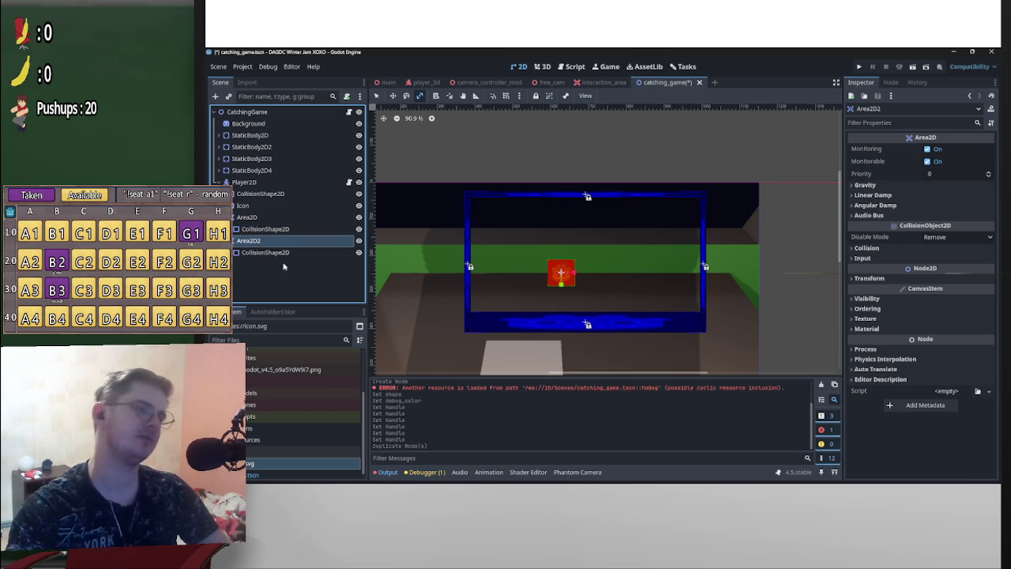
pyautogui.moveTo(261, 241)
pyautogui.mouseDown()
pyautogui.moveTo(275, 234)
pyautogui.moveTo(265, 116)
pyautogui.mouseUp()
# Stretch Area2D2 into a wide, flat strip (scale 5.16, 0.56) along the frame's bottom
pyautogui.moveTo(575, 275)
pyautogui.mouseDown()
pyautogui.moveTo(672, 279)
pyautogui.moveTo(618, 289)
pyautogui.moveTo(636, 316)
pyautogui.moveTo(660, 313)
pyautogui.moveTo(584, 310)
pyautogui.moveTo(619, 316)
pyautogui.moveTo(618, 327)
pyautogui.mouseUp()
pyautogui.press('e')
pyautogui.press('s')
pyautogui.hotkey('ctrl', 'z')
pyautogui.press('w')
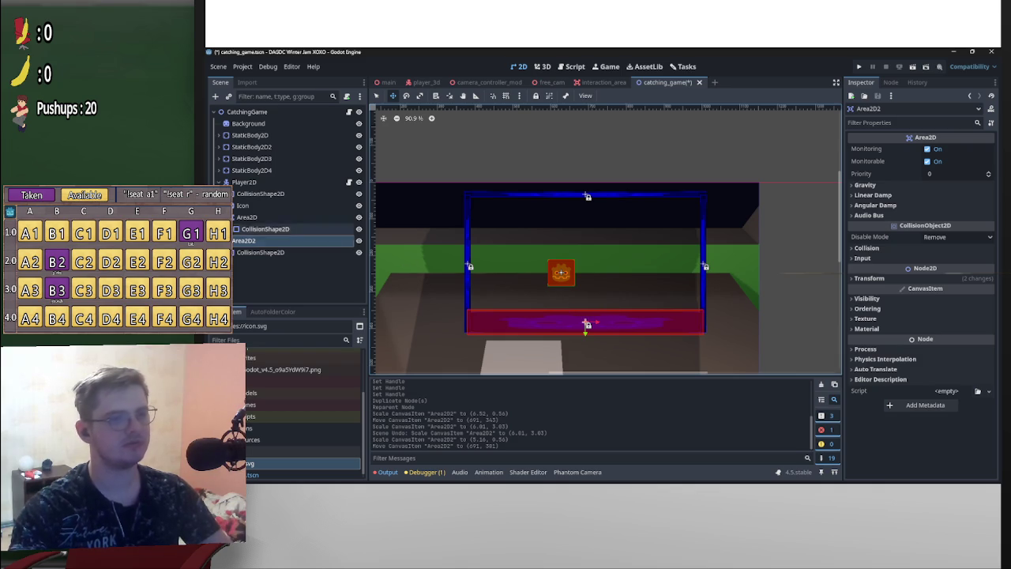
pyautogui.click(257, 220)
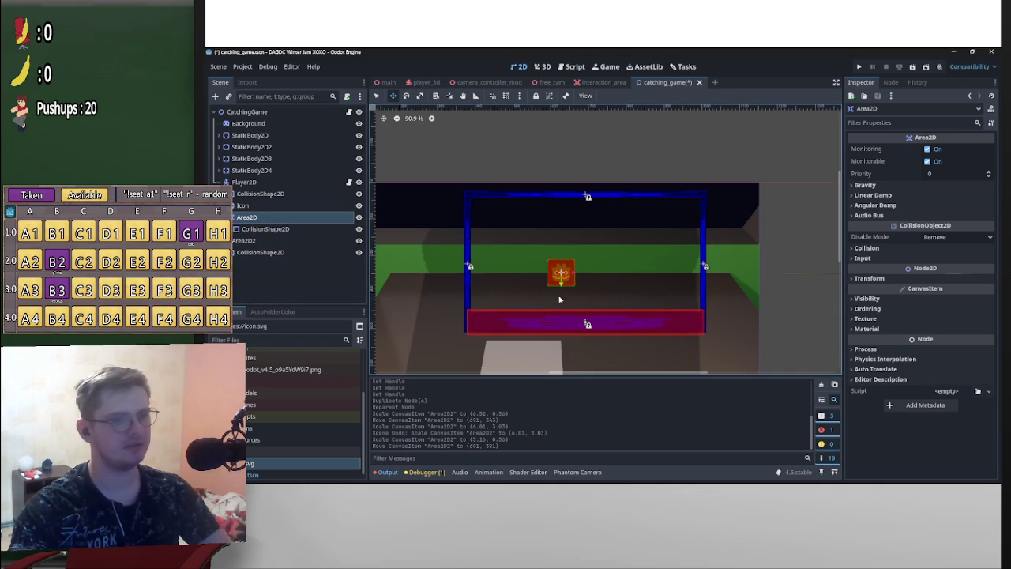
# Select the icon's CollisionShape2D and undo a trial resize of its bottom edge
pyautogui.scroll(5, 570, 290)
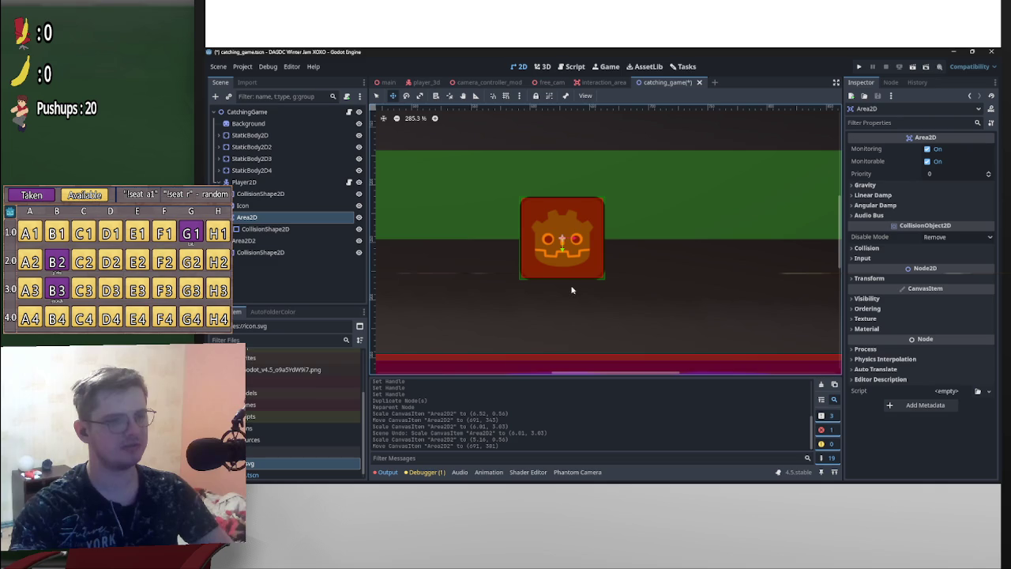
pyautogui.click(565, 276)
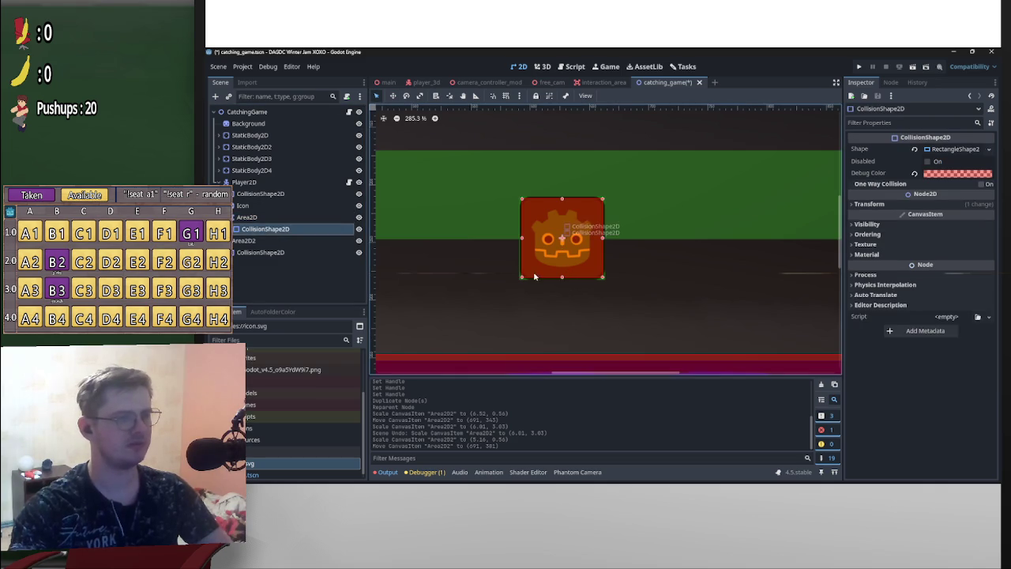
pyautogui.moveTo(562, 277); pyautogui.dragTo(574, 256)
pyautogui.hotkey('ctrl', 'z')
pyautogui.scroll(-4, 615, 333)
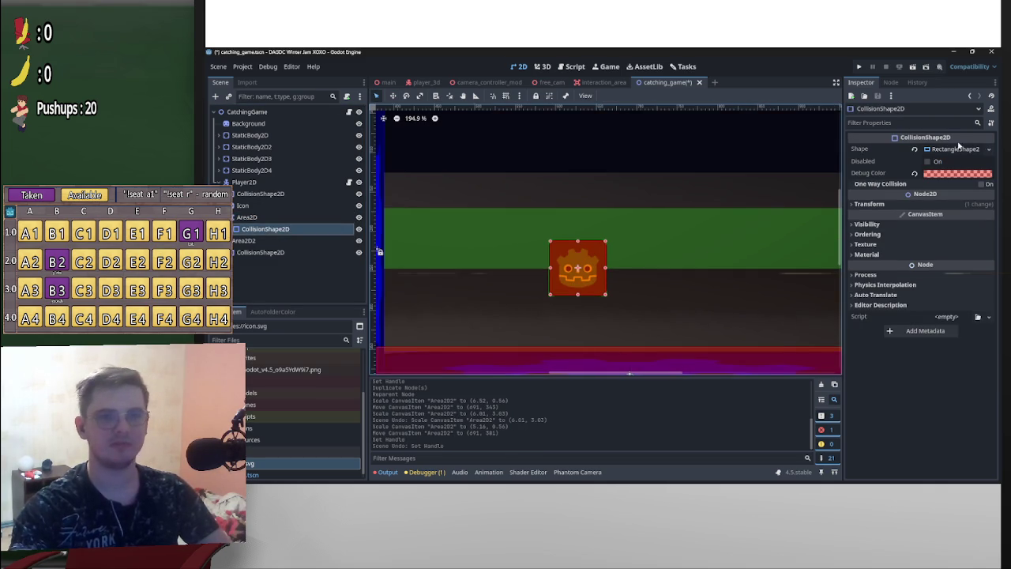
# Assign a fresh RectangleShape2D covering the icon's upper part, then save catching_game
pyautogui.click(988, 149)
pyautogui.click(948, 307)
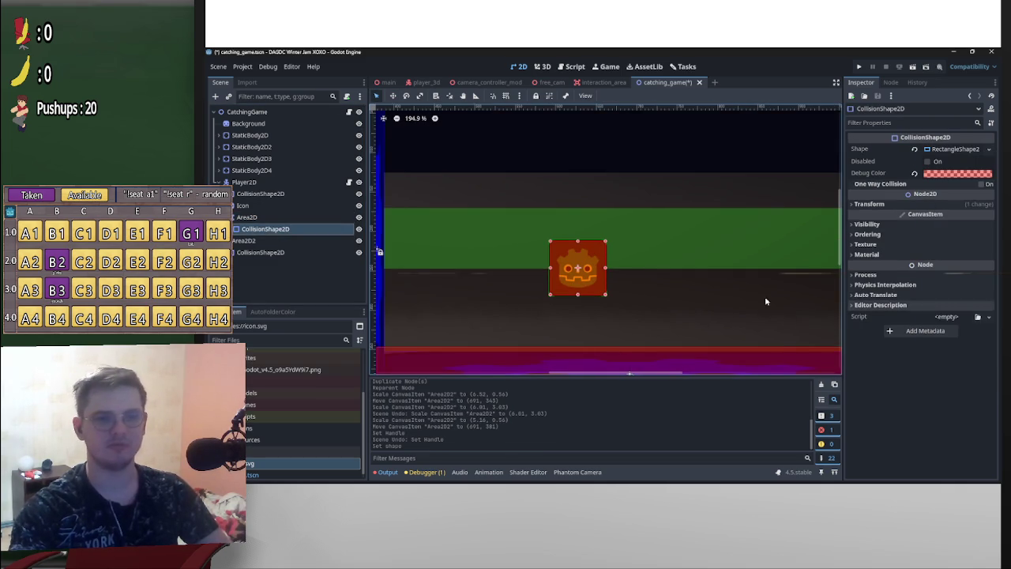
pyautogui.click(605, 257)
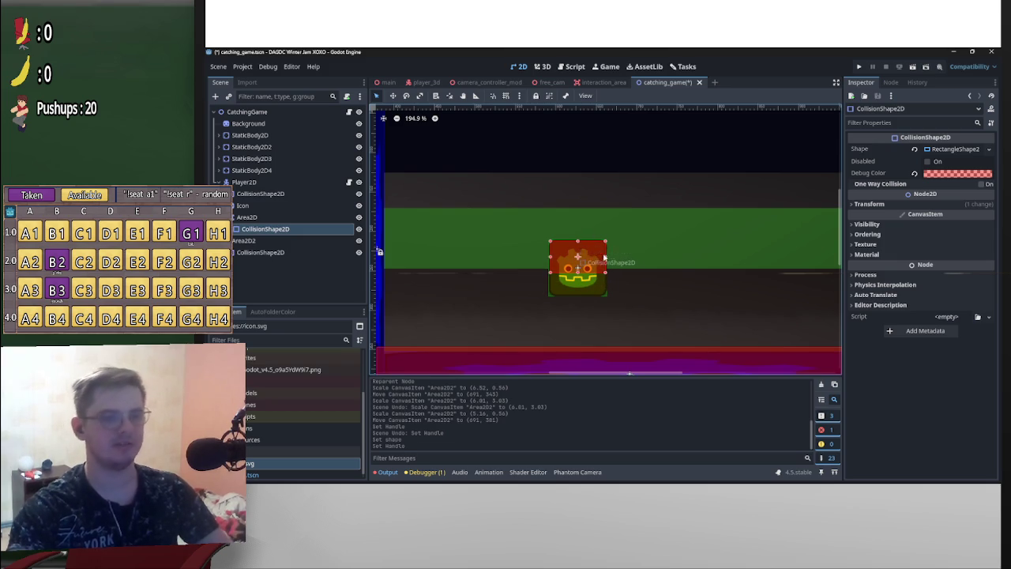
pyautogui.scroll(-5, 638, 323)
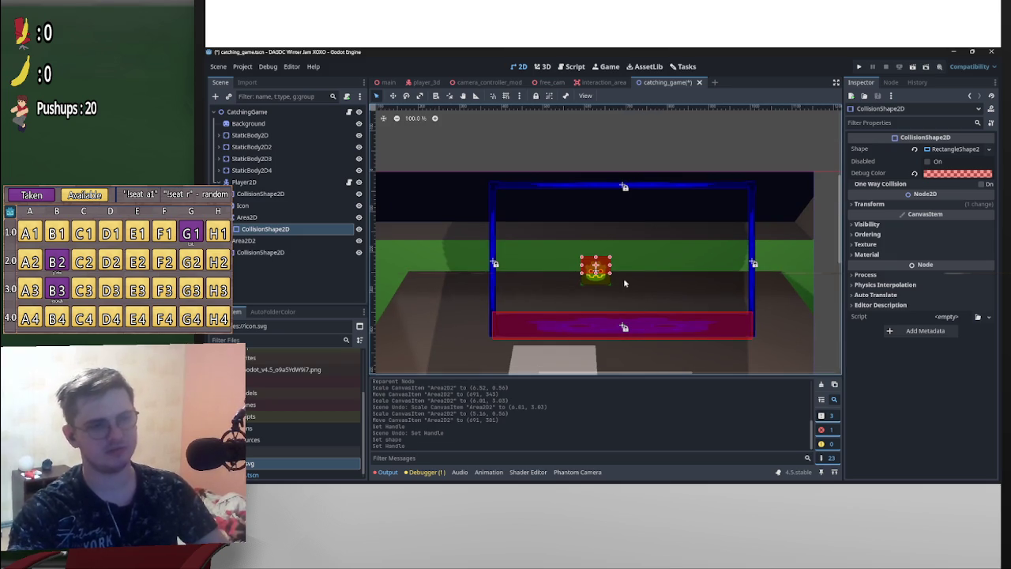
pyautogui.hotkey('ctrl', 's')
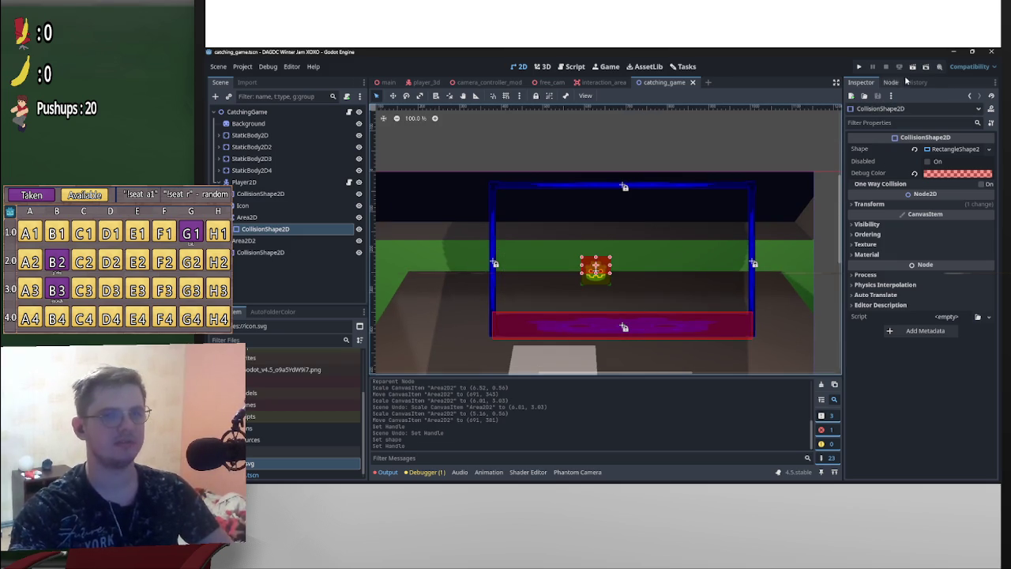
pyautogui.click(242, 66)
pyautogui.click(268, 78)
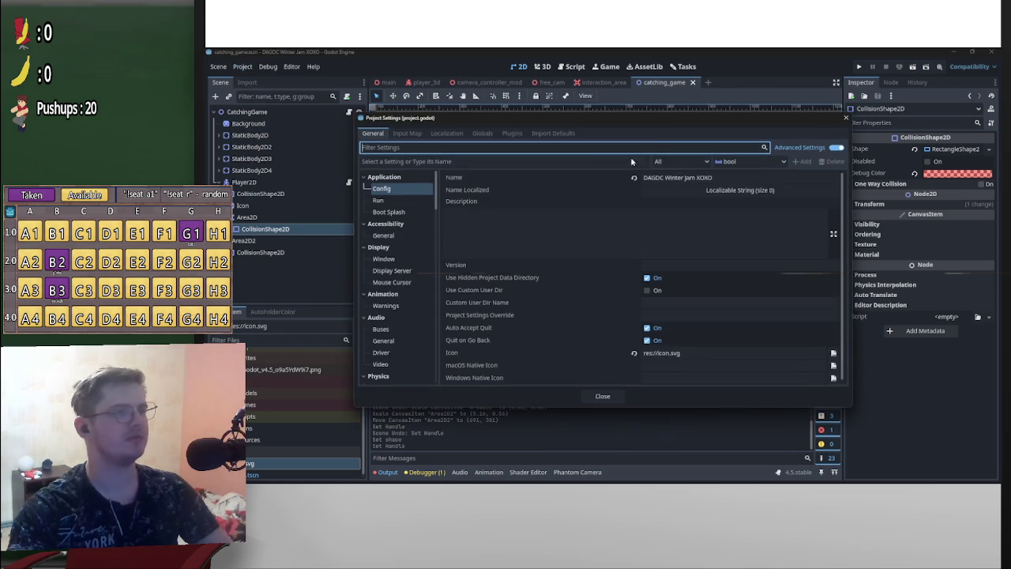
pyautogui.press('Escape')
pyautogui.click(268, 66)
pyautogui.moveTo(268, 66)
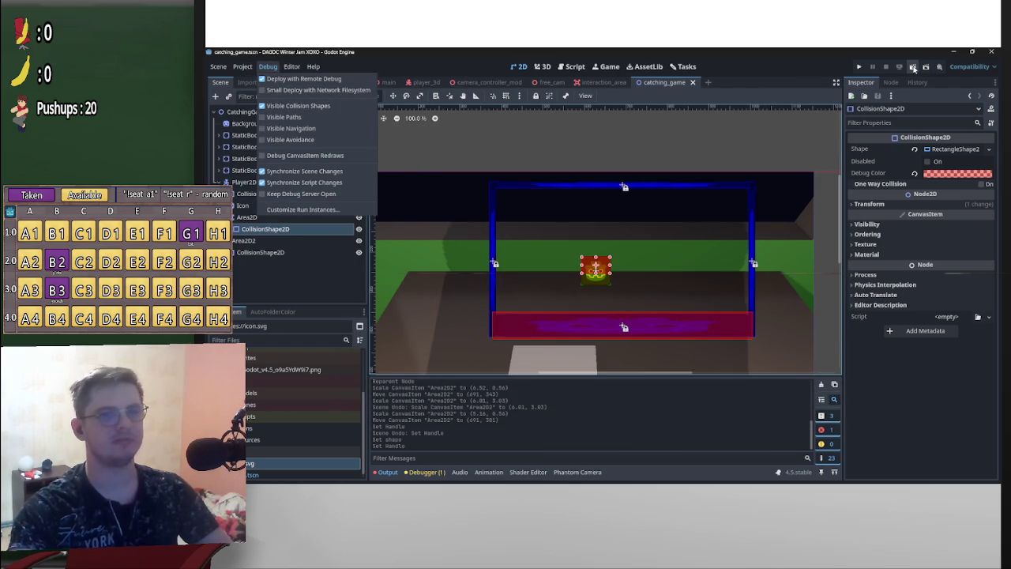
pyautogui.click(913, 68)
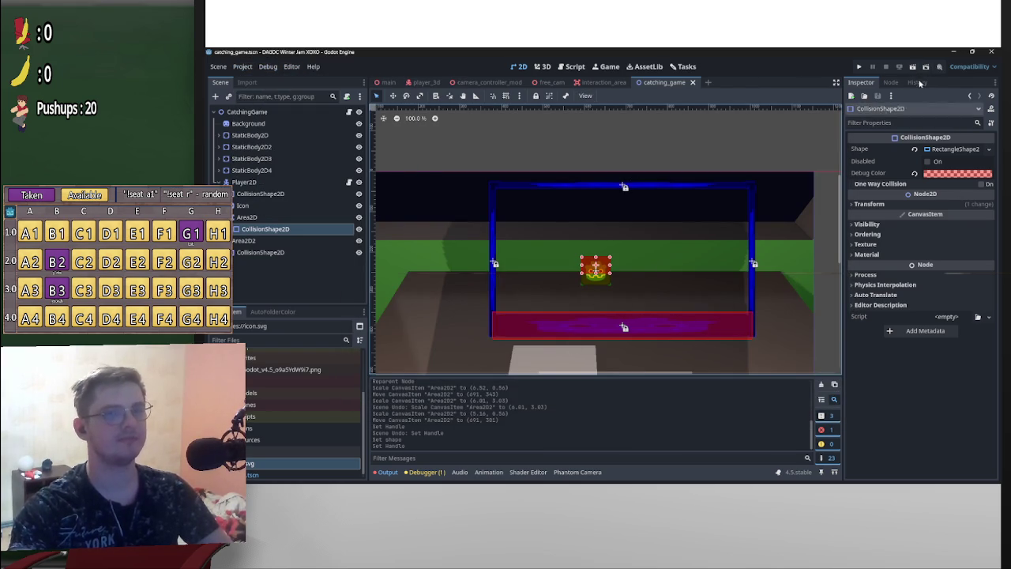
pyautogui.click(912, 68)
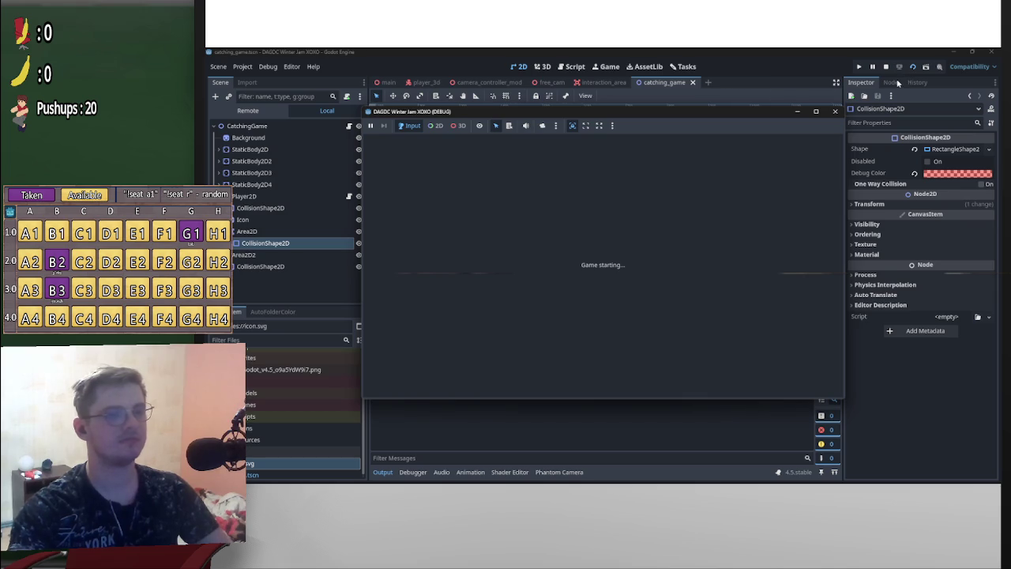
pyautogui.press('Right')
pyautogui.press('Left')
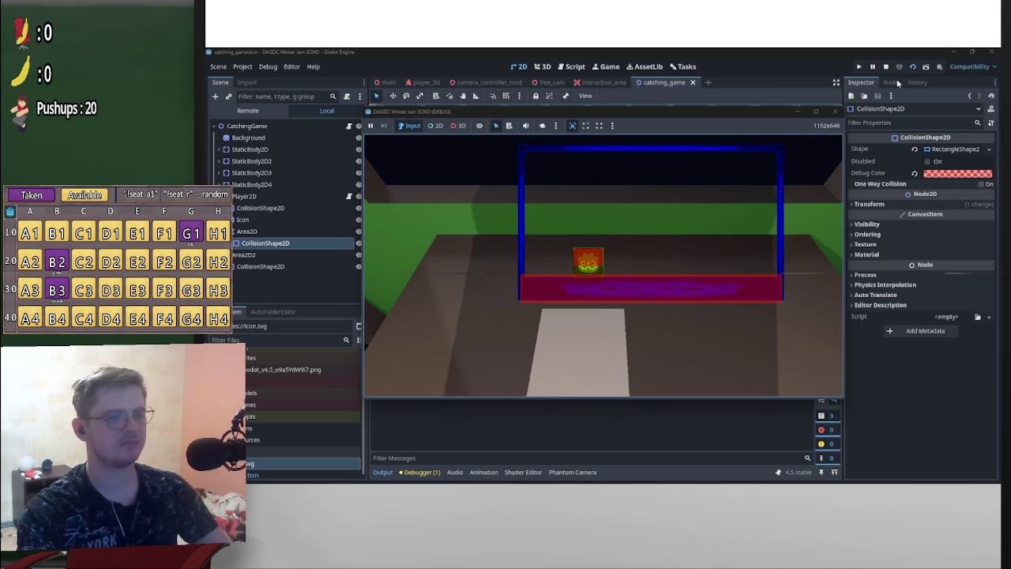
pyautogui.press('Right')
pyautogui.press('Left')
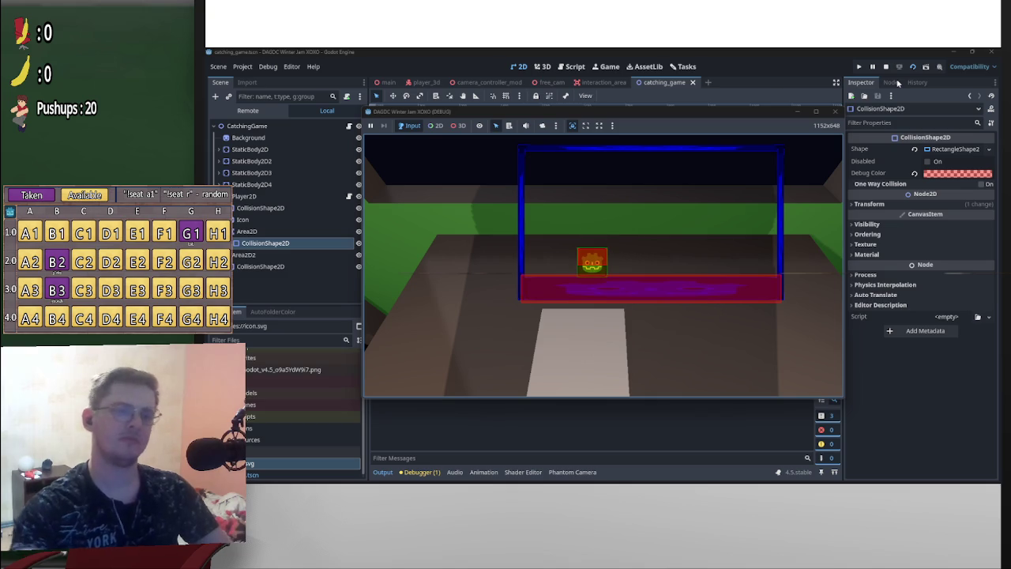
pyautogui.press('Right')
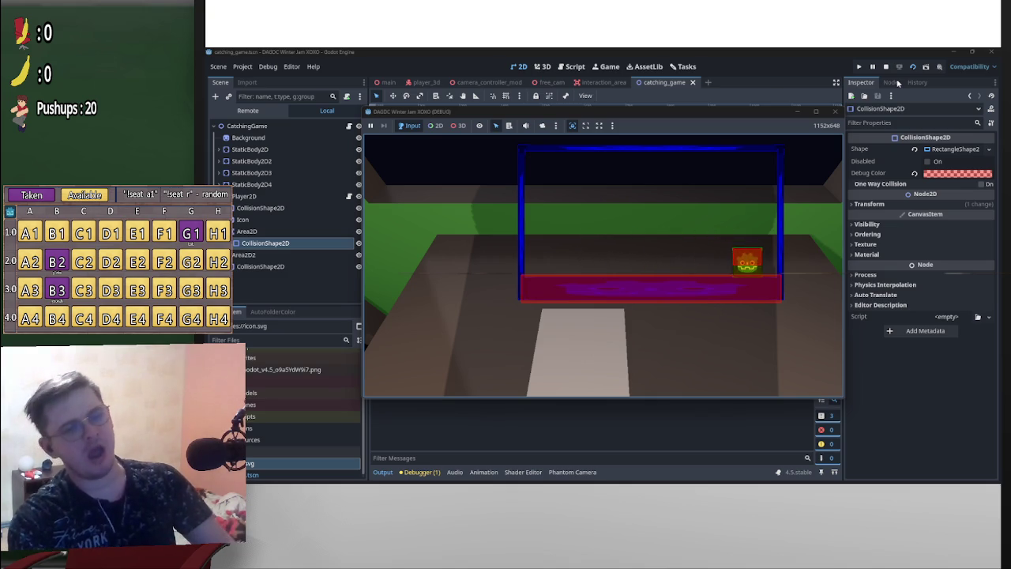
pyautogui.press('Left')
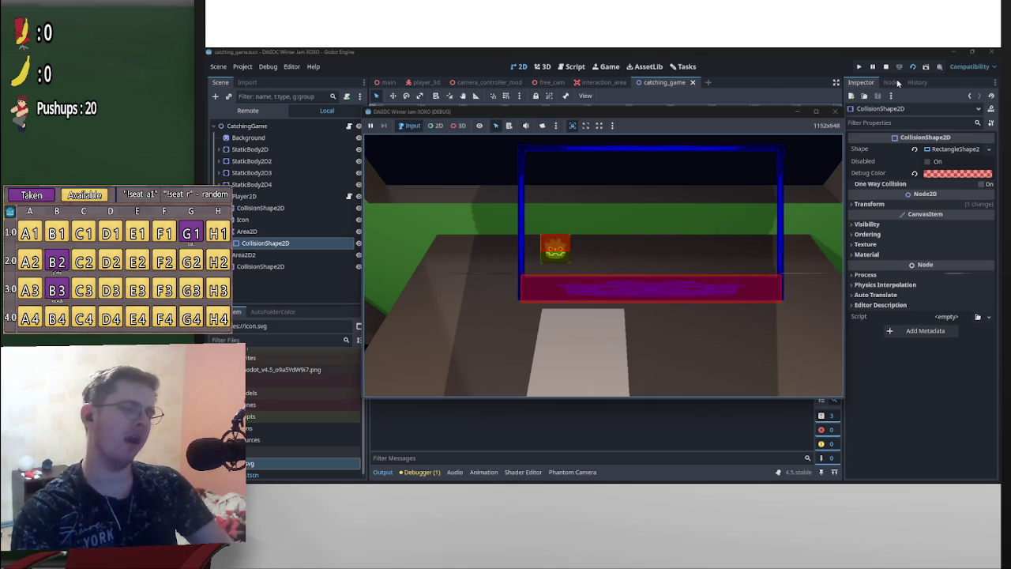
pyautogui.click(885, 67)
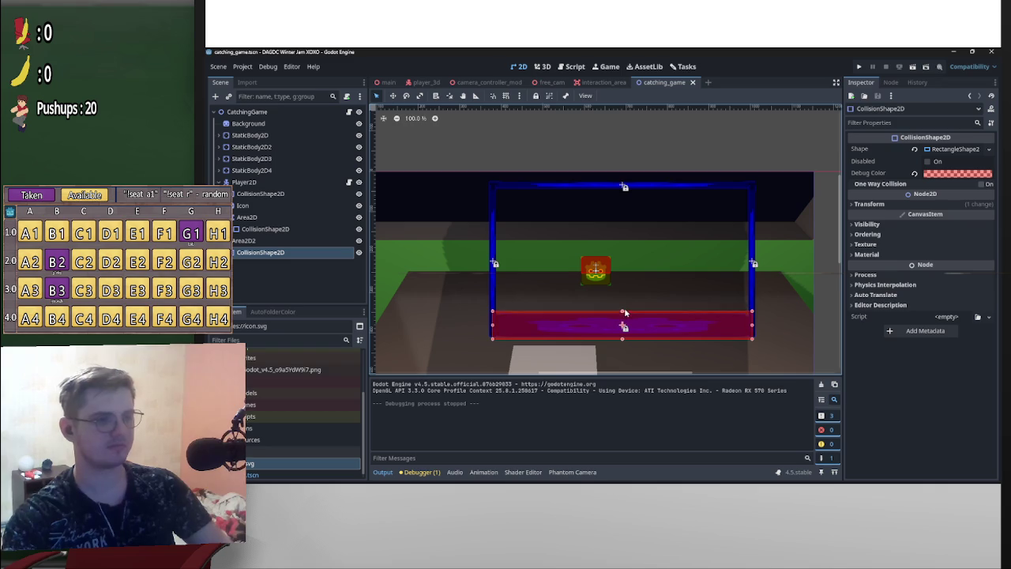
# Drag the floor collision's bottom edge up into a thin strip, then collapse Player2D
pyautogui.click(620, 312)
pyautogui.moveTo(622, 338); pyautogui.dragTo(622, 314)
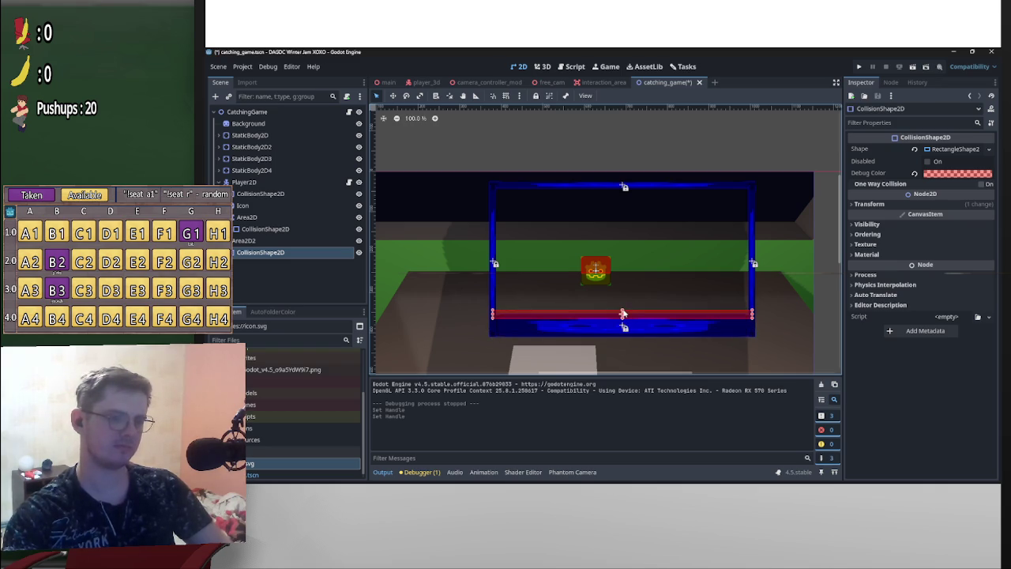
pyautogui.click(624, 313)
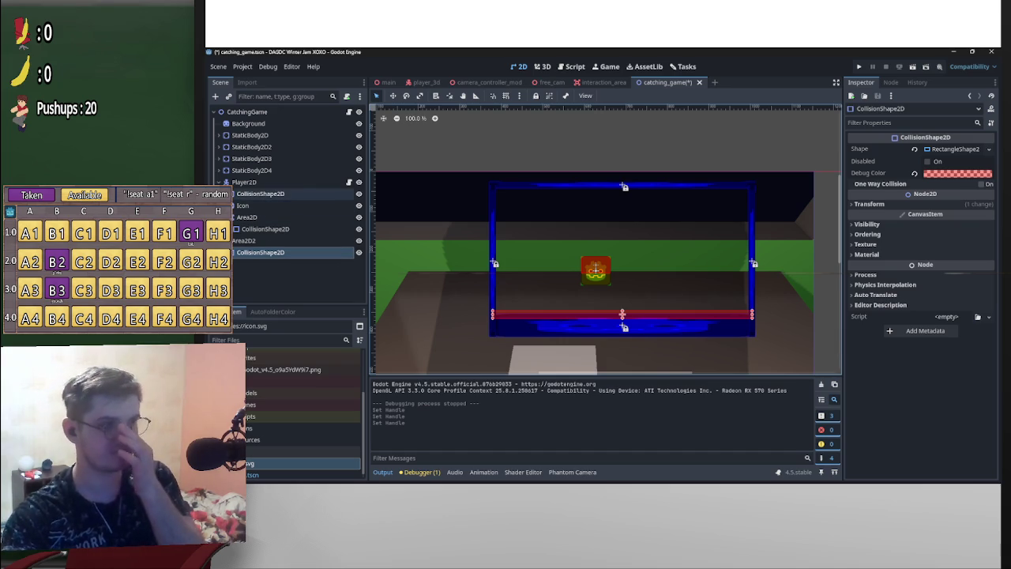
pyautogui.click(221, 183)
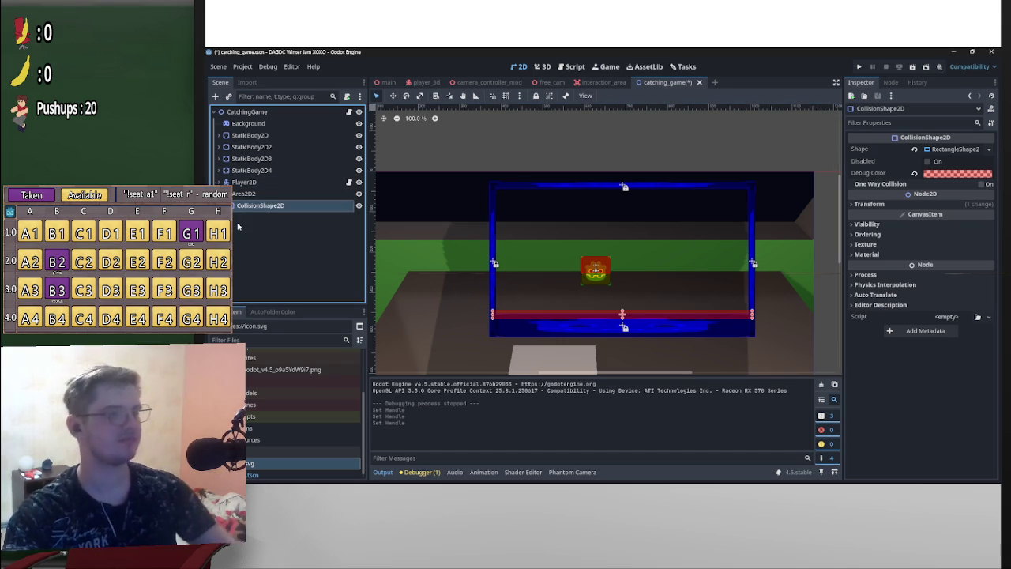
# Add a Node2D under CatchingGame and rename it WordSpawner
pyautogui.rightClick(229, 113)
pyautogui.click(268, 135)
pyautogui.write('coll')
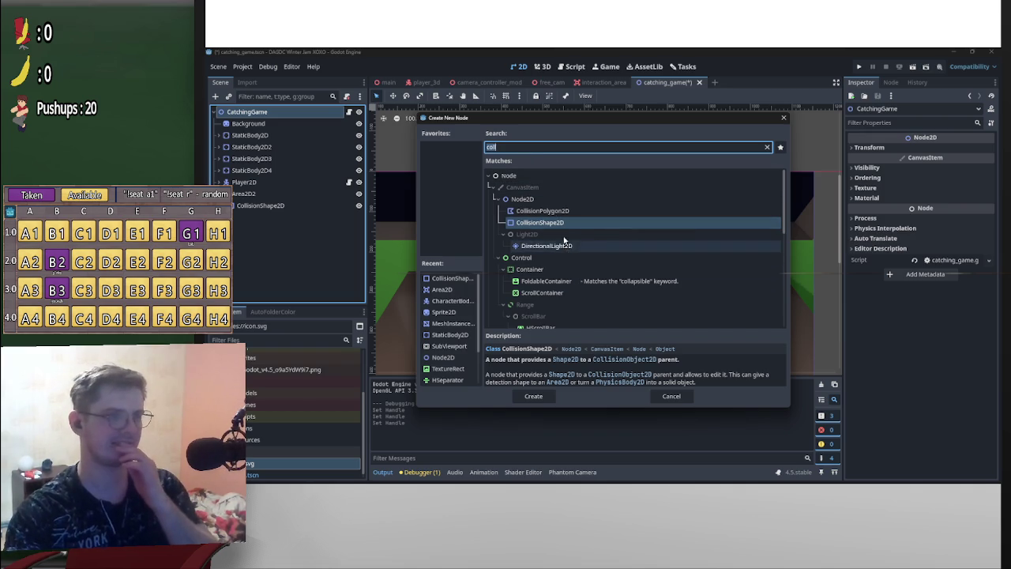
pyautogui.doubleClick(519, 199)
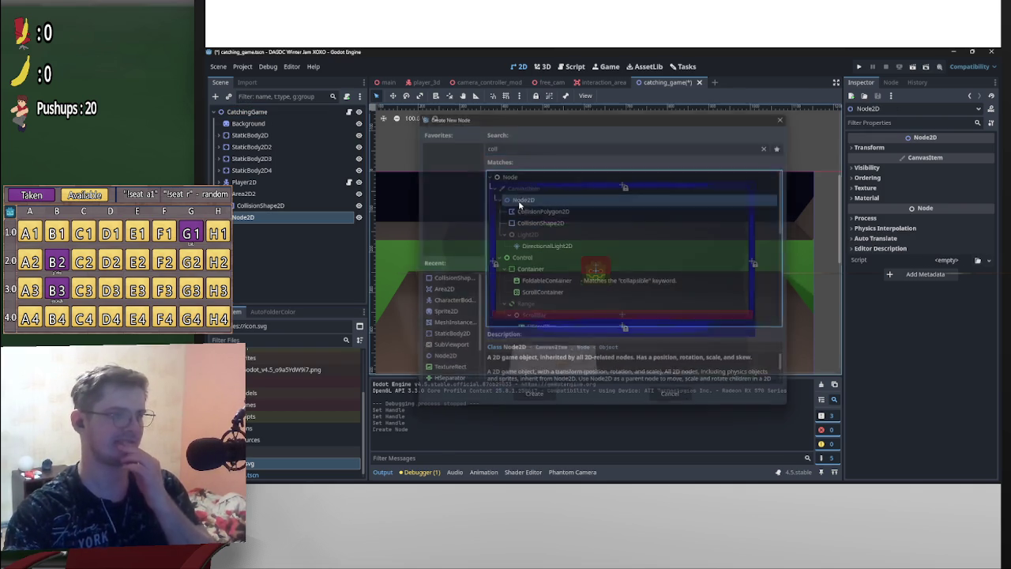
pyautogui.doubleClick(265, 217)
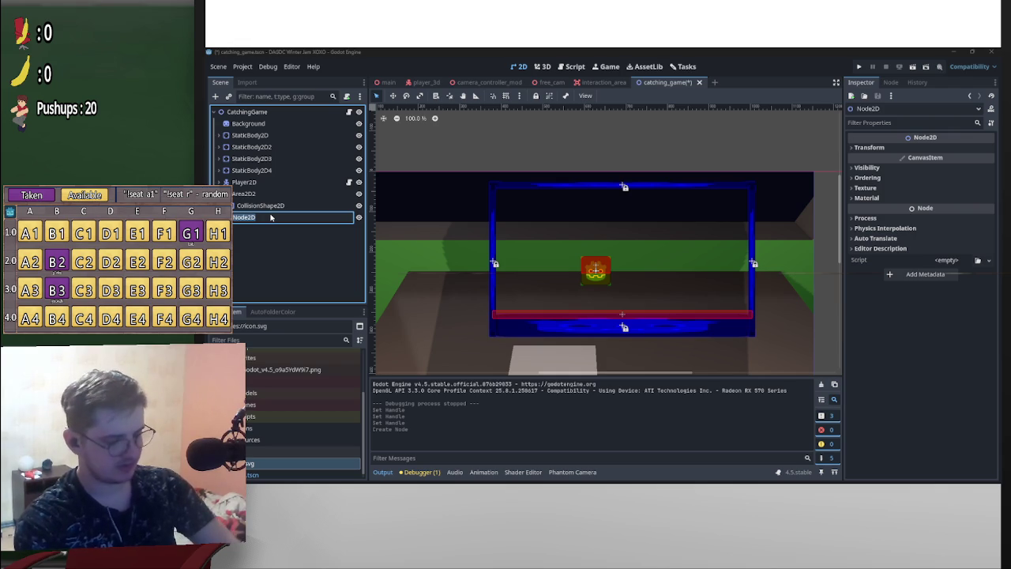
pyautogui.write('WordSpawner')
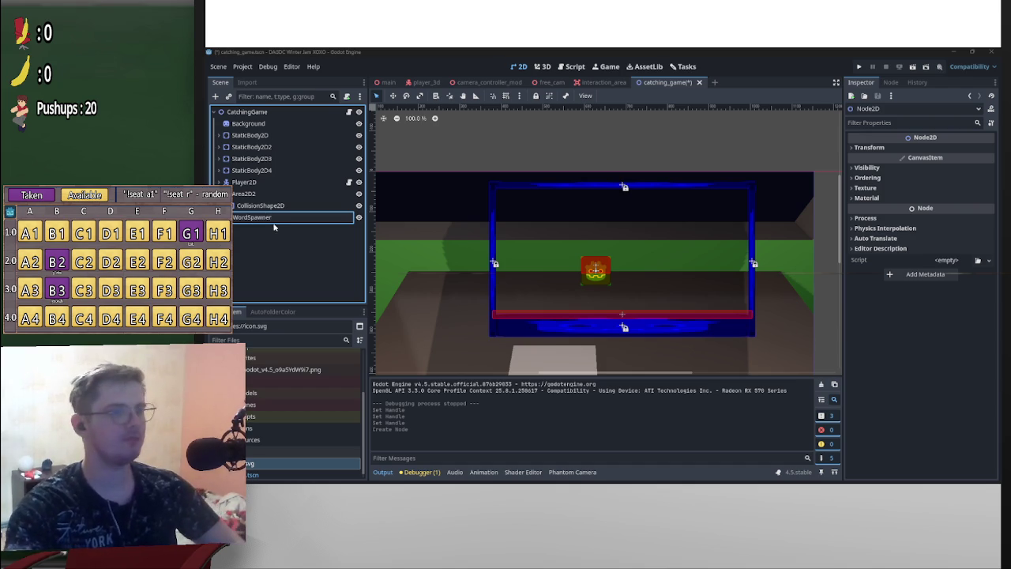
pyautogui.press('Return')
pyautogui.click(349, 112)
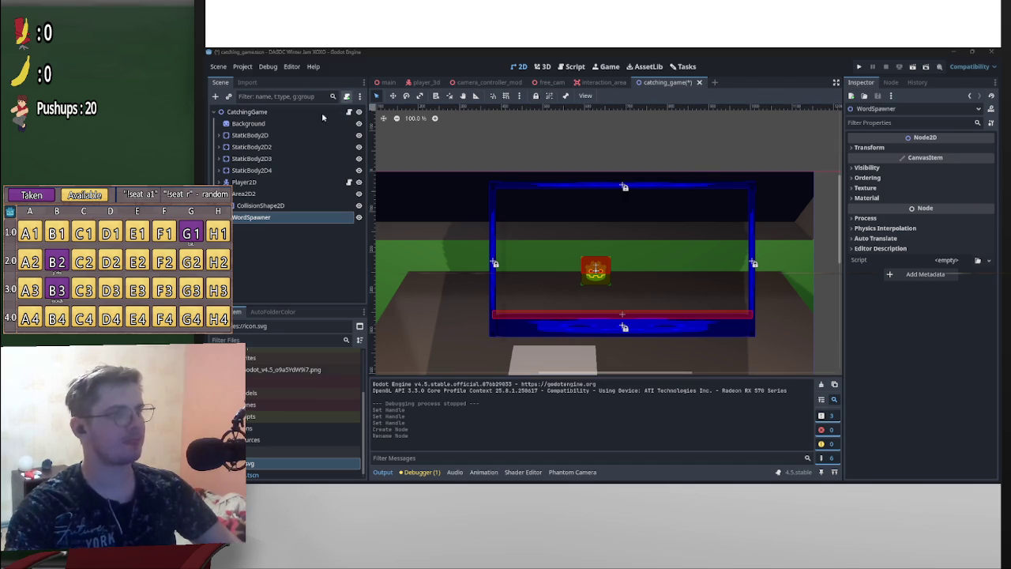
# Create a word_spawner.gd script for WordSpawner in res://2D/Scripts
pyautogui.click(690, 246)
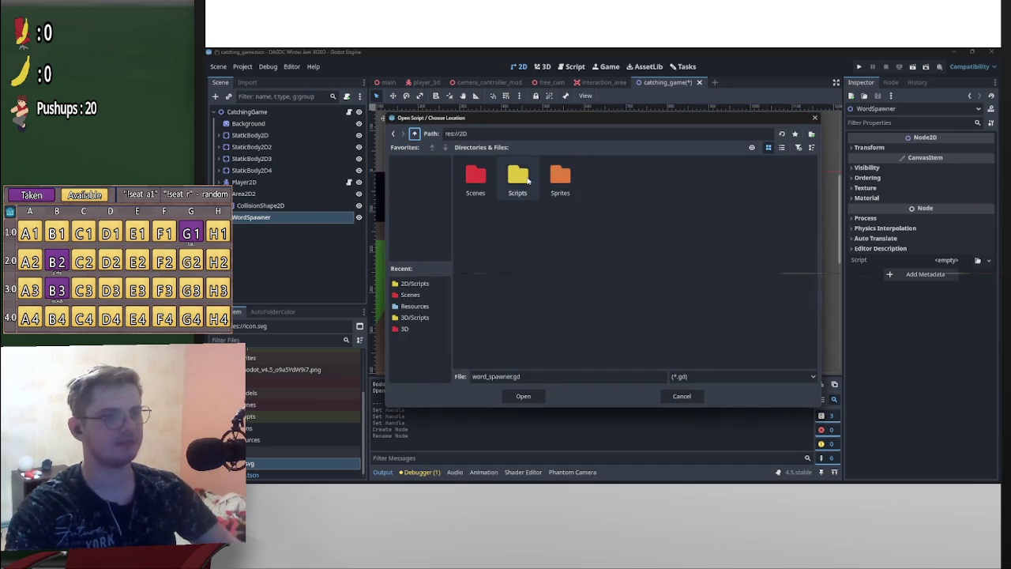
pyautogui.doubleClick(518, 178)
pyautogui.click(526, 395)
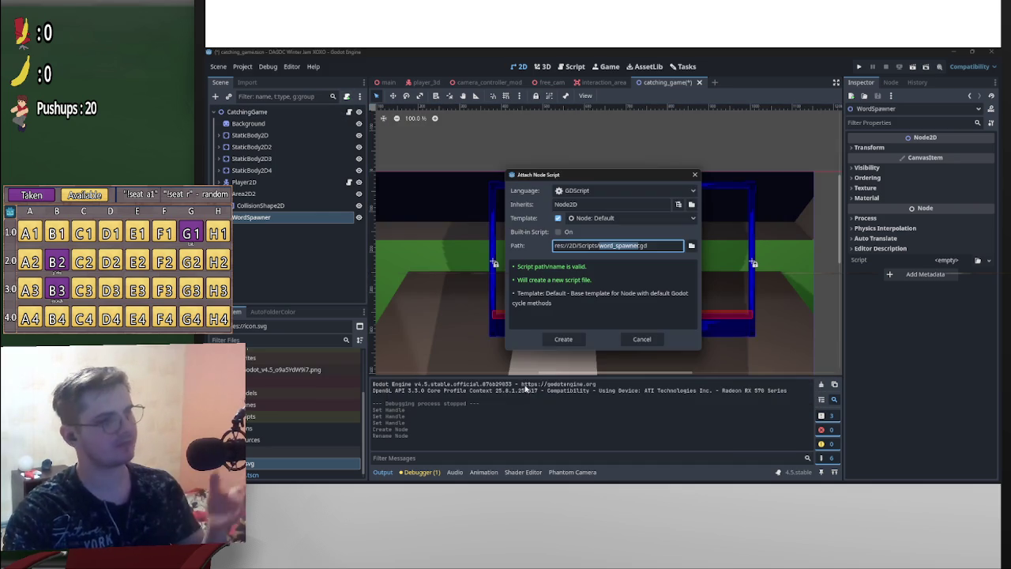
pyautogui.click(563, 339)
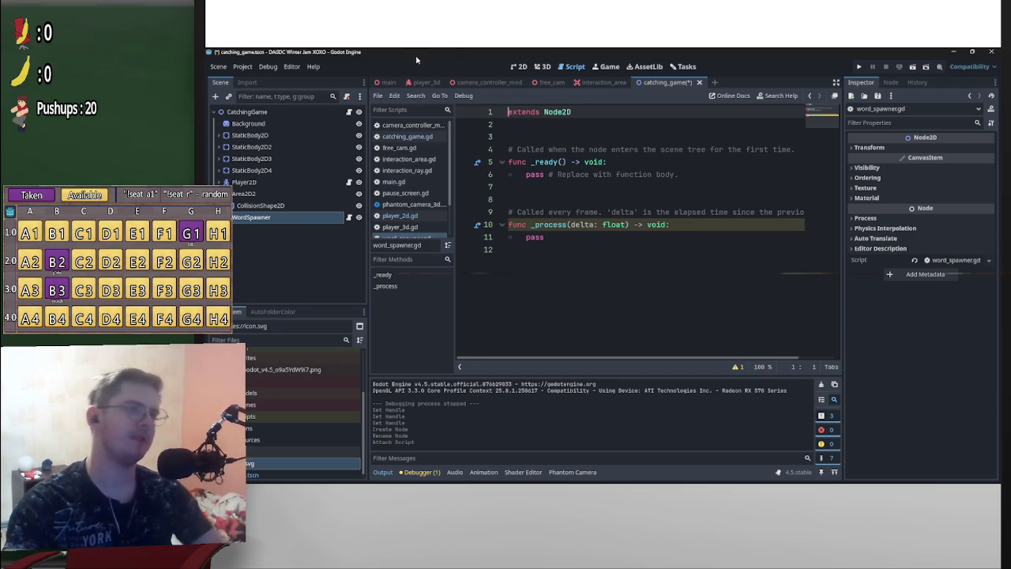
pyautogui.click(242, 66)
# Add a test_button_0 input action bound to Space, then open blank lines in _process
pyautogui.click(261, 78)
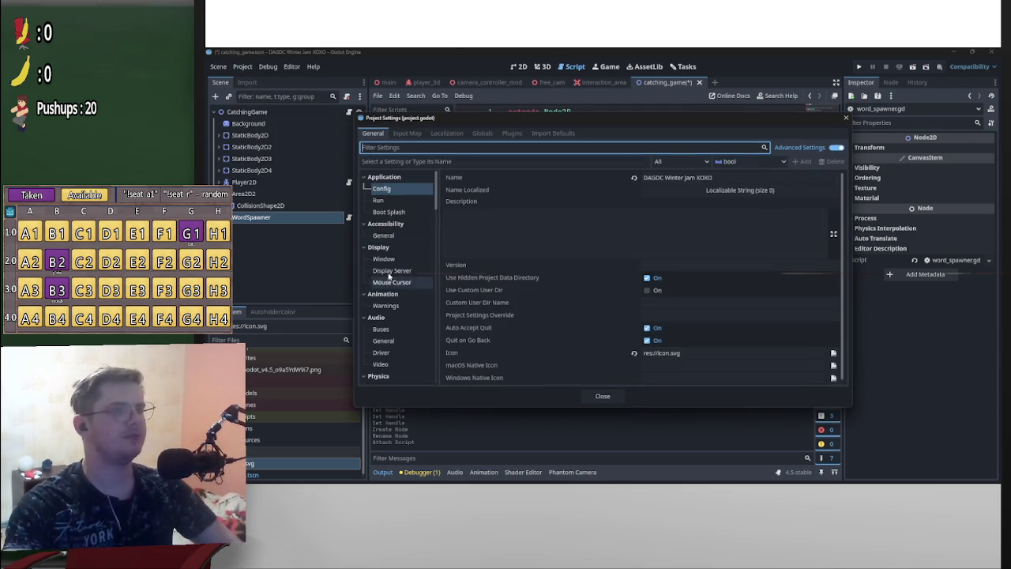
pyautogui.click(406, 133)
pyautogui.click(550, 163)
pyautogui.write('test')
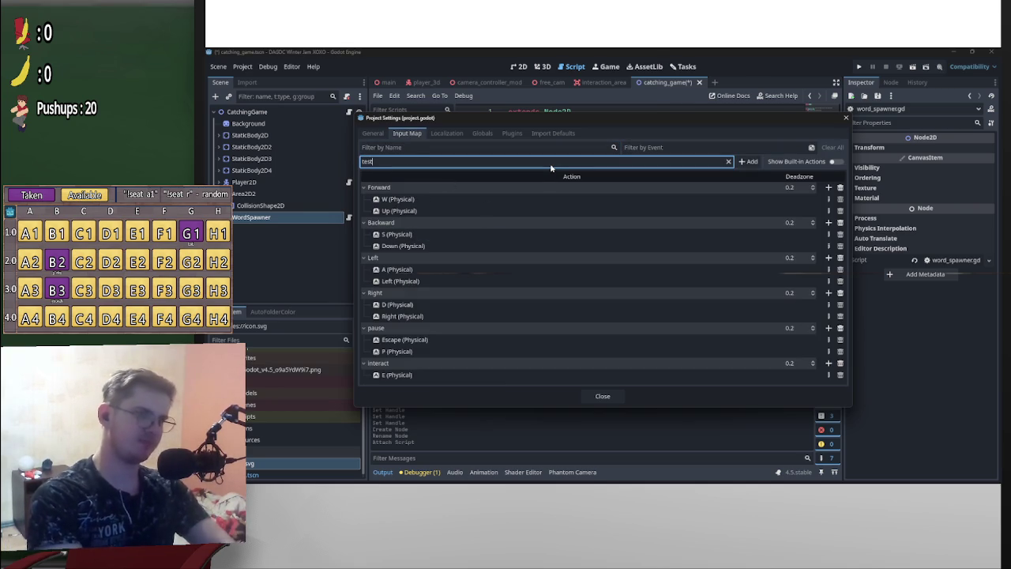
pyautogui.write('_button')
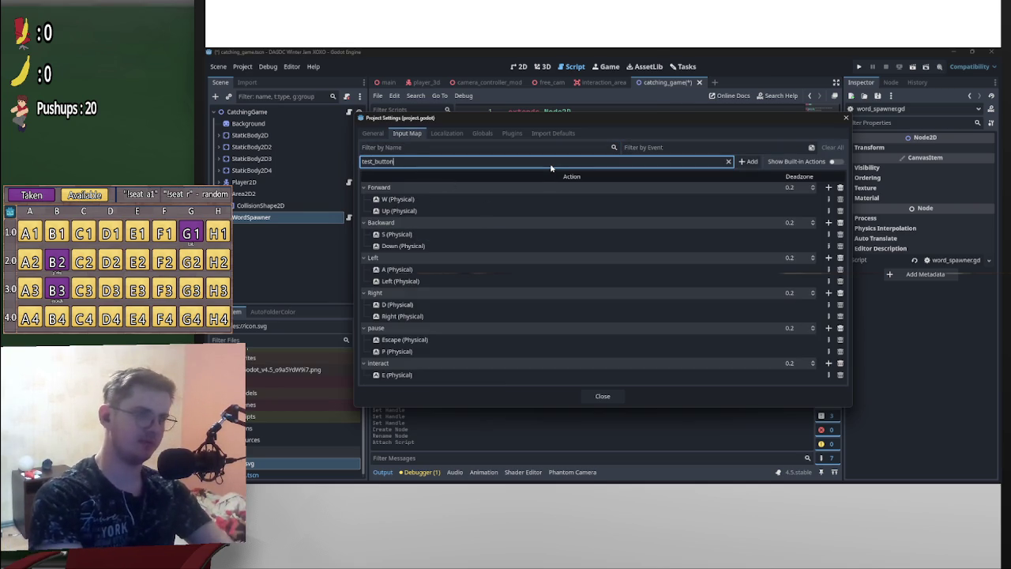
pyautogui.write('_0')
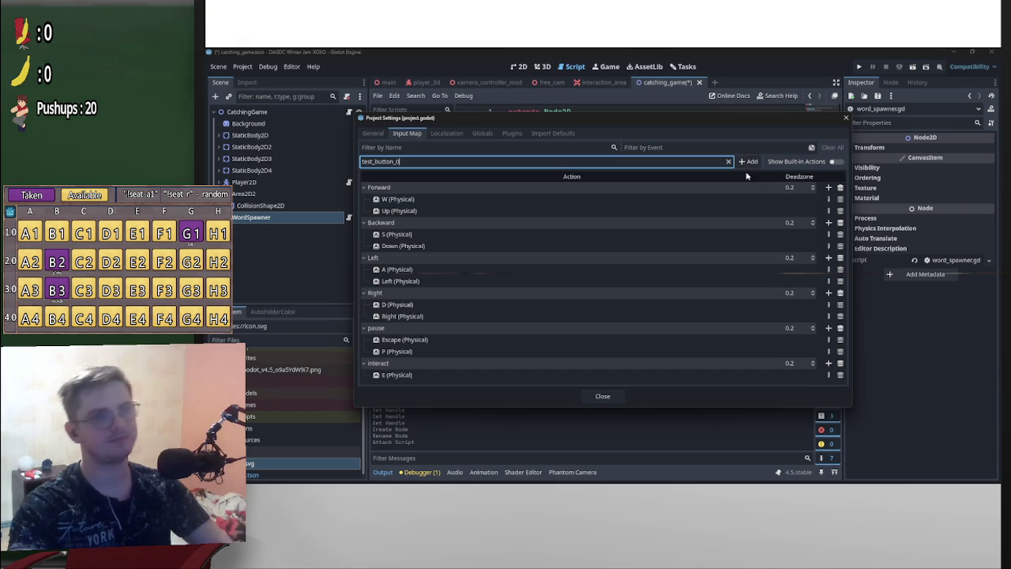
pyautogui.press('Return')
pyautogui.click(825, 374)
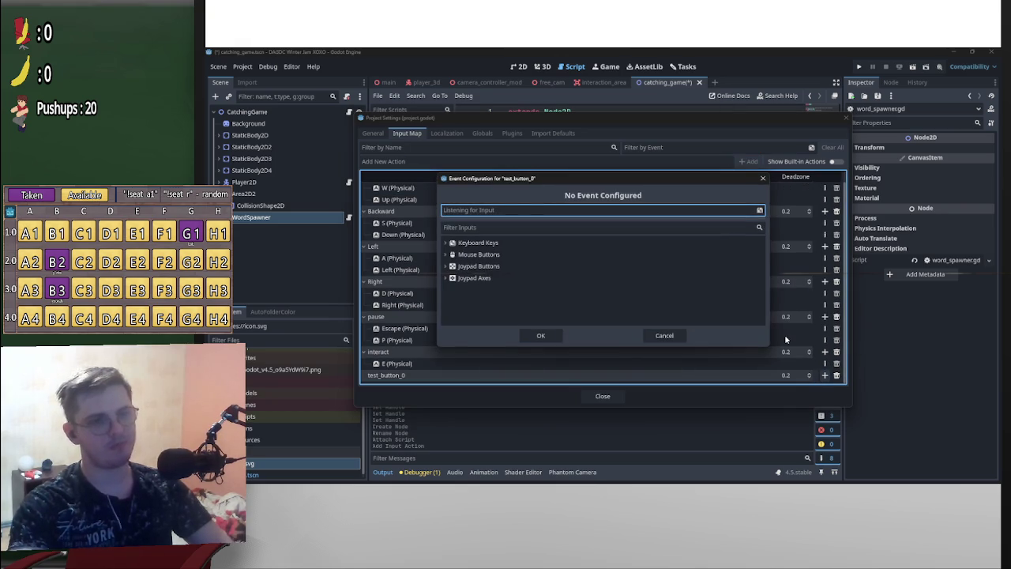
pyautogui.press('space')
pyautogui.click(540, 335)
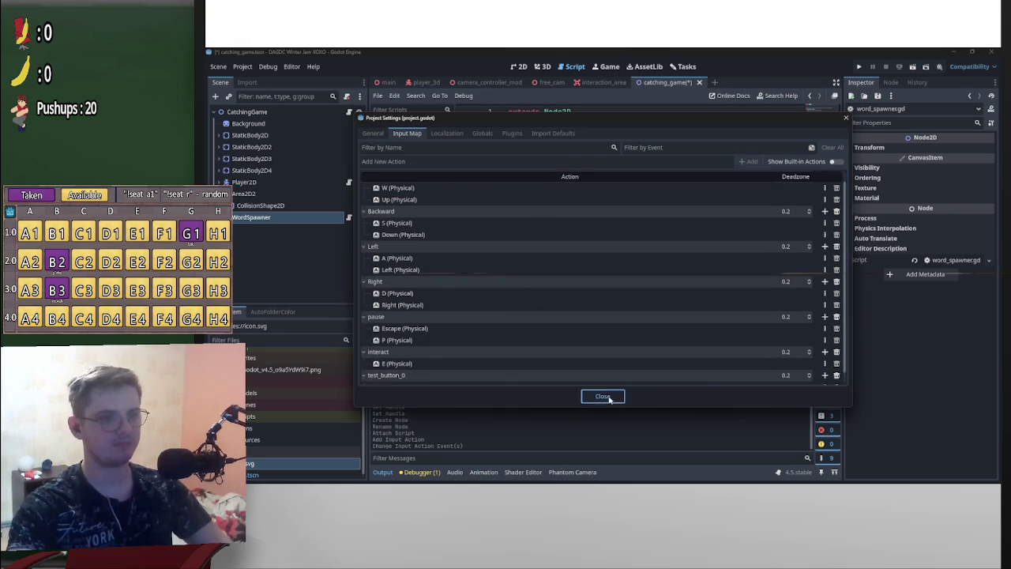
pyautogui.click(602, 396)
pyautogui.click(525, 238)
pyautogui.press('Return')
pyautogui.press('Return')
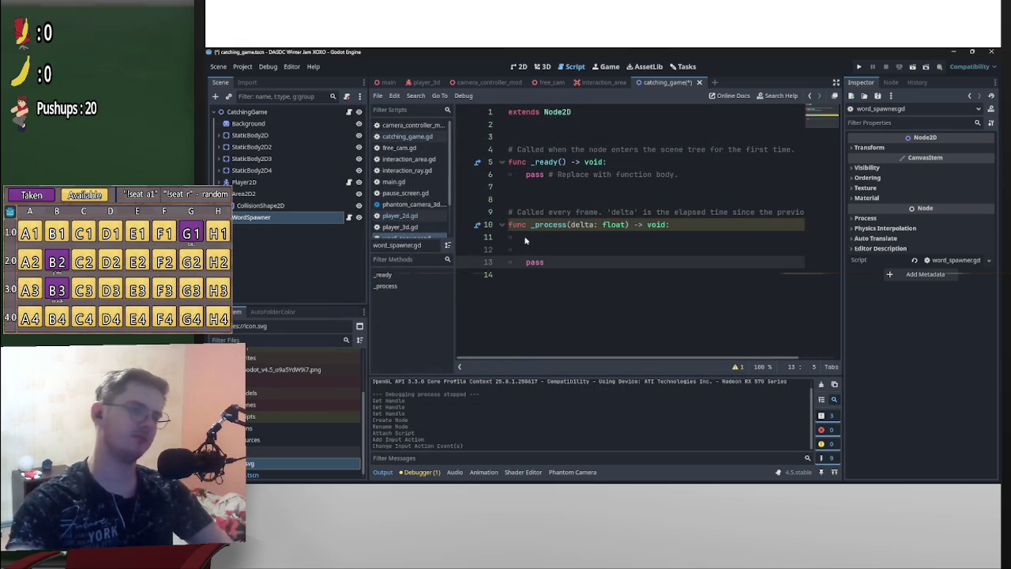
# In _process, write 'if Input.is_action_just_released("test_button_0"):' with pass beneath
pyautogui.press('Up')
pyautogui.write('if Inp')
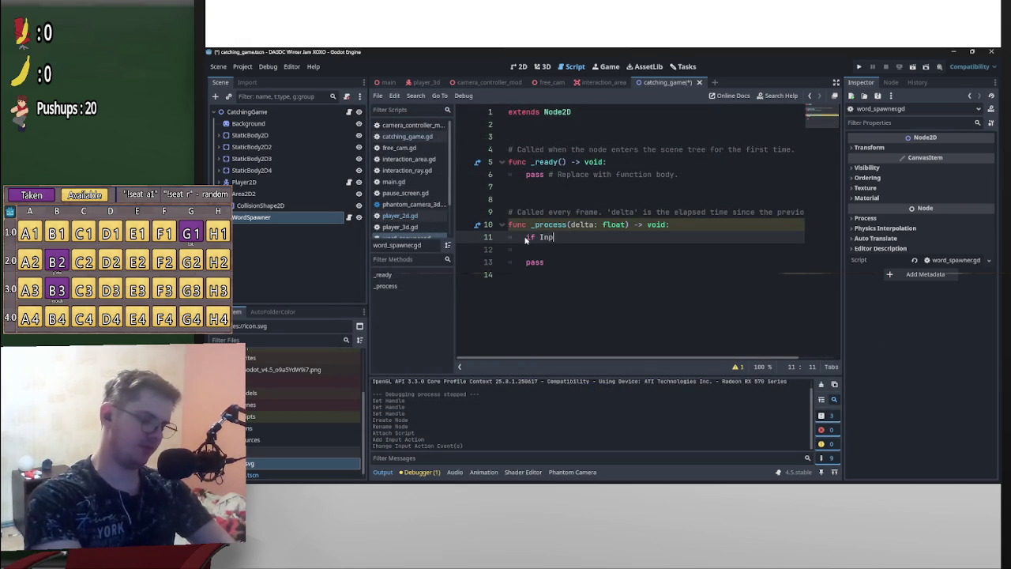
pyautogui.write('ut.is_act')
pyautogui.press('Down')
pyautogui.press('Down')
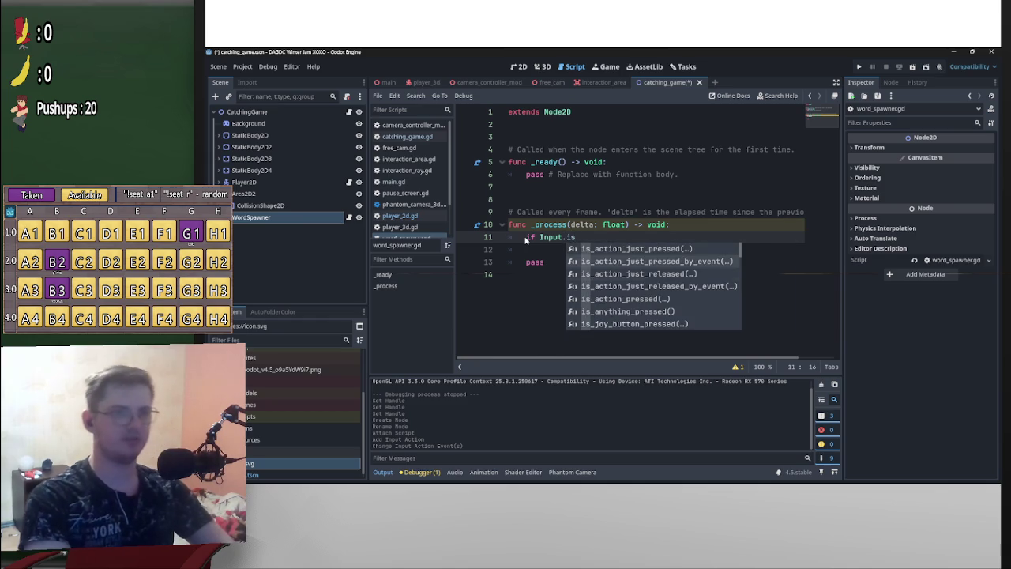
pyautogui.press('Return')
pyautogui.press('Up')
pyautogui.press('Down')
pyautogui.press('Down')
pyautogui.press('Down')
pyautogui.press('Escape')
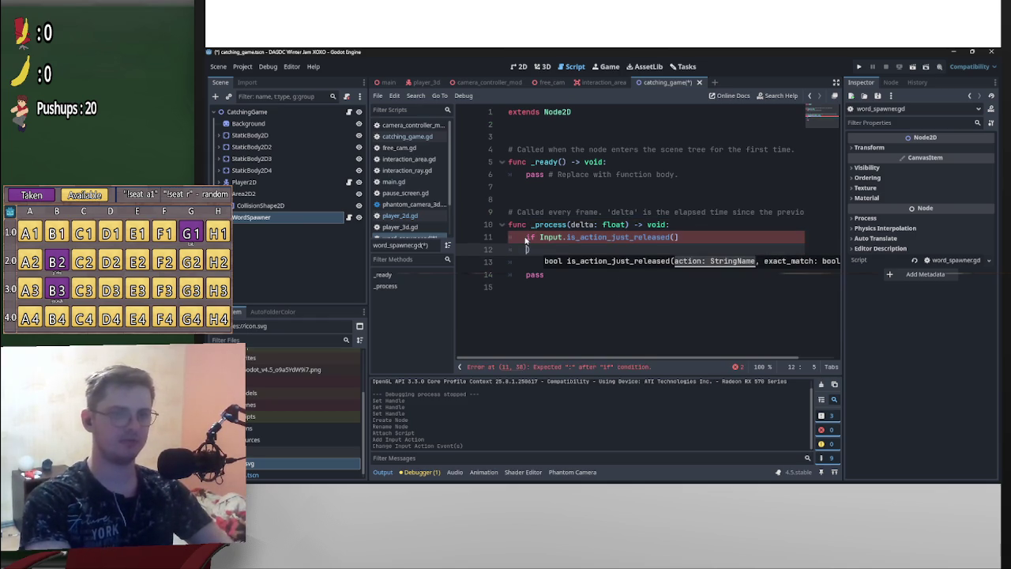
pyautogui.press('Right')
pyautogui.press('Left')
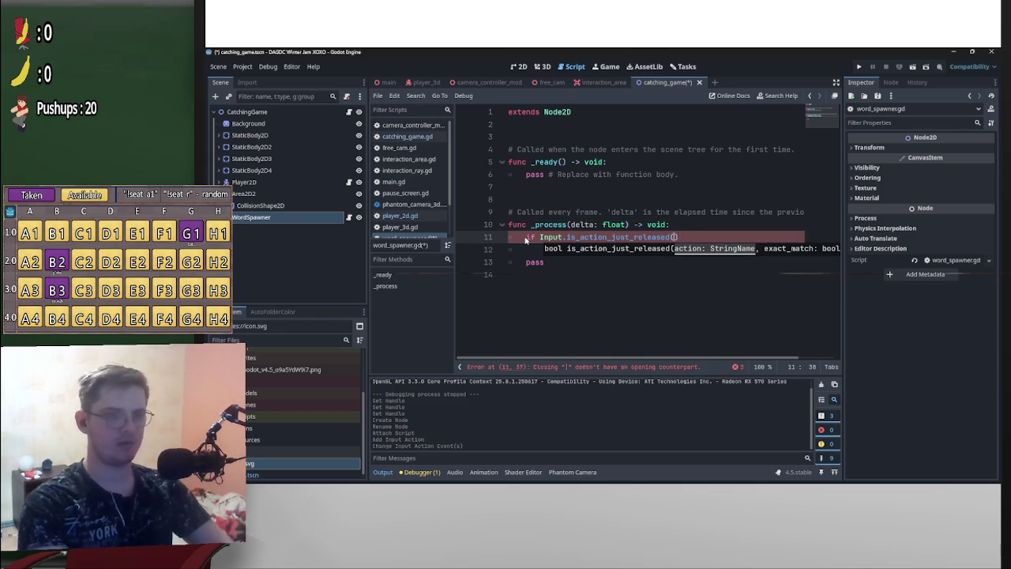
pyautogui.write('"te')
pyautogui.press('Return')
pyautogui.press('Right')
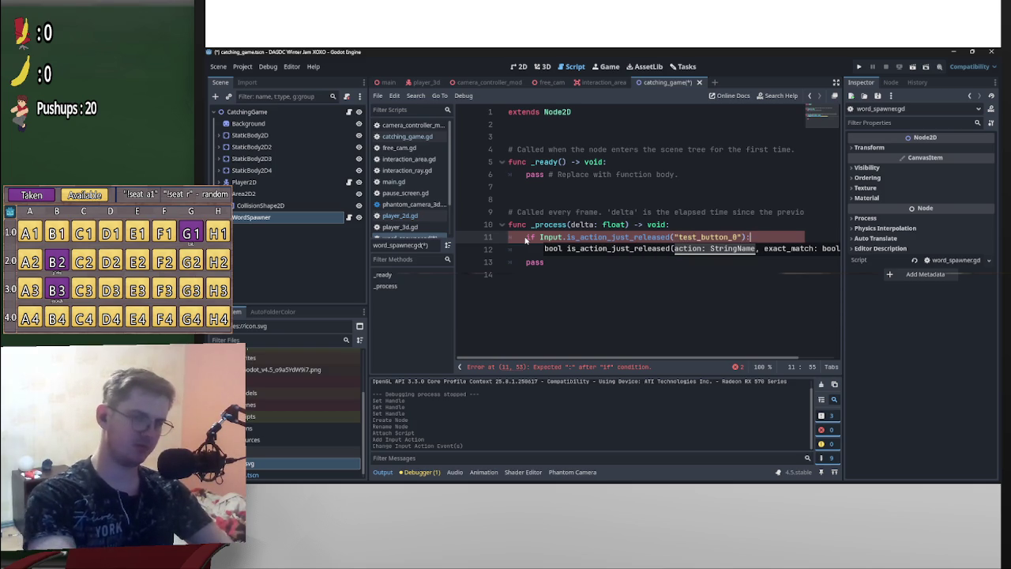
pyautogui.press('Return')
pyautogui.write('pas')
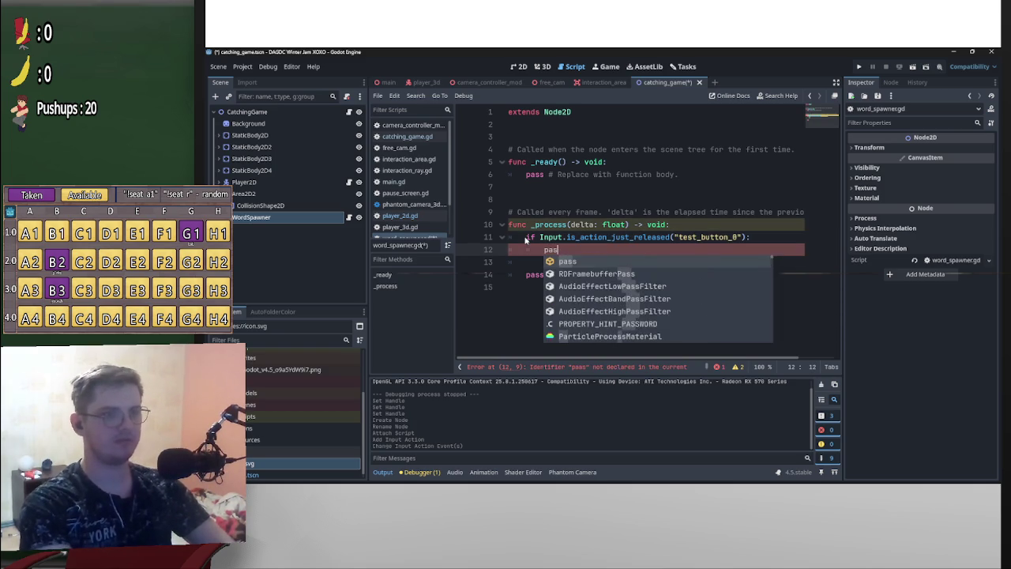
pyautogui.write('s')
# Add blank lines inside the condition and define a new func _spawn_word(): at the script's end
pyautogui.click(544, 252)
pyautogui.press('Return')
pyautogui.press('Return')
pyautogui.press('Return')
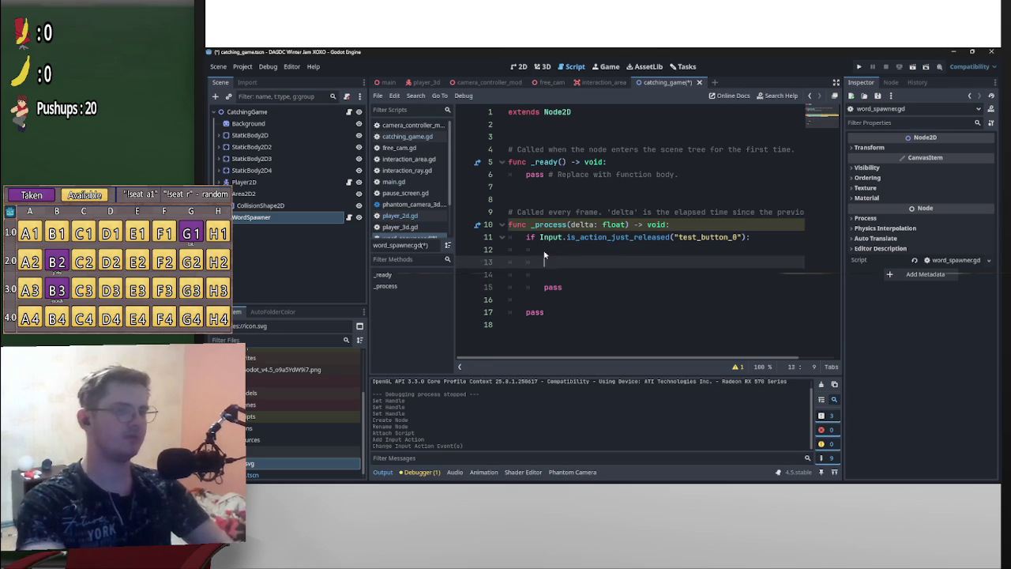
pyautogui.press('Up')
pyautogui.press('Up')
pyautogui.press('Up')
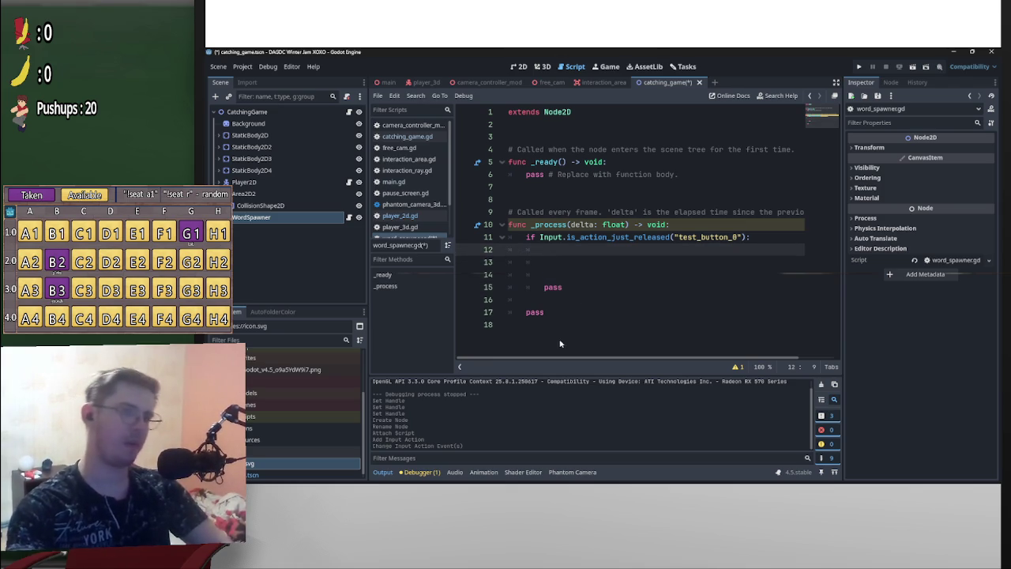
pyautogui.click(551, 328)
pyautogui.press('Return')
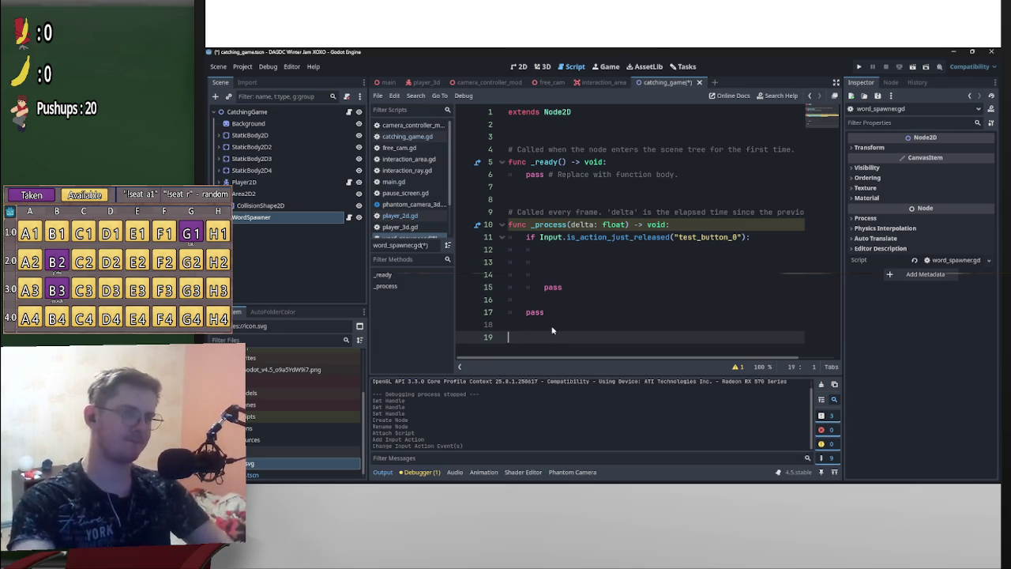
pyautogui.write('func s')
pyautogui.write('paw')
pyautogui.press('BackSpace')
pyautogui.press('BackSpace')
pyautogui.press('BackSpace')
pyautogui.write('_spawn_')
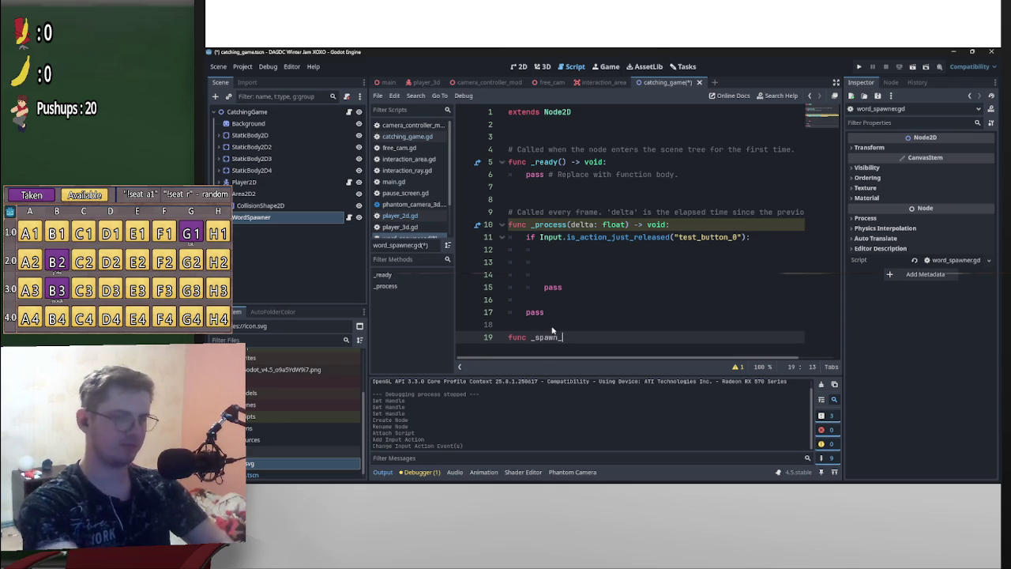
pyautogui.write('word(')
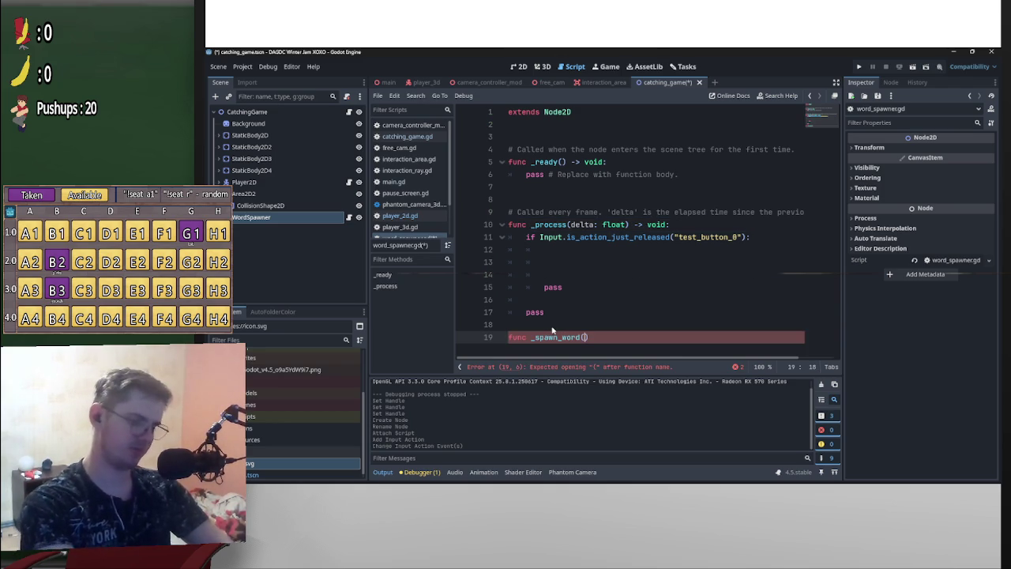
pyautogui.write(')')
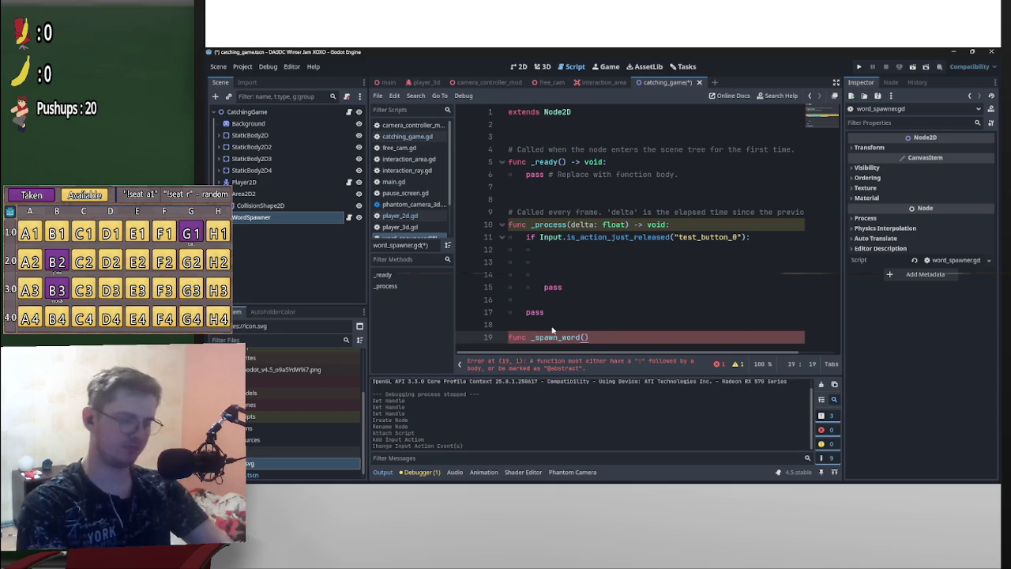
pyautogui.write(':')
pyautogui.press('Return')
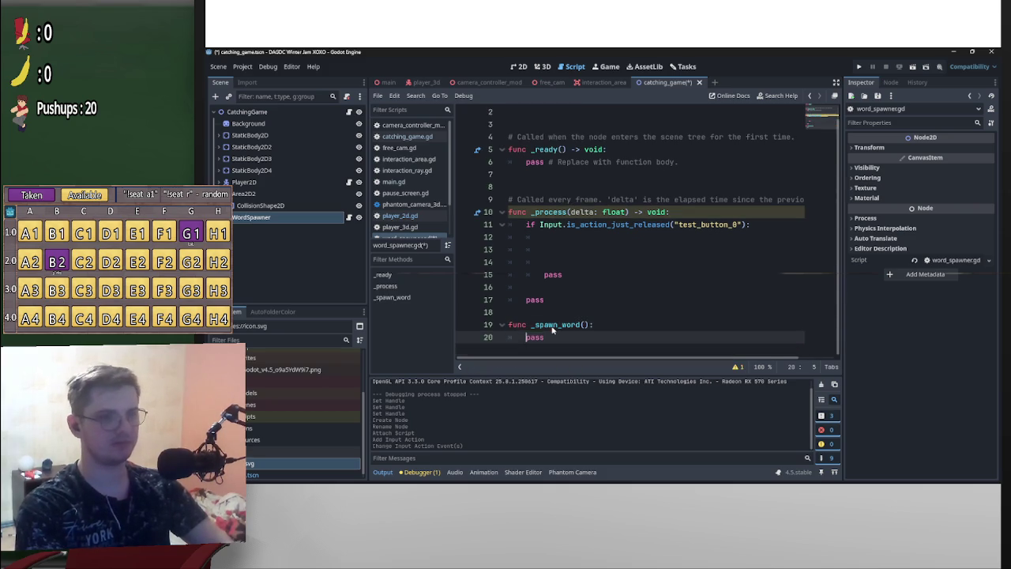
pyautogui.press('Return')
pyautogui.press('Return')
# Put a _spawn_word() call inside the test_button_0 condition
pyautogui.moveTo(530, 312)
pyautogui.mouseDown()
pyautogui.moveTo(588, 312)
pyautogui.moveTo(641, 239)
pyautogui.mouseUp()
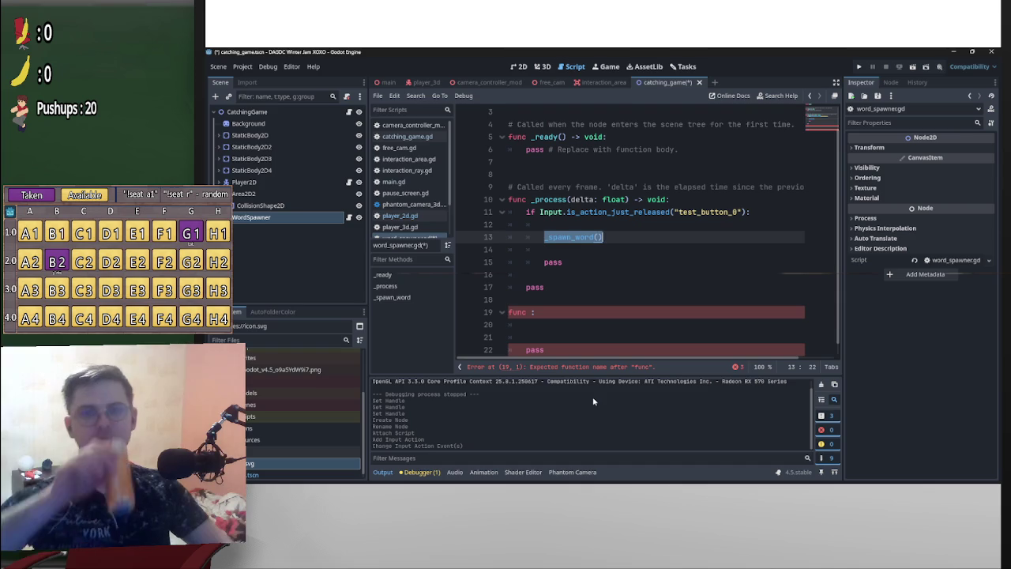
pyautogui.hotkey('ctrl', 'z')
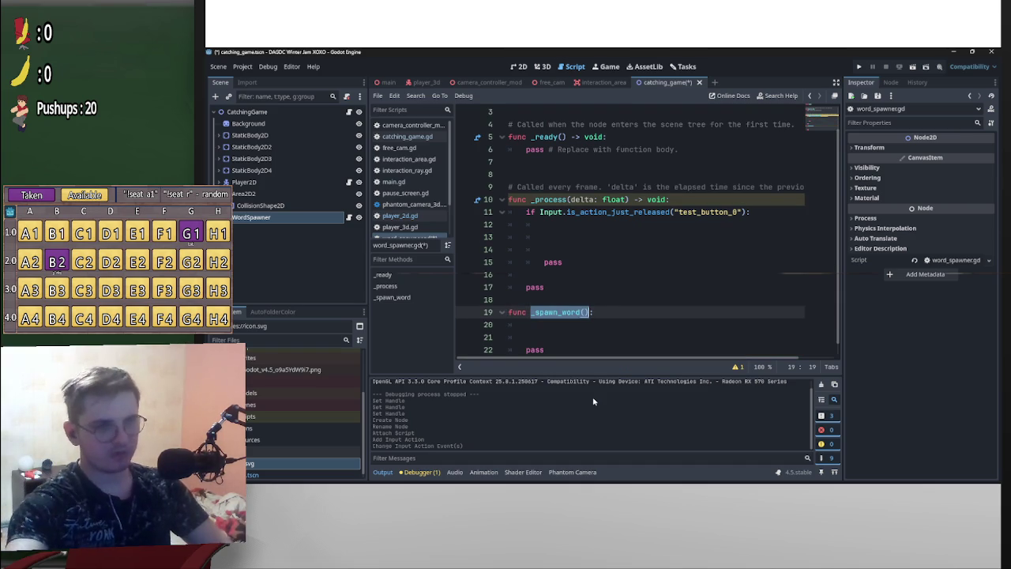
pyautogui.hotkey('ctrl', 'c')
pyautogui.press('Up')
pyautogui.press('Up')
pyautogui.press('Up')
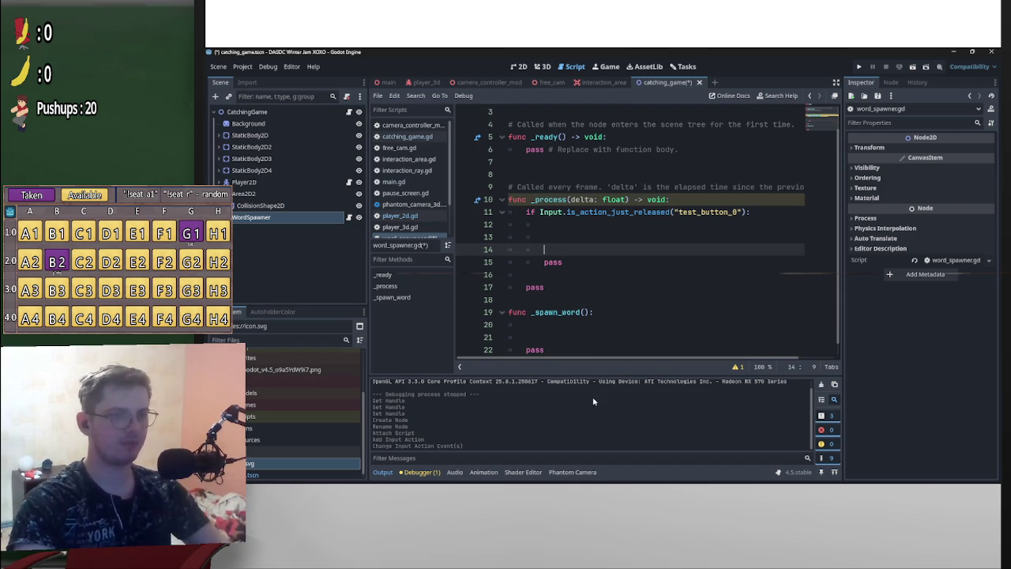
pyautogui.hotkey('ctrl', 'v')
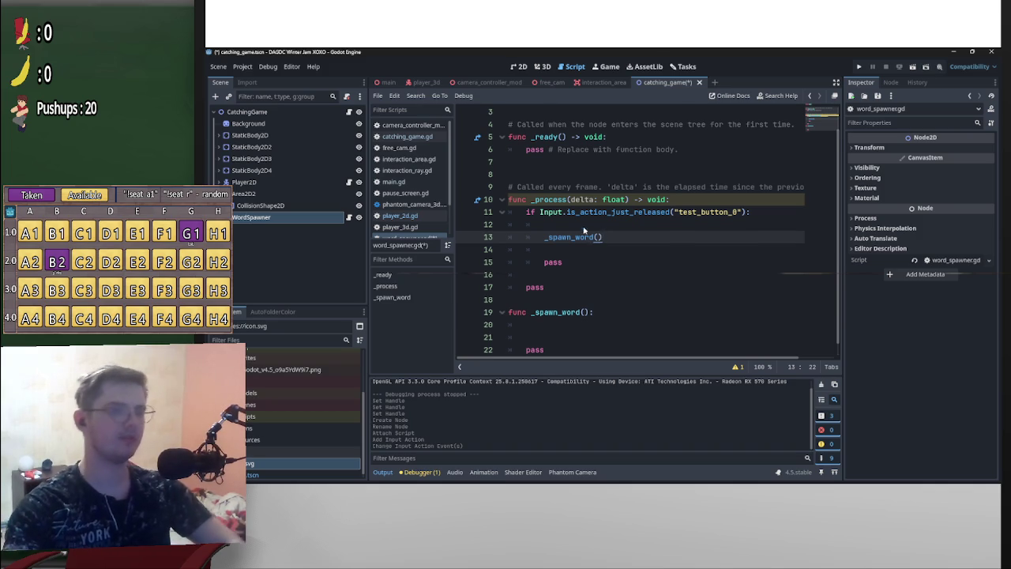
pyautogui.scroll(-1, 584, 230)
pyautogui.scroll(3, 598, 256)
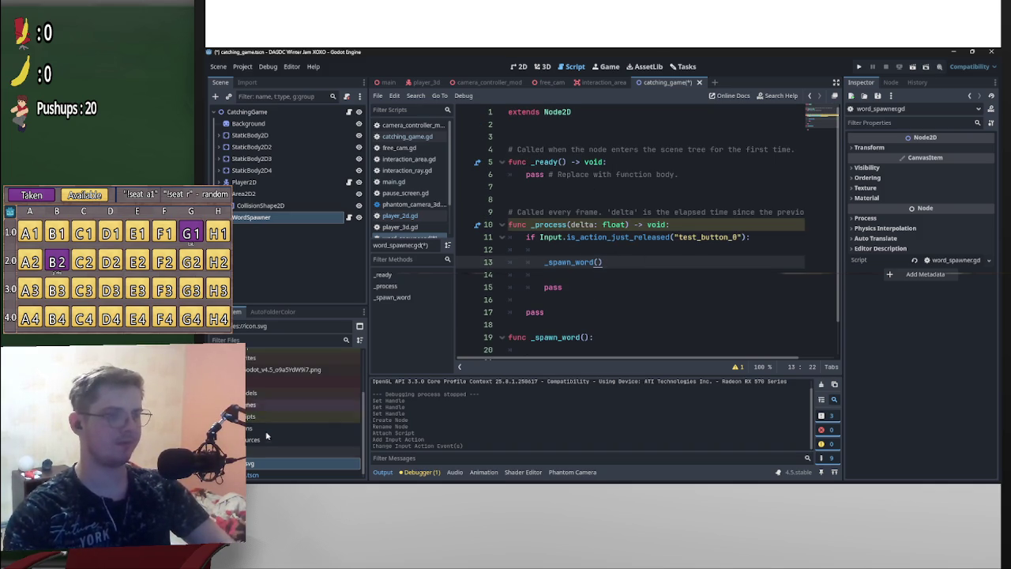
pyautogui.scroll(3, 313, 423)
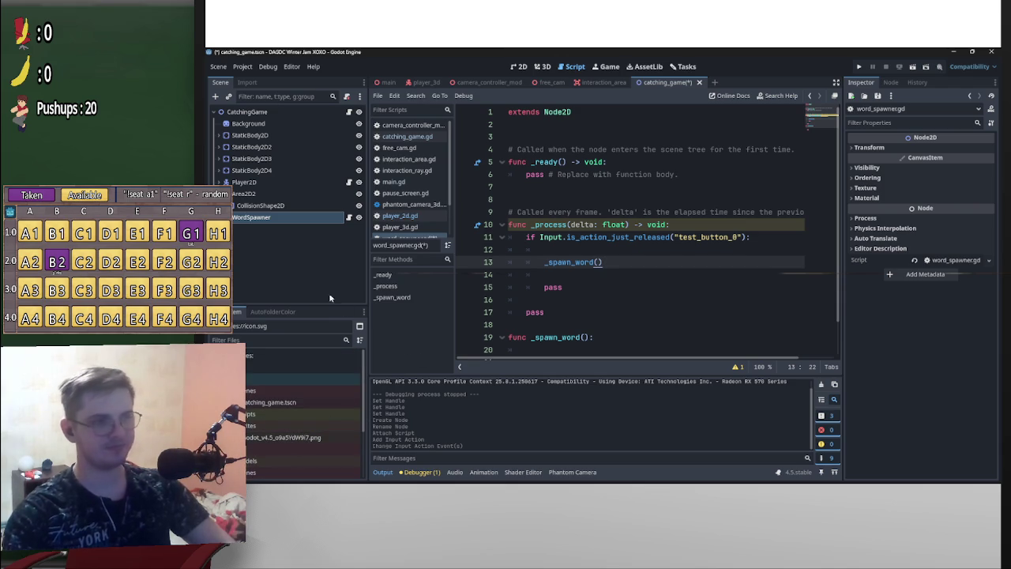
# Return to the 2D view and add an Area2D at the scene root below WordSpawner
pyautogui.click(543, 69)
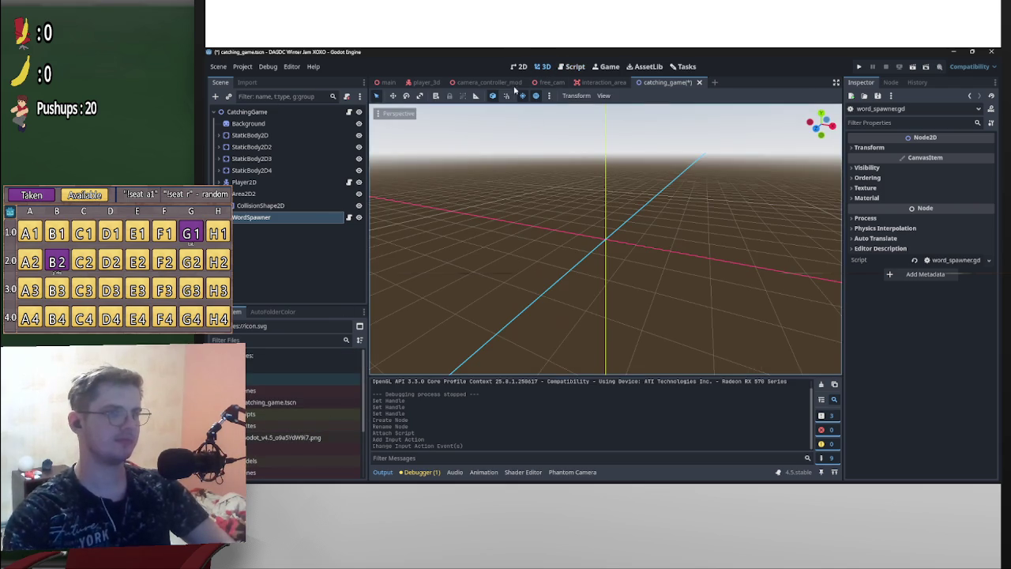
pyautogui.click(518, 67)
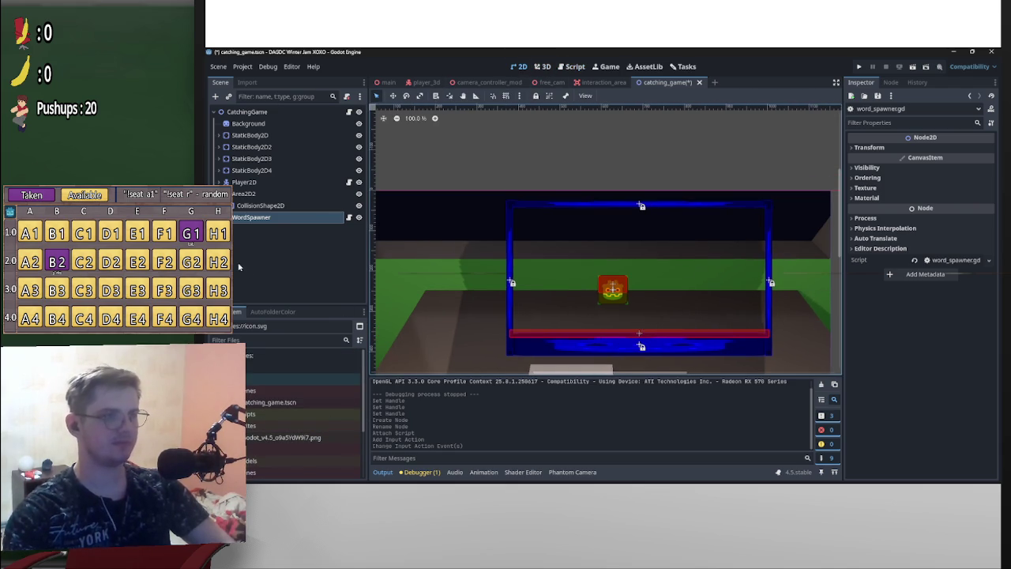
pyautogui.rightClick(255, 225)
pyautogui.click(284, 193)
pyautogui.write('coll')
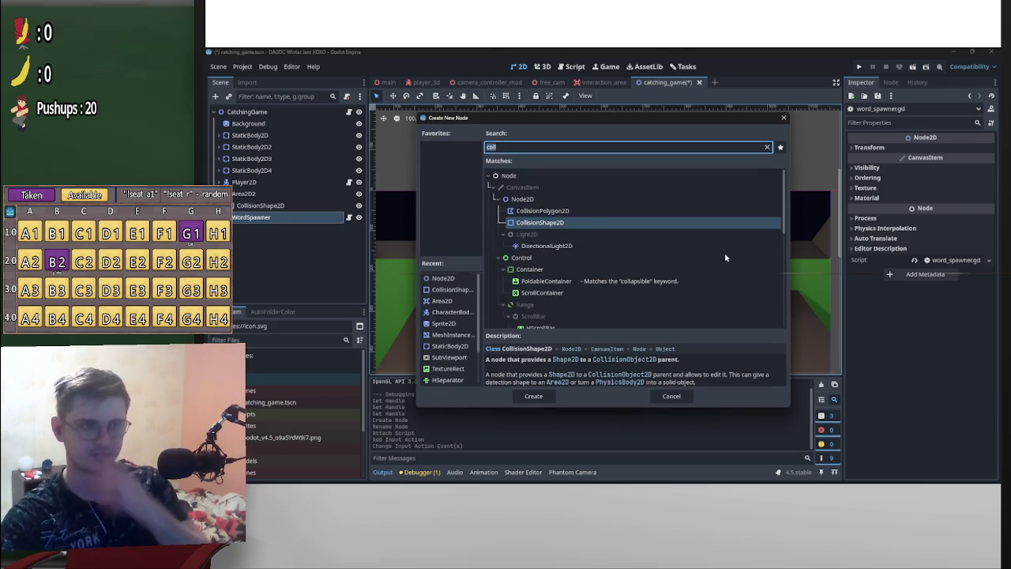
pyautogui.scroll(-2, 548, 293)
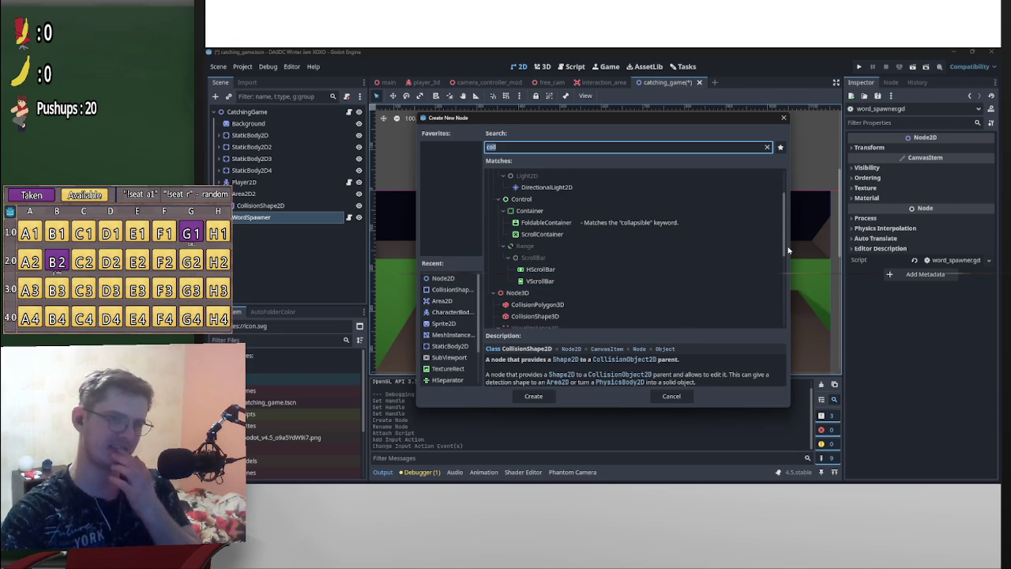
pyautogui.moveTo(787, 250)
pyautogui.mouseDown()
pyautogui.moveTo(789, 264)
pyautogui.moveTo(798, 221)
pyautogui.mouseUp()
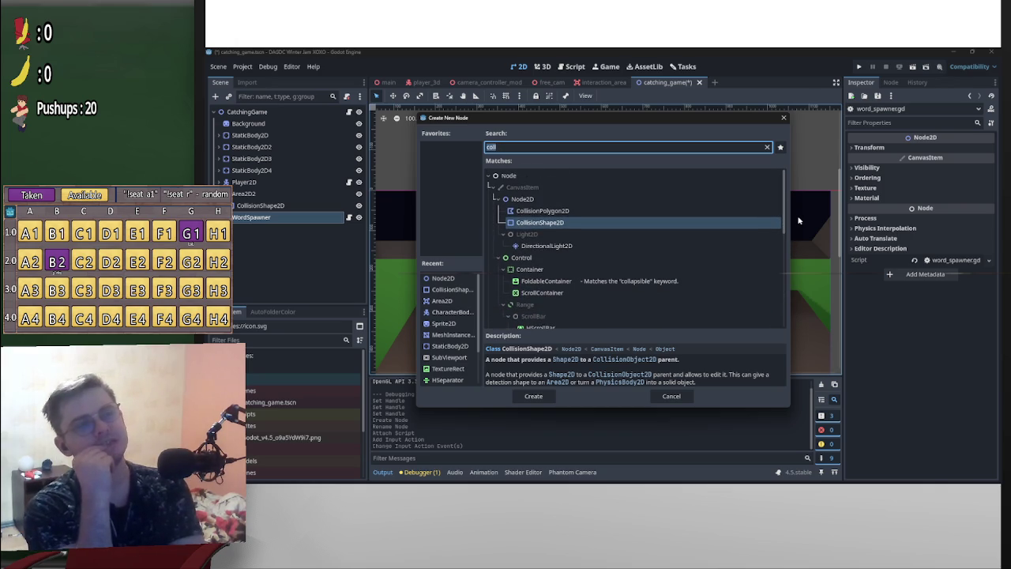
pyautogui.write('are')
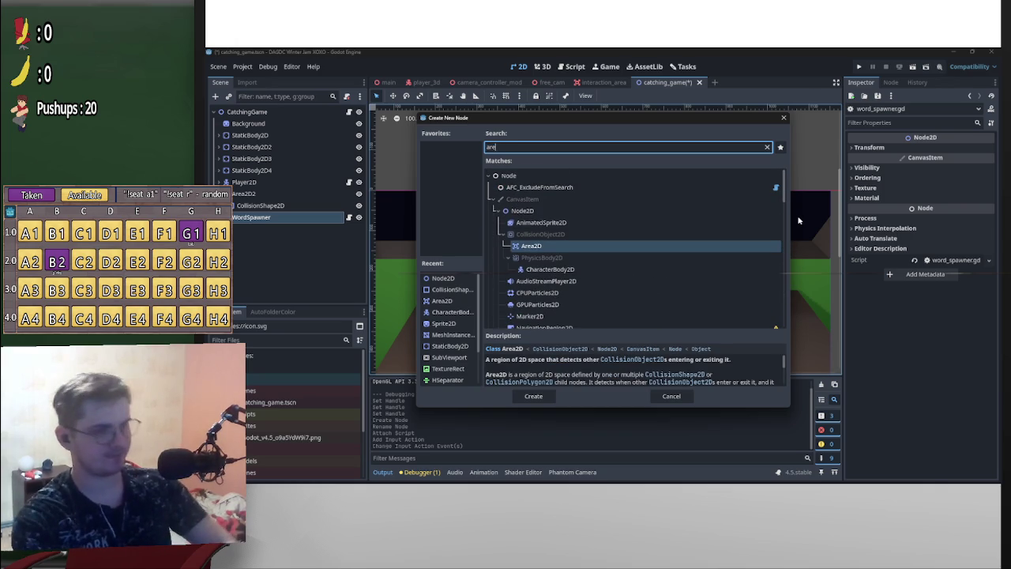
pyautogui.press('Return')
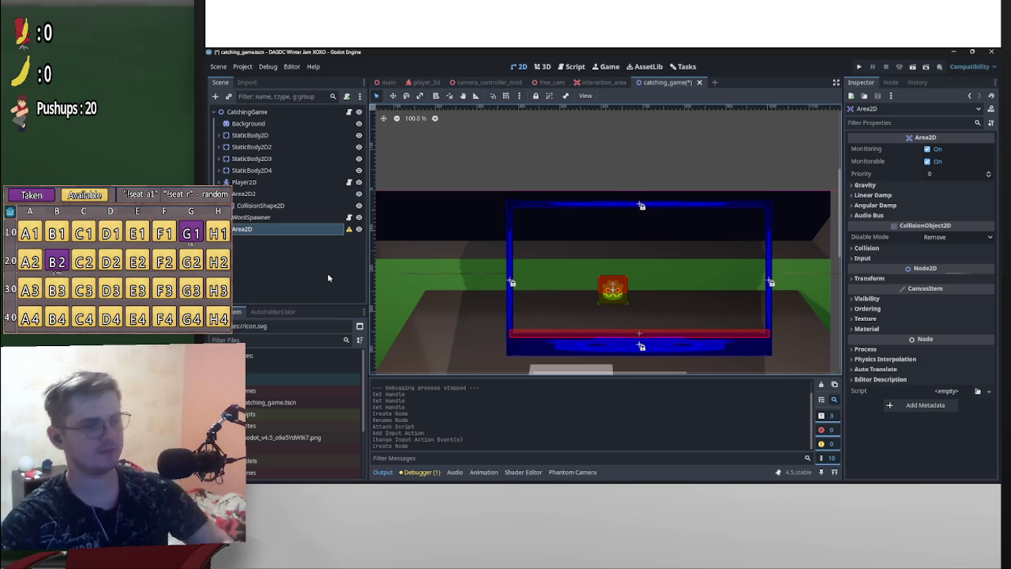
# Name the new Area2D node 'Word'
pyautogui.rightClick(320, 229)
pyautogui.click(263, 235)
pyautogui.doubleClick(271, 234)
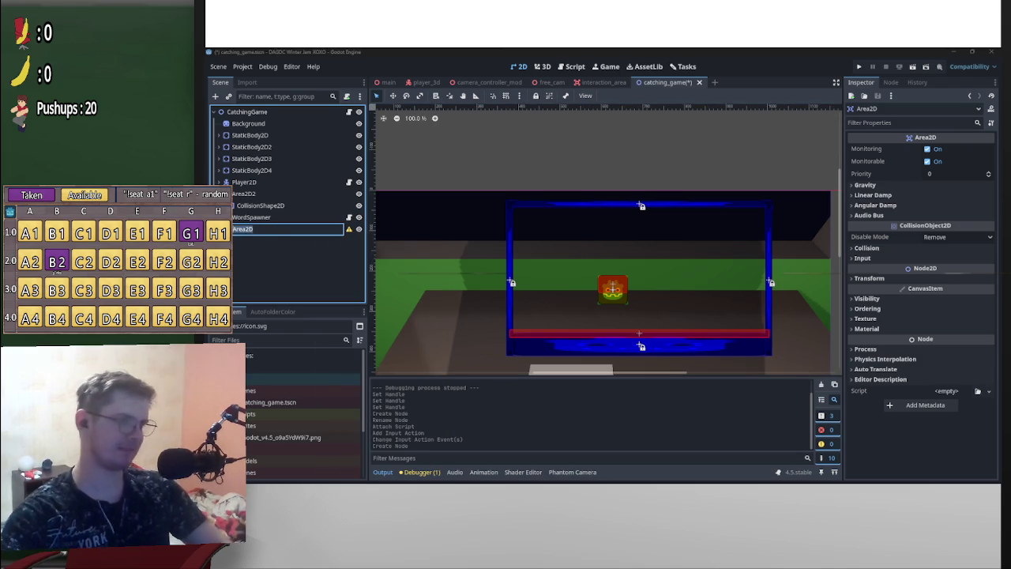
pyautogui.write('Word')
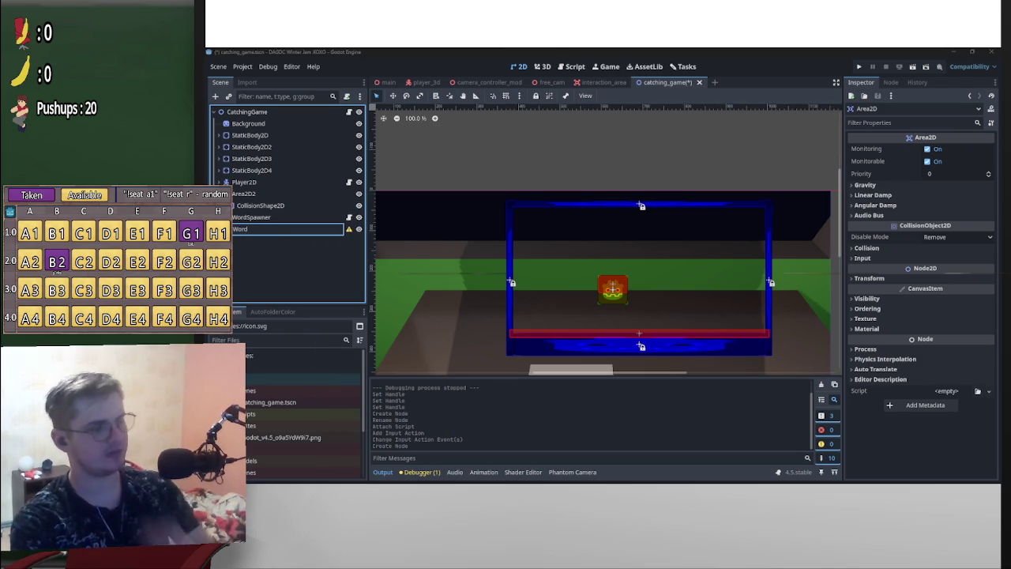
pyautogui.press('Return')
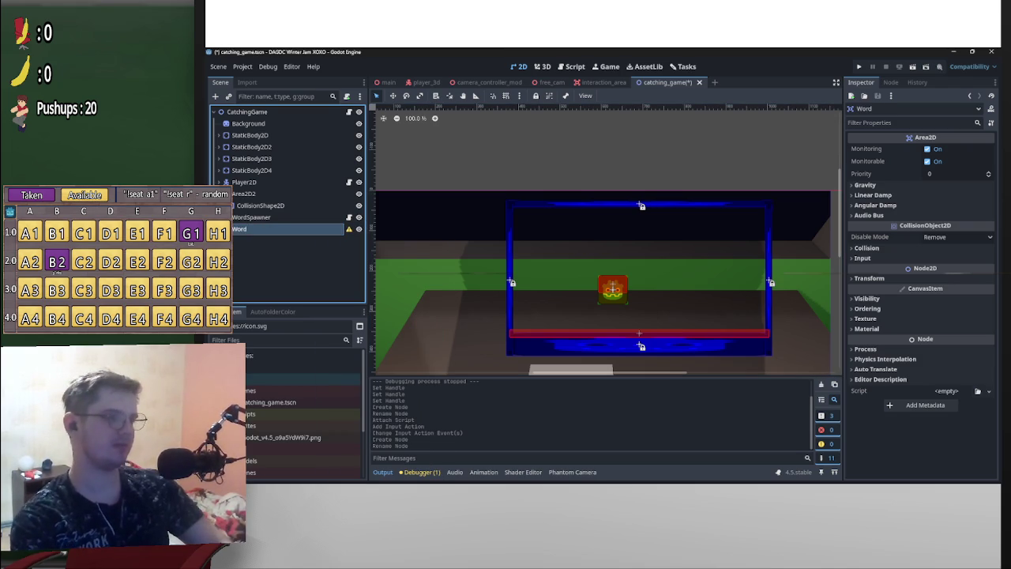
# Append 'Area' to the Word node's name so it reads WordArea
pyautogui.rightClick(251, 232)
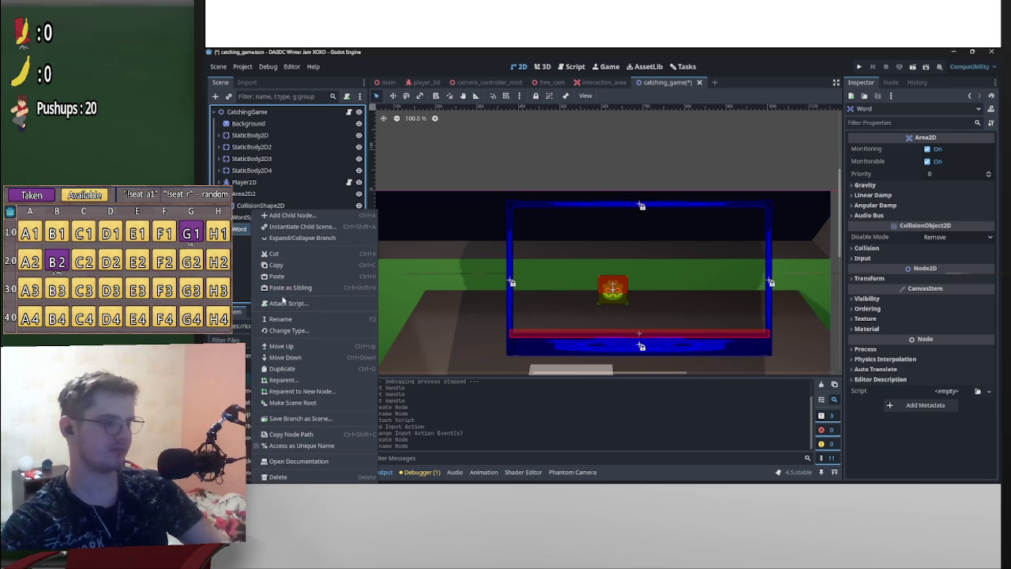
pyautogui.click(235, 270)
pyautogui.doubleClick(272, 229)
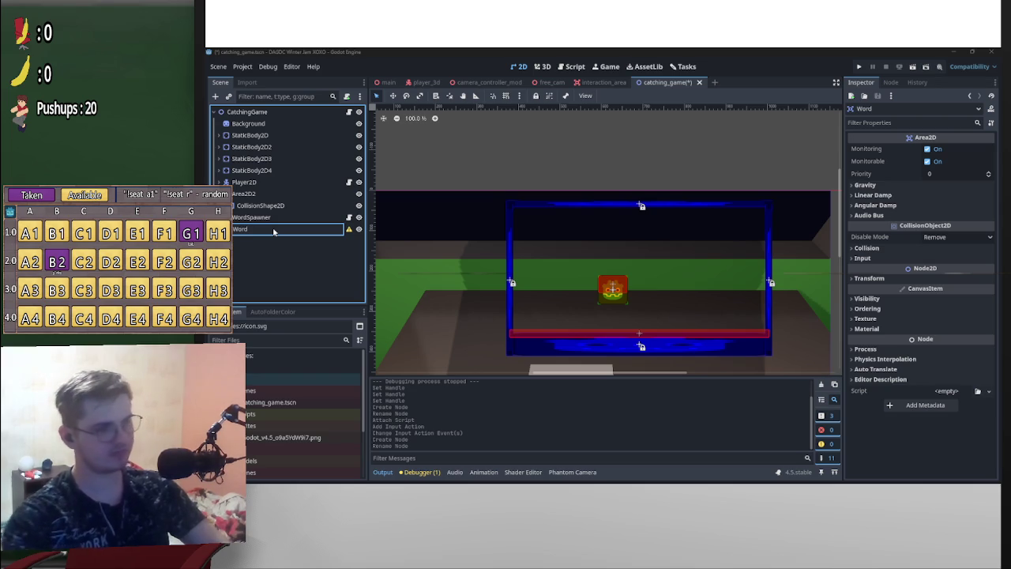
pyautogui.press('Return')
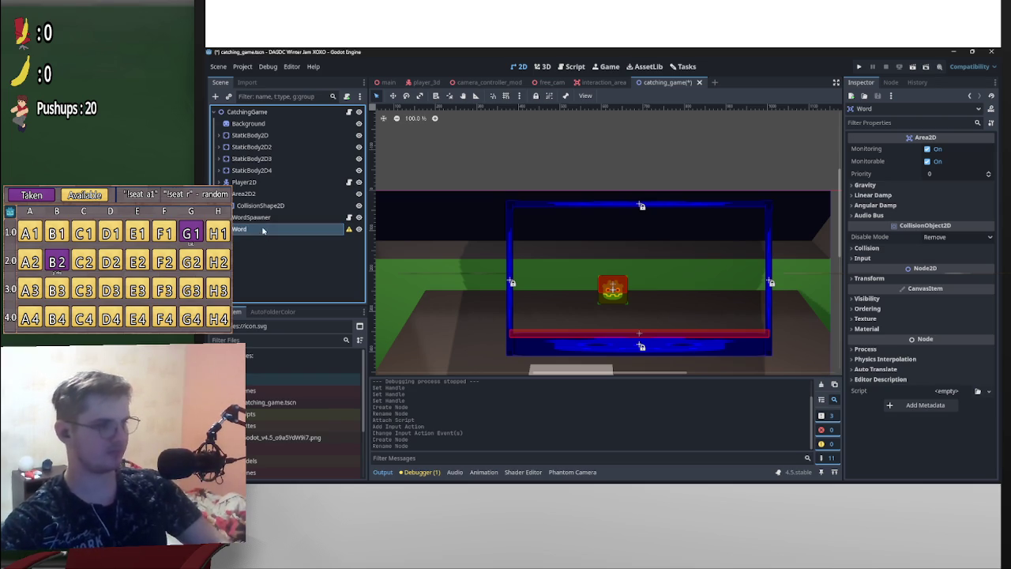
pyautogui.rightClick(264, 231)
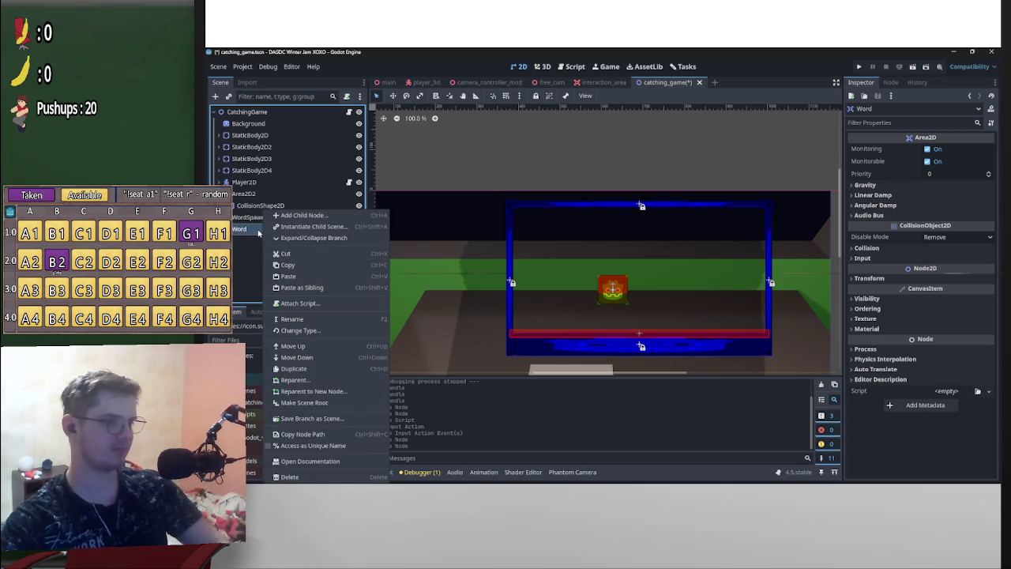
pyautogui.doubleClick(264, 231)
pyautogui.write('Area')
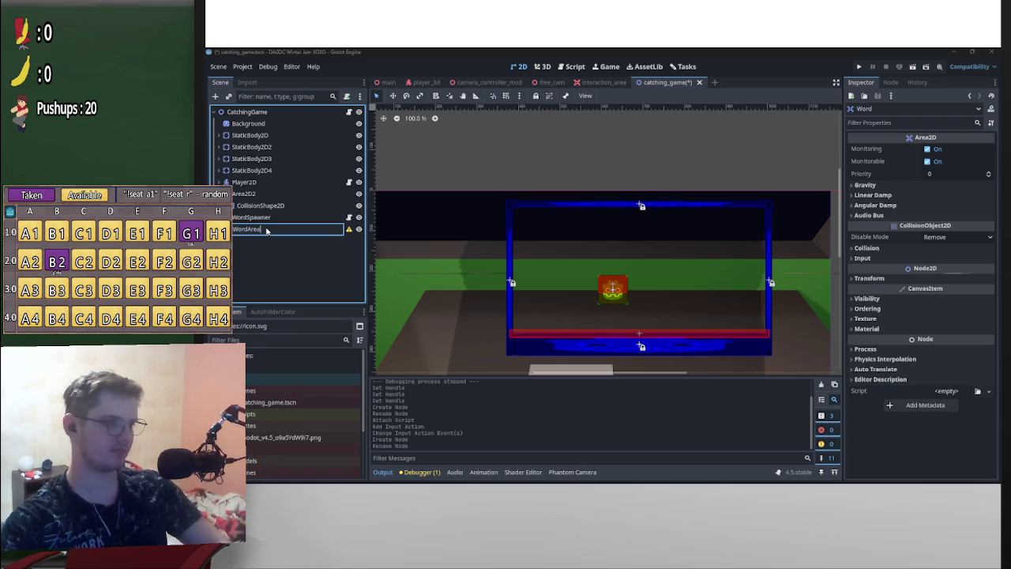
pyautogui.press('Return')
# Start adding a child node to WordArea, searching for 'arelabe'
pyautogui.rightClick(285, 229)
pyautogui.click(316, 217)
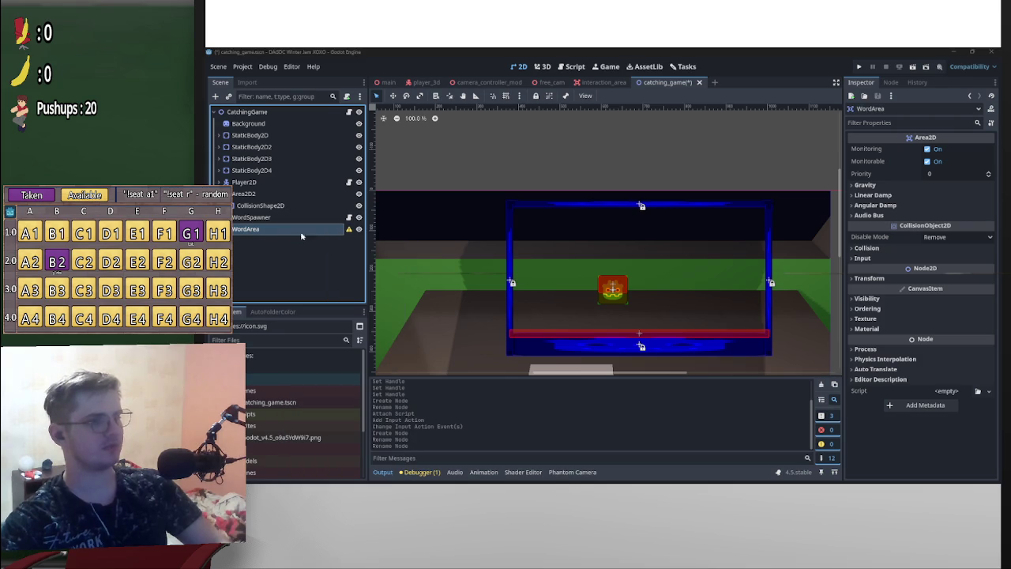
pyautogui.write('are')
pyautogui.write('labe')
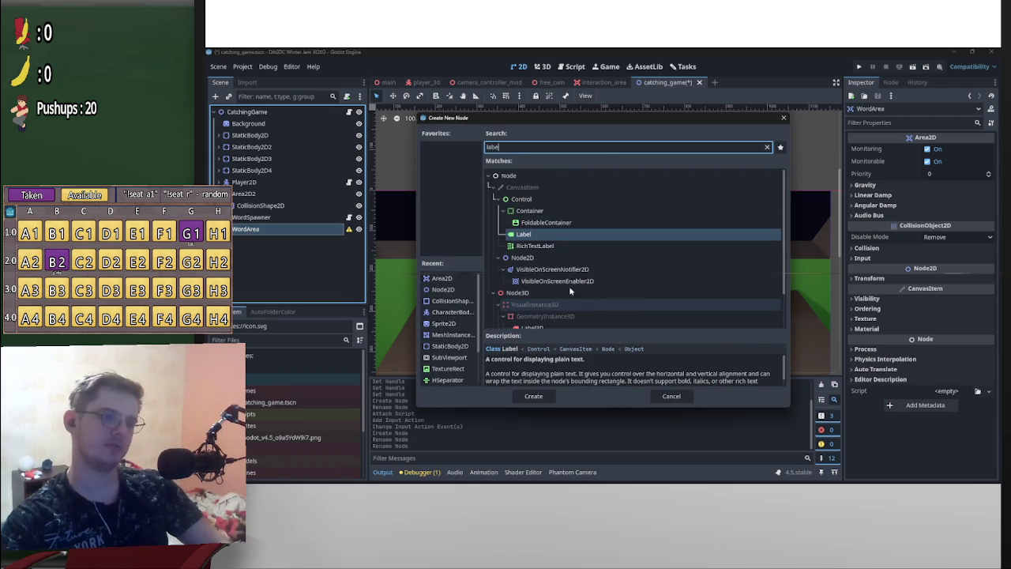
# Clear the search, browse the expanded Node2D types, then cancel without adding a child
pyautogui.scroll(-2, 577, 264)
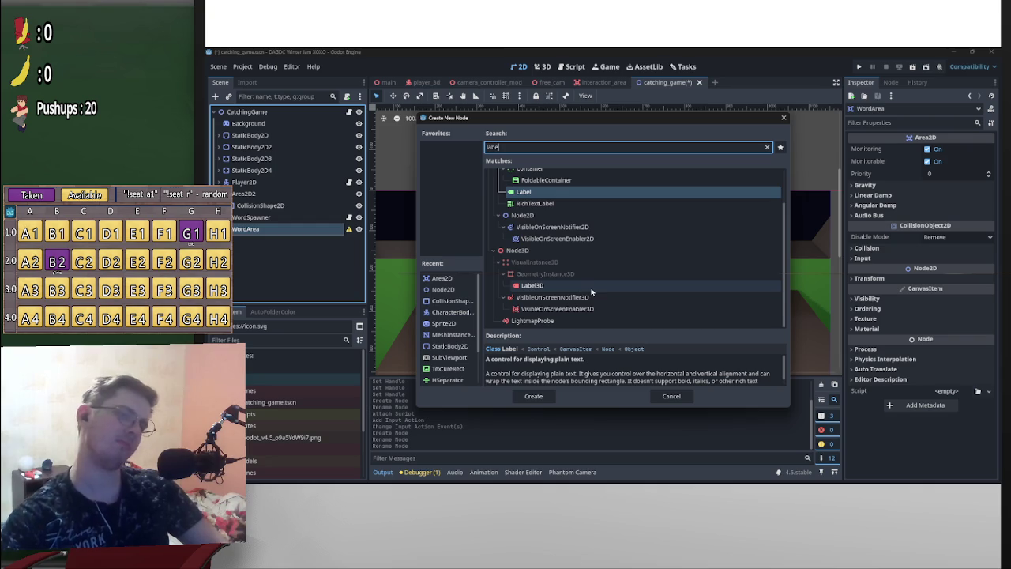
pyautogui.scroll(2, 581, 290)
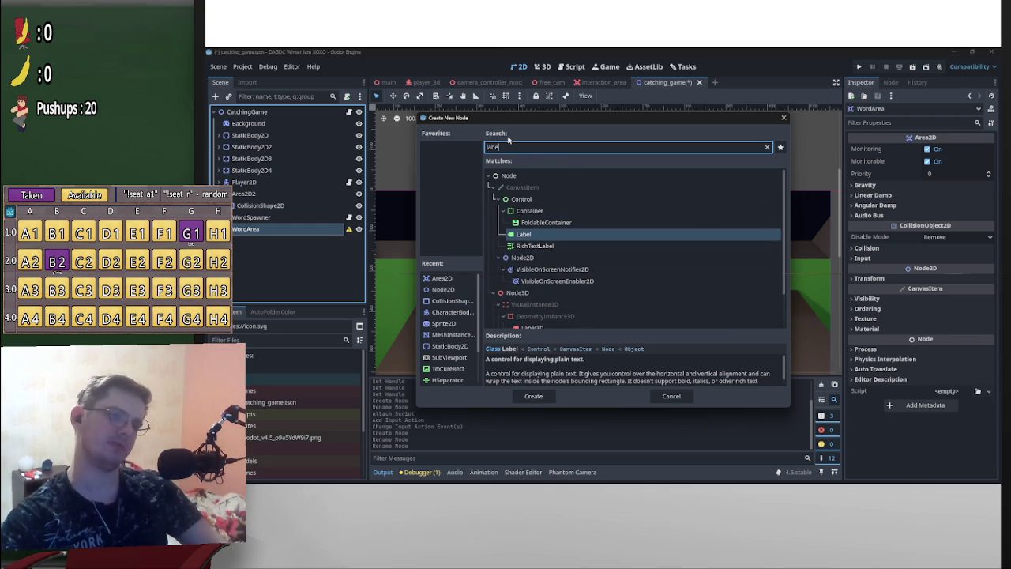
pyautogui.press('BackSpace')
pyautogui.press('BackSpace')
pyautogui.press('BackSpace')
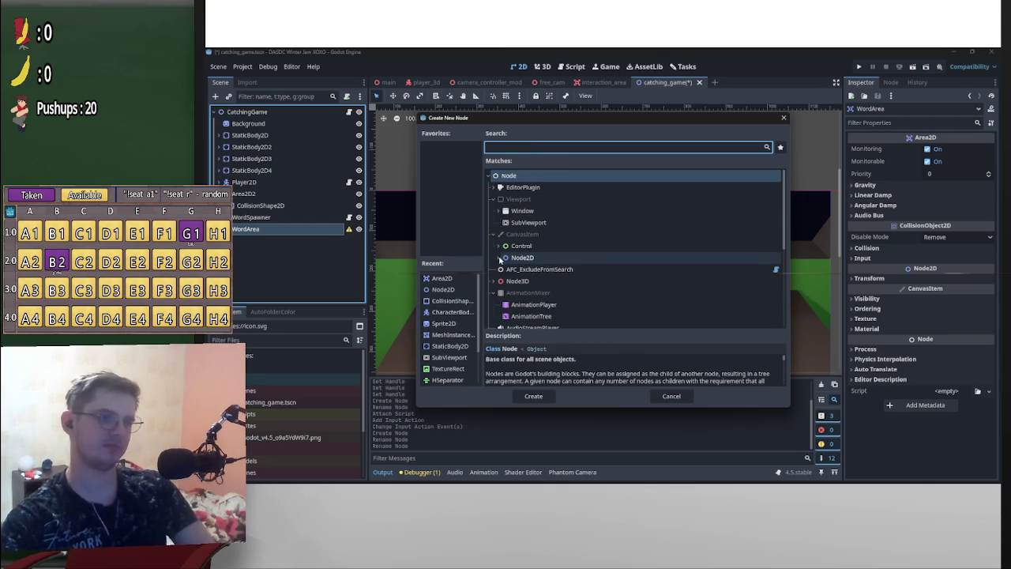
pyautogui.click(498, 258)
pyautogui.scroll(-3, 500, 263)
pyautogui.scroll(-5, 560, 274)
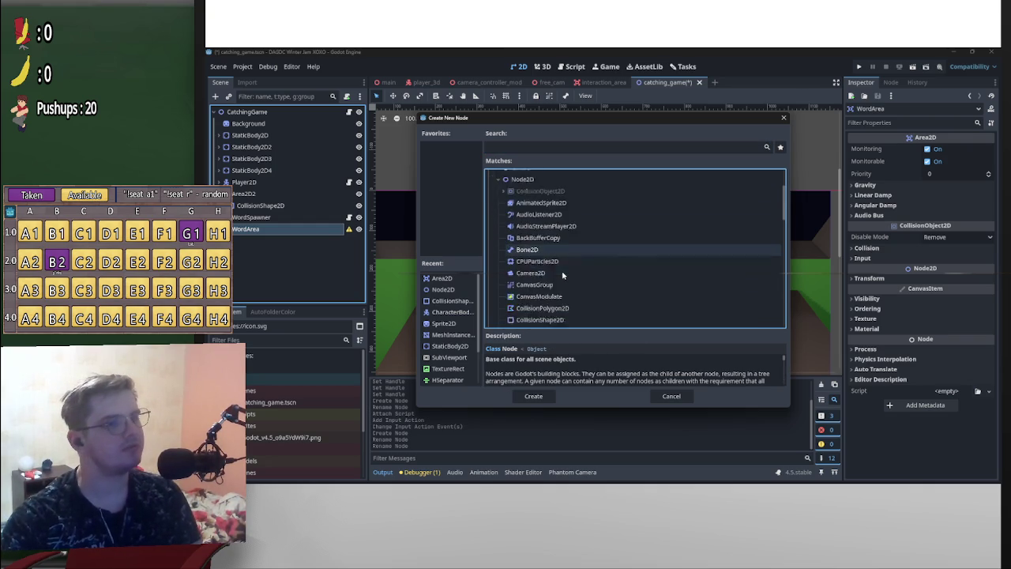
pyautogui.scroll(-2, 562, 274)
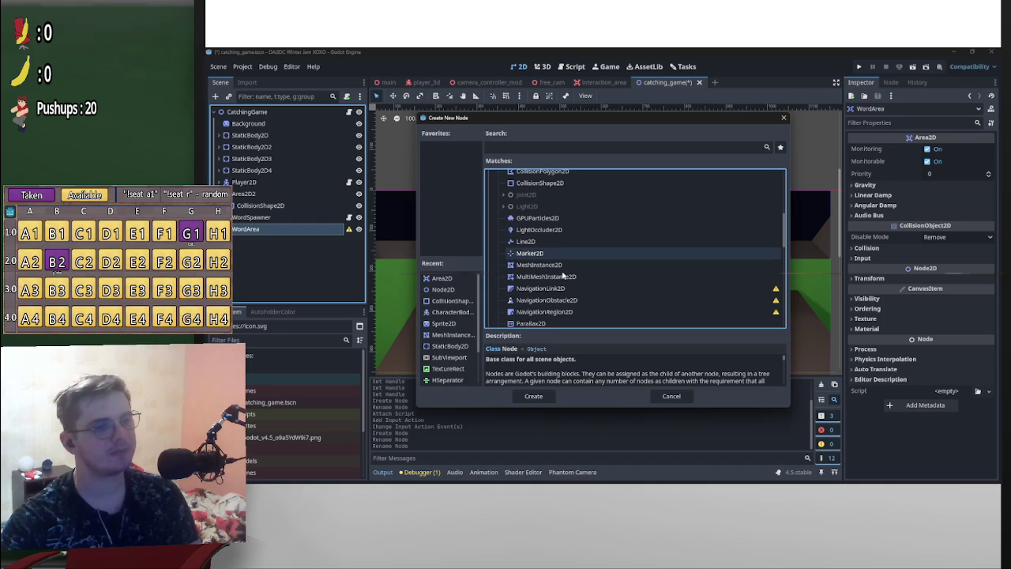
pyautogui.scroll(-7, 562, 274)
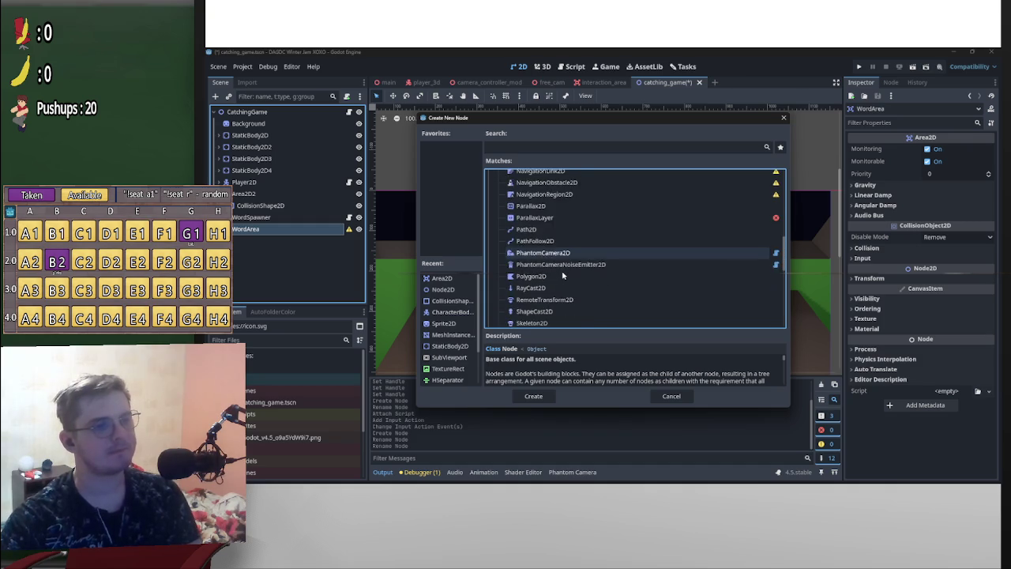
pyautogui.scroll(-3, 562, 274)
pyautogui.scroll(2, 631, 304)
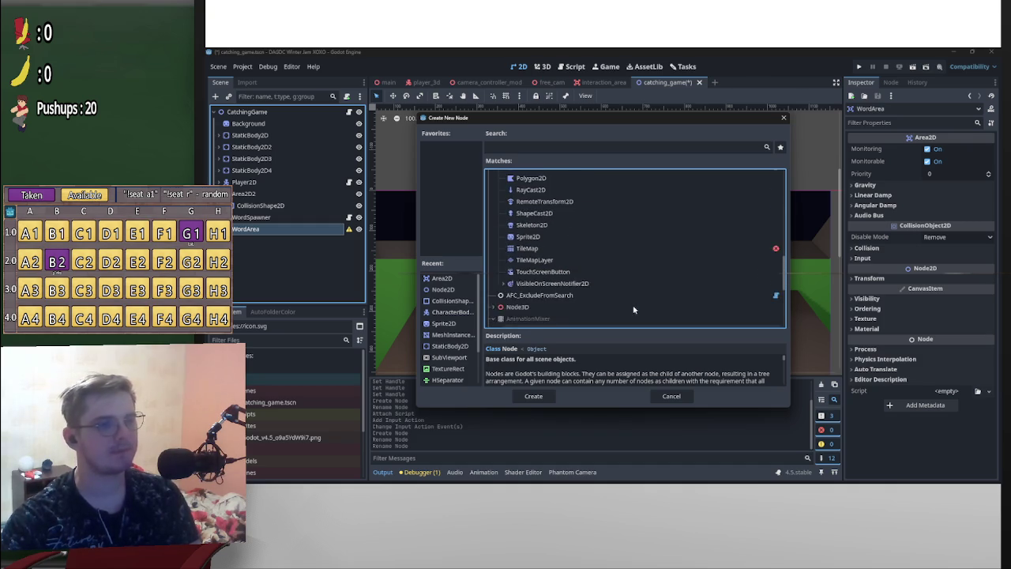
pyautogui.scroll(7, 642, 315)
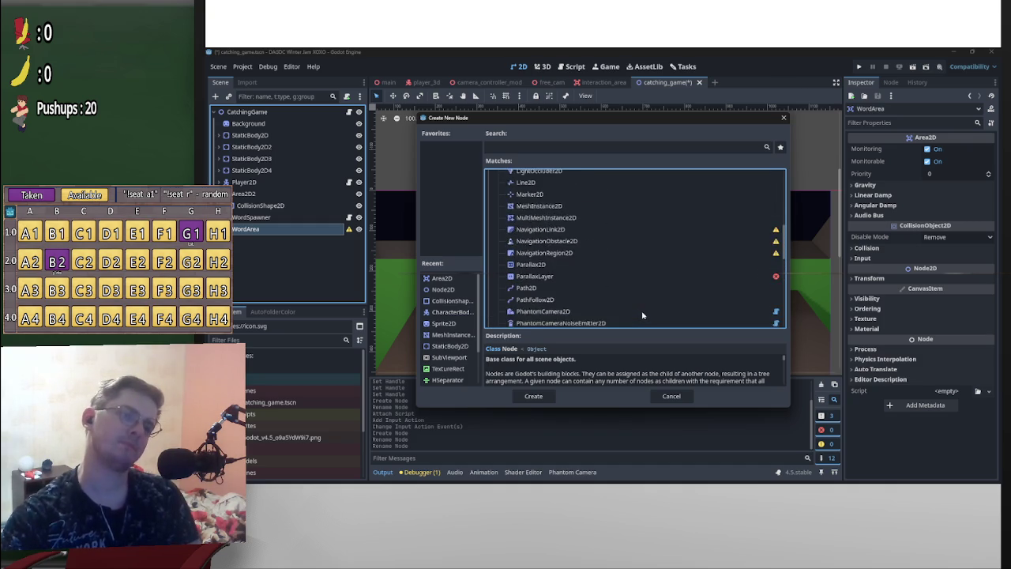
pyautogui.scroll(3, 641, 315)
pyautogui.scroll(3, 642, 315)
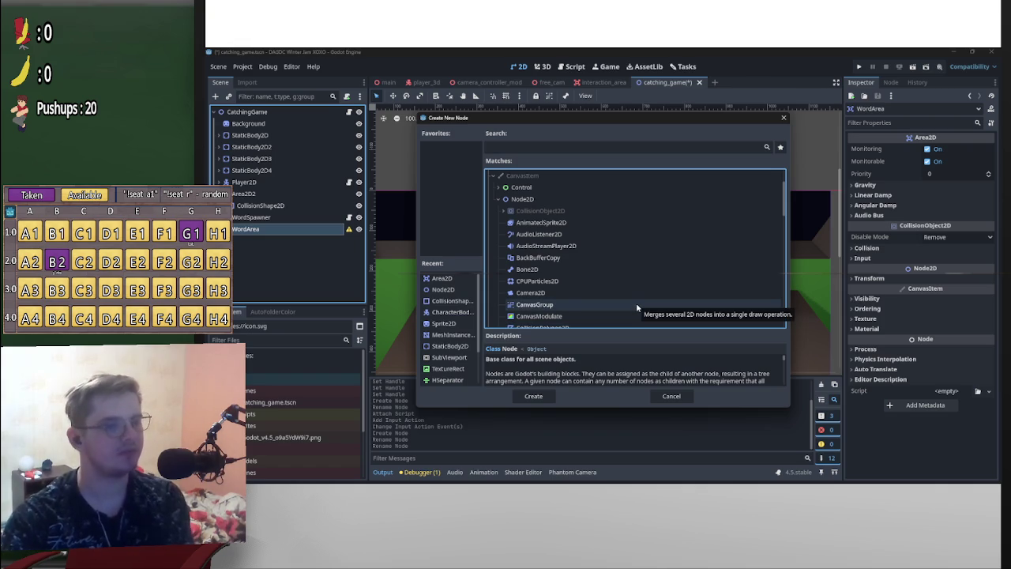
pyautogui.scroll(-3, 637, 307)
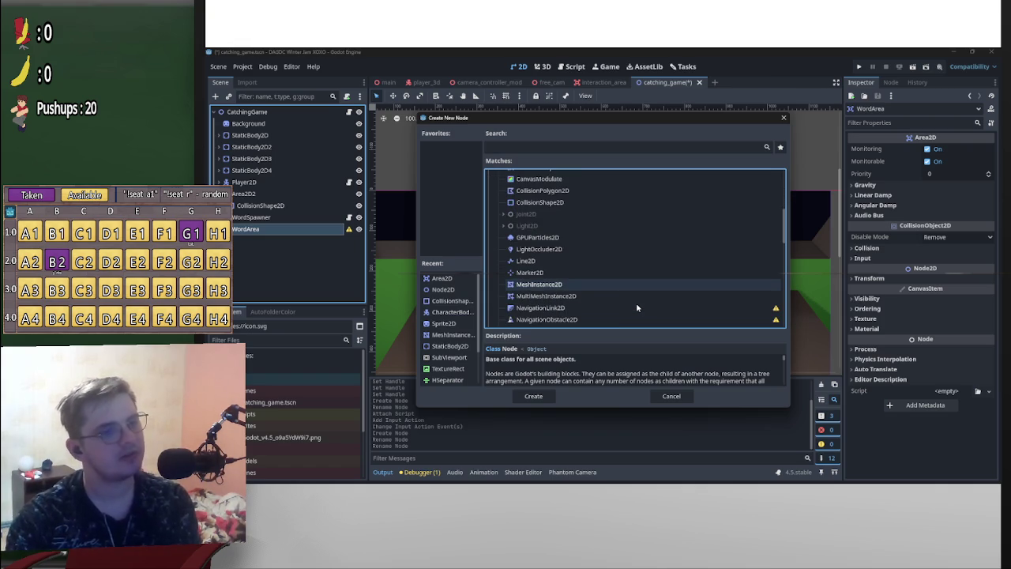
pyautogui.scroll(-3, 571, 269)
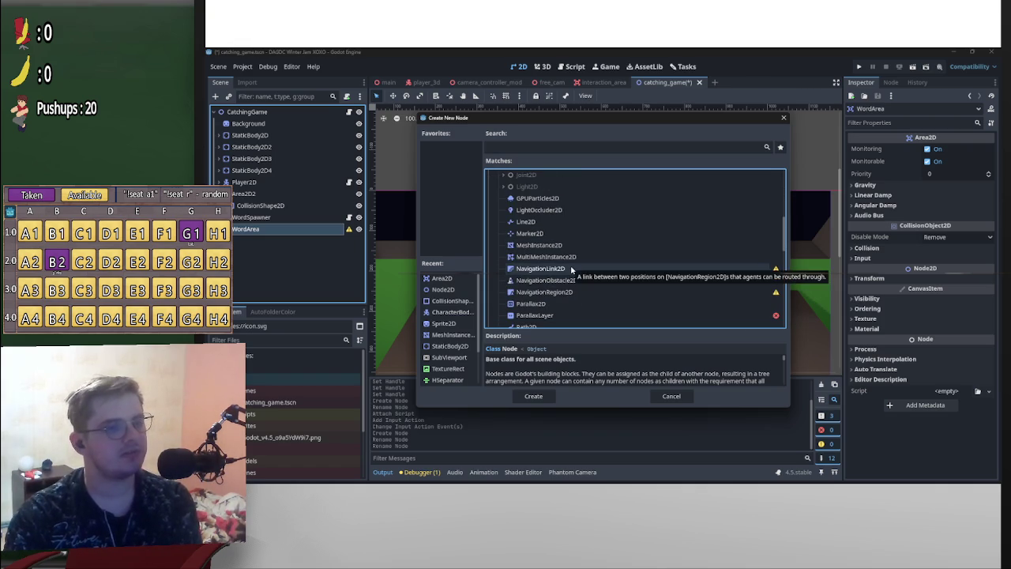
pyautogui.scroll(-3, 575, 270)
pyautogui.scroll(-4, 581, 271)
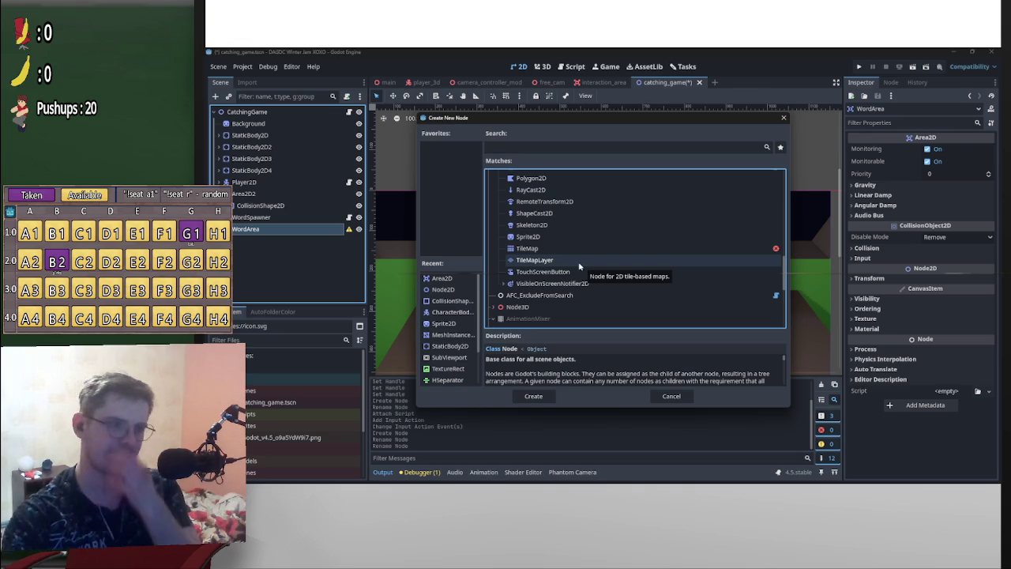
pyautogui.scroll(5, 653, 306)
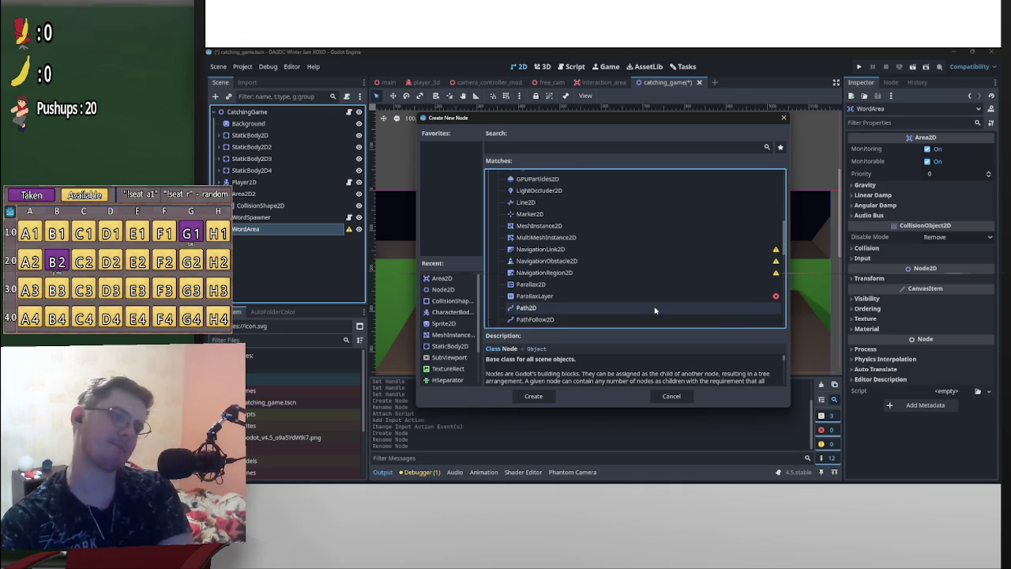
pyautogui.scroll(10, 659, 296)
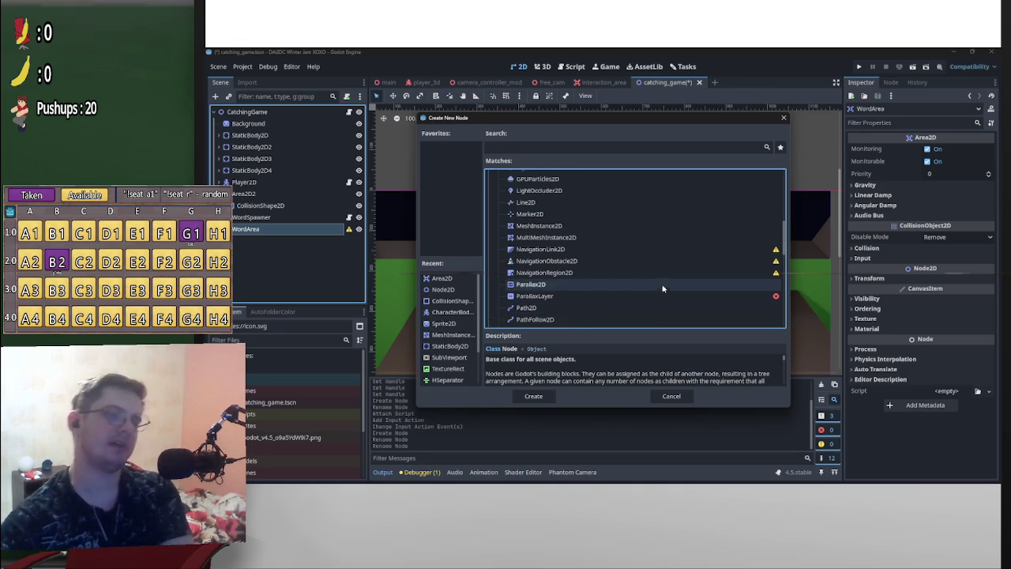
pyautogui.click(677, 397)
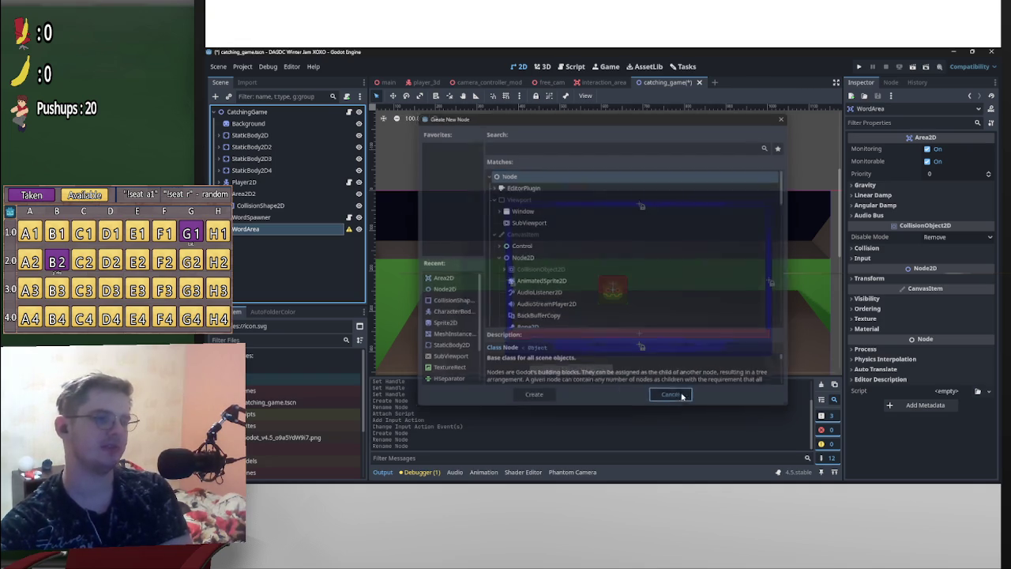
# Add a Label node as a child of Player2D
pyautogui.scroll(2, 573, 288)
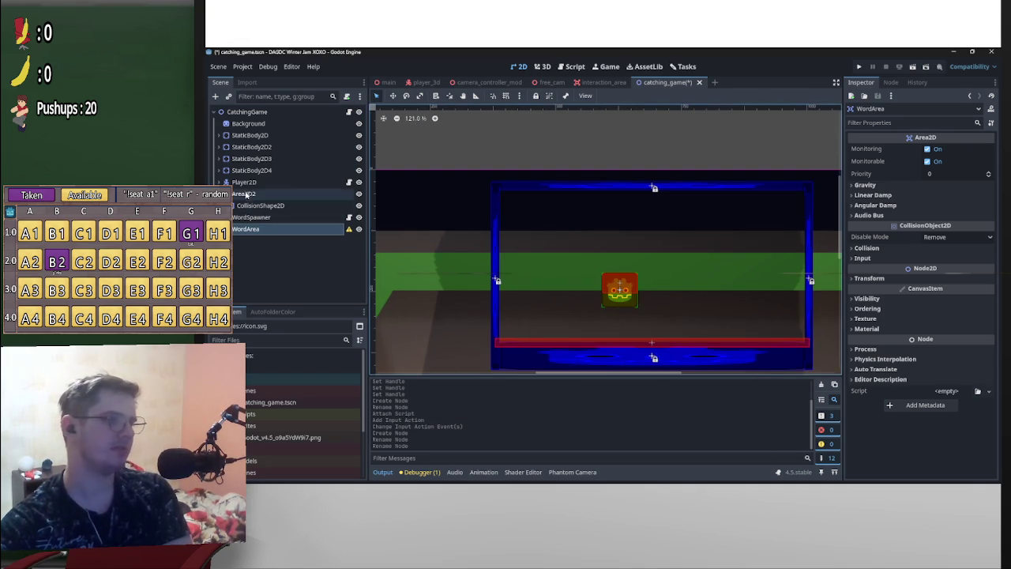
pyautogui.click(220, 183)
pyautogui.click(247, 182)
pyautogui.click(215, 95)
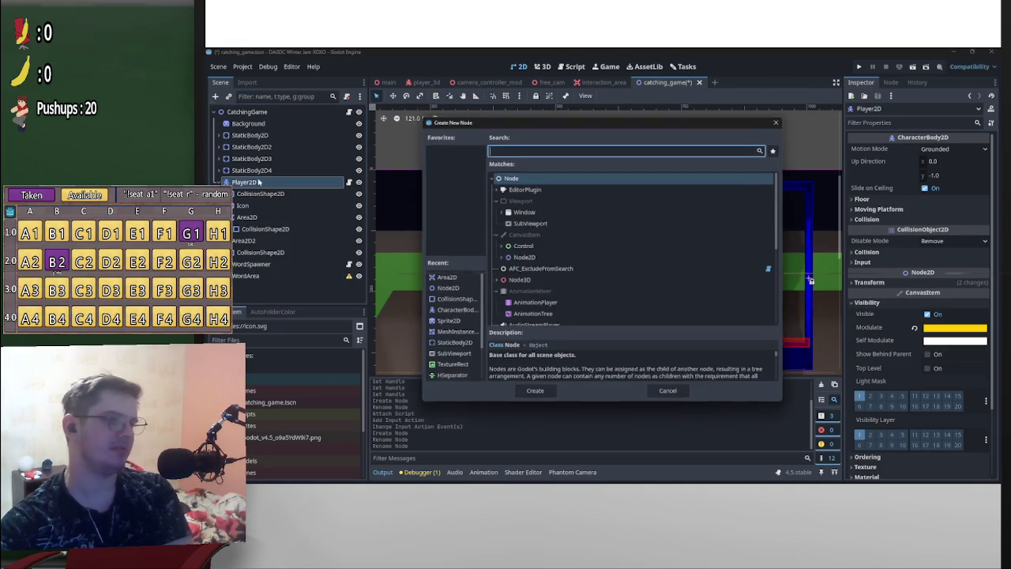
pyautogui.click(500, 247)
pyautogui.scroll(-5, 588, 278)
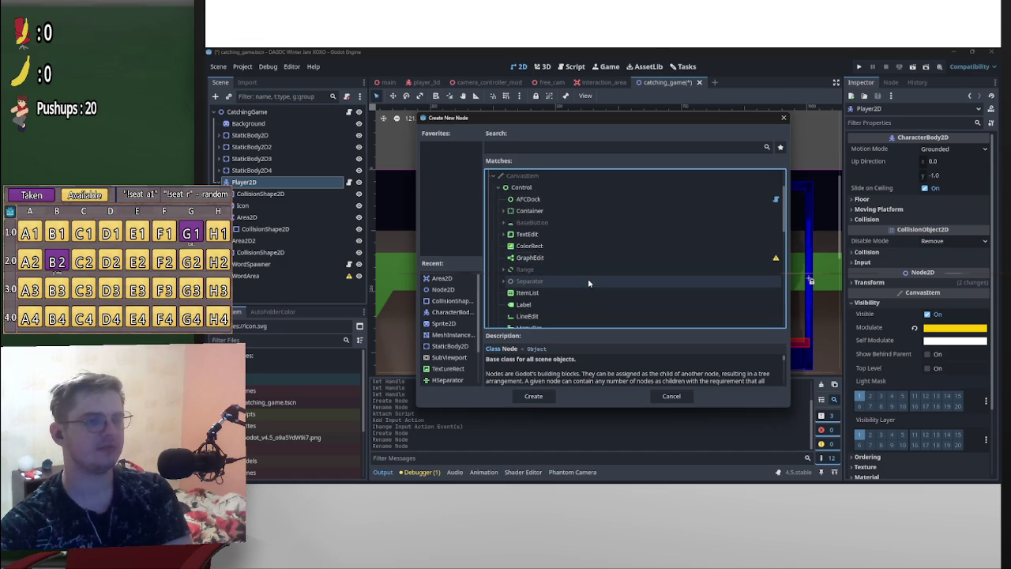
pyautogui.click(532, 227)
pyautogui.click(551, 395)
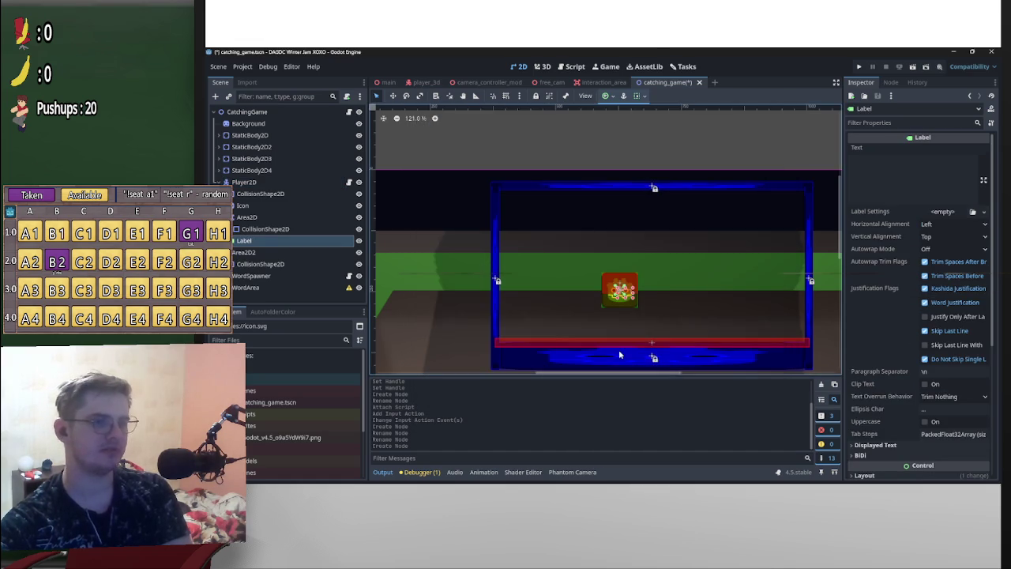
# Select the new Label and set its text to 'asdf'
pyautogui.scroll(10, 620, 355)
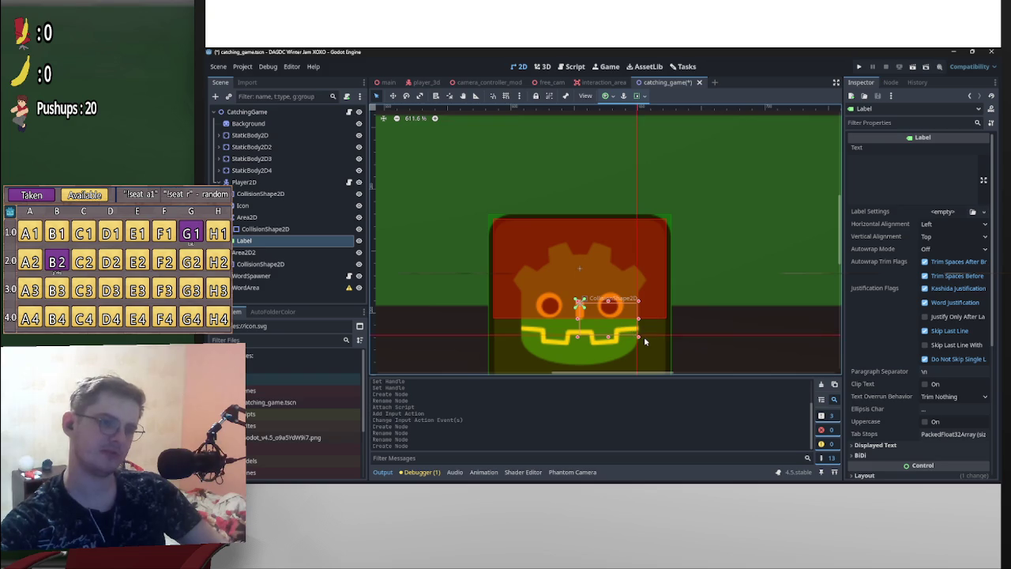
pyautogui.press('g')
pyautogui.moveTo(371, 278)
pyautogui.mouseDown()
pyautogui.moveTo(371, 233)
pyautogui.moveTo(371, 267)
pyautogui.mouseUp()
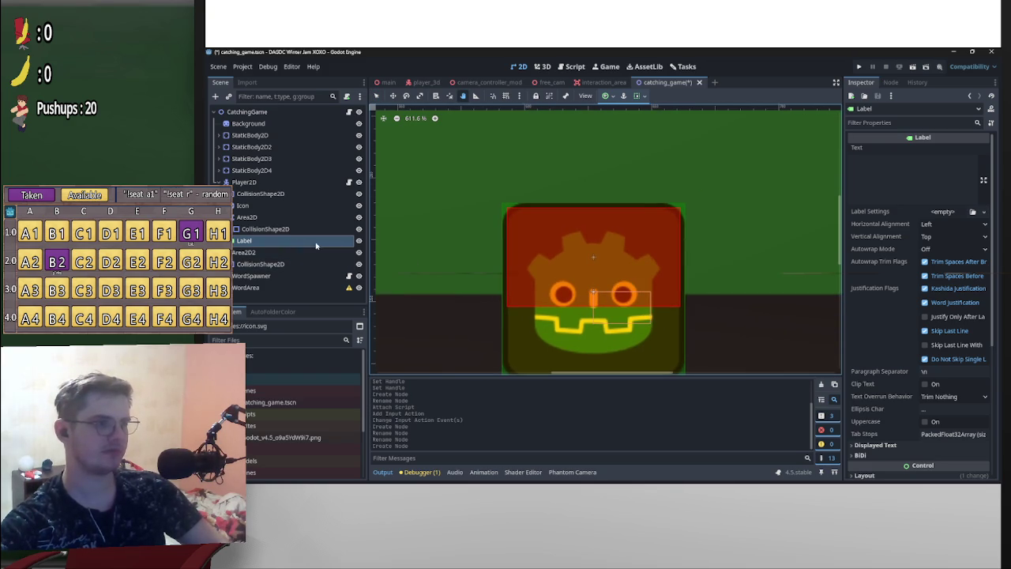
pyautogui.moveTo(599, 300)
pyautogui.mouseDown()
pyautogui.moveTo(638, 299)
pyautogui.moveTo(654, 285)
pyautogui.mouseUp()
pyautogui.click(276, 229)
pyautogui.click(281, 240)
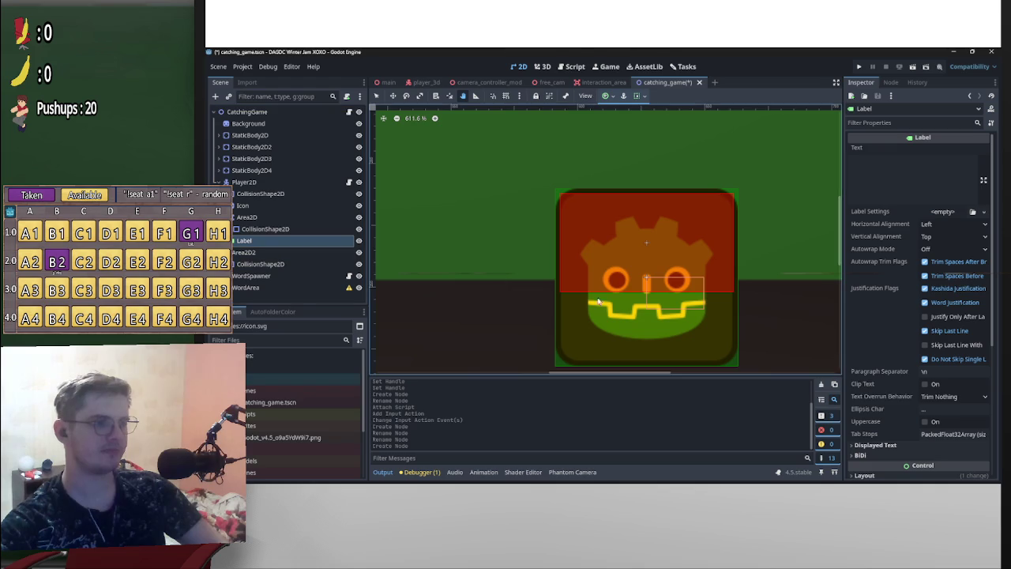
pyautogui.moveTo(684, 302); pyautogui.dragTo(629, 332)
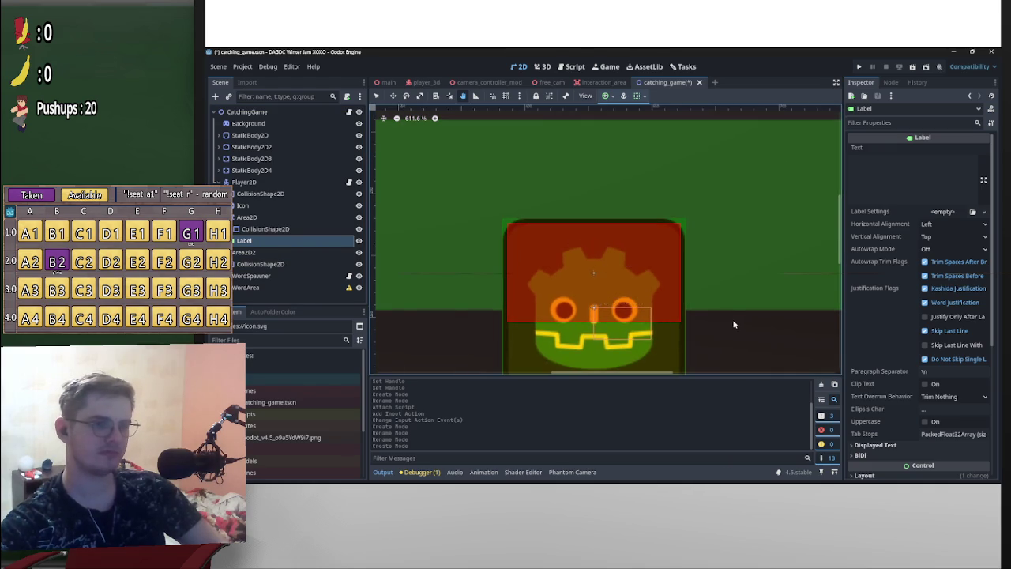
pyautogui.scroll(-2, 734, 324)
pyautogui.click(916, 165)
pyautogui.write('asdf')
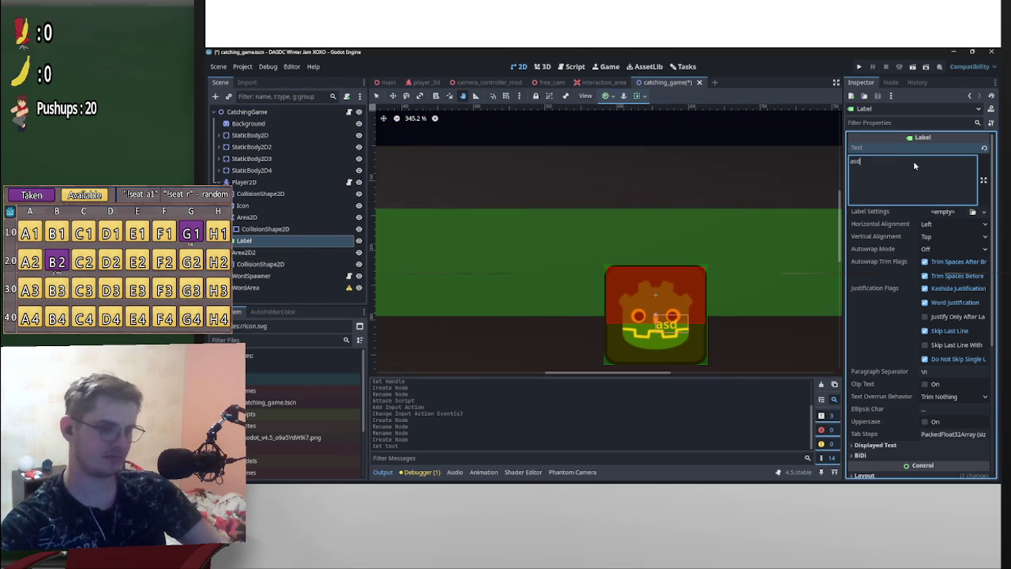
# Run the scene to preview the label, stop it, and request deleting the Label
pyautogui.hotkey('ctrl', 's')
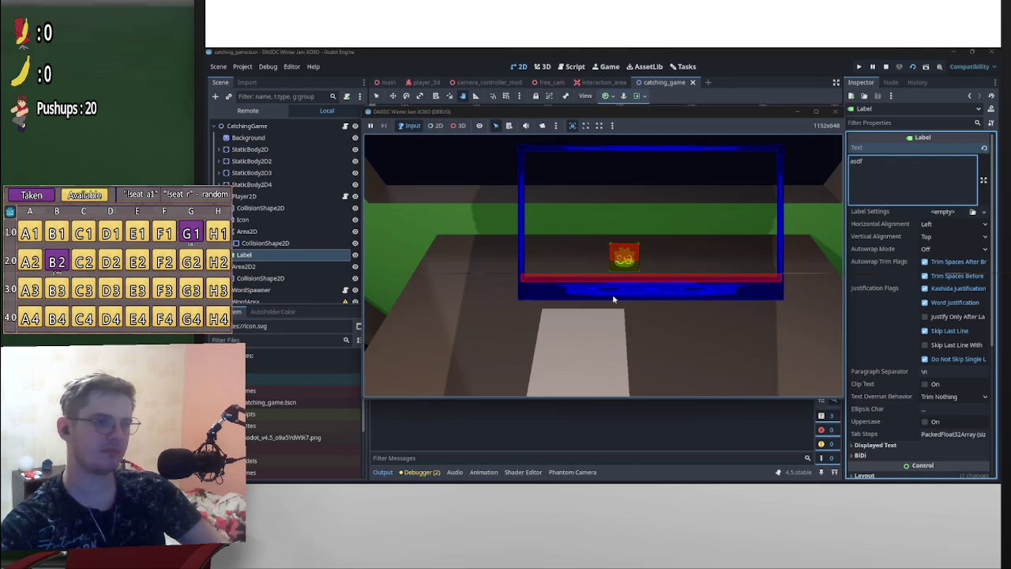
pyautogui.click(886, 66)
pyautogui.click(272, 229)
pyautogui.click(289, 241)
pyautogui.press('Delete')
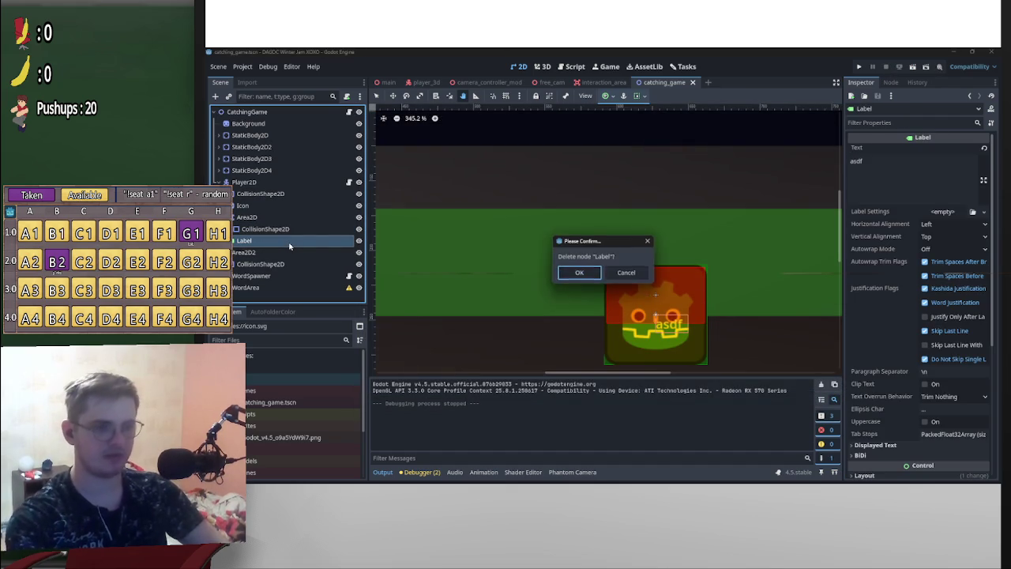
# Confirm deletion of the Label and frame the view on WordArea
pyautogui.press('Return')
pyautogui.click(246, 276)
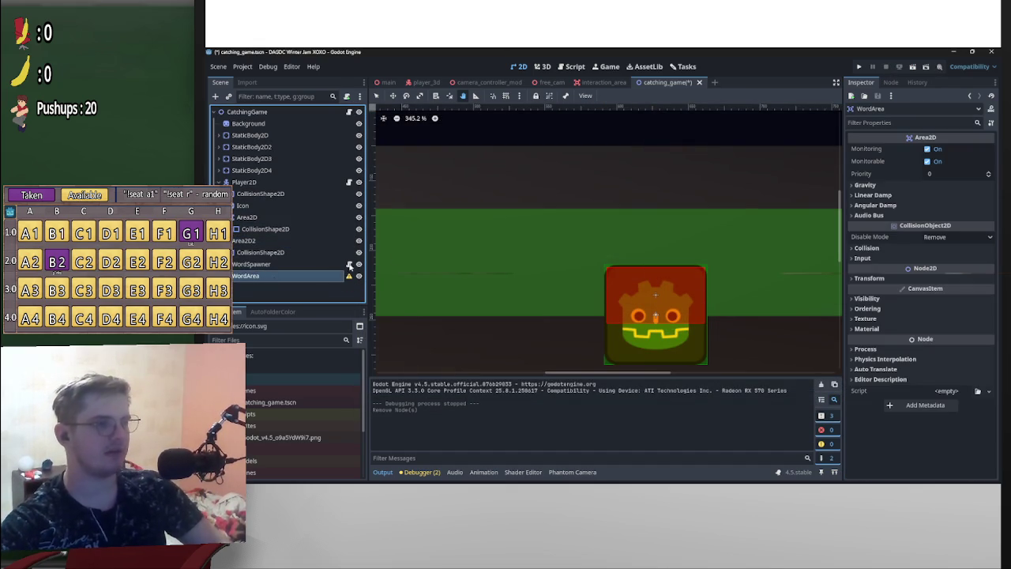
pyautogui.press('f')
pyautogui.scroll(3, 629, 252)
pyautogui.moveTo(617, 248); pyautogui.dragTo(558, 240)
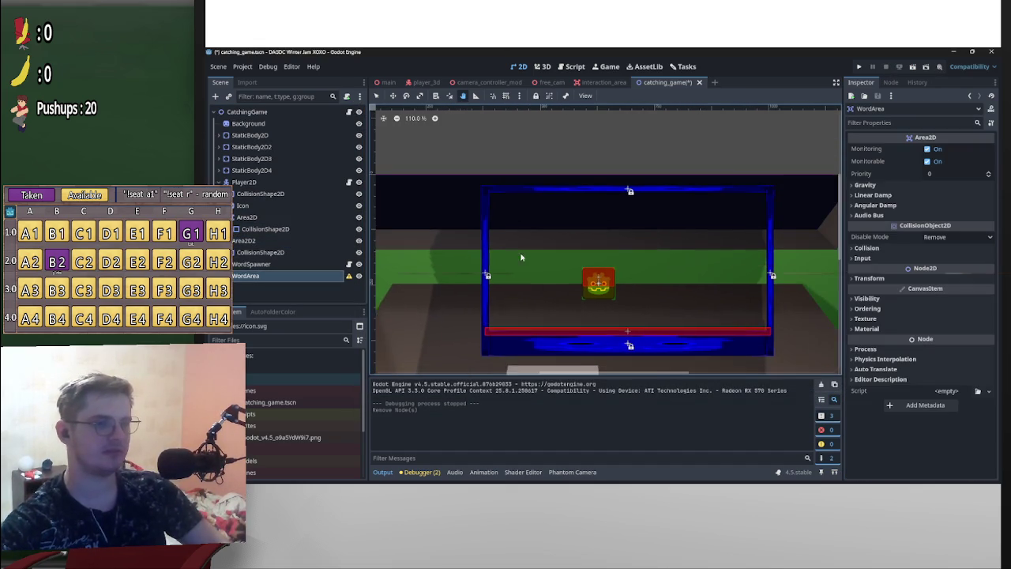
# Move WordArea near the scene origin, to position (-31, -25)
pyautogui.click(268, 265)
pyautogui.click(274, 274)
pyautogui.moveTo(442, 237); pyautogui.dragTo(584, 236)
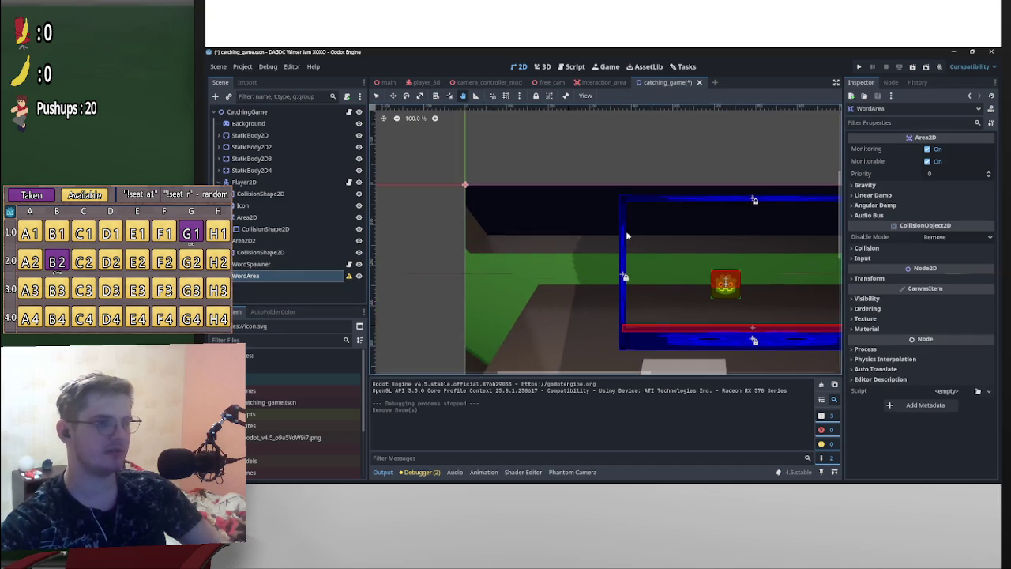
pyautogui.scroll(4, 660, 263)
pyautogui.scroll(4, 632, 285)
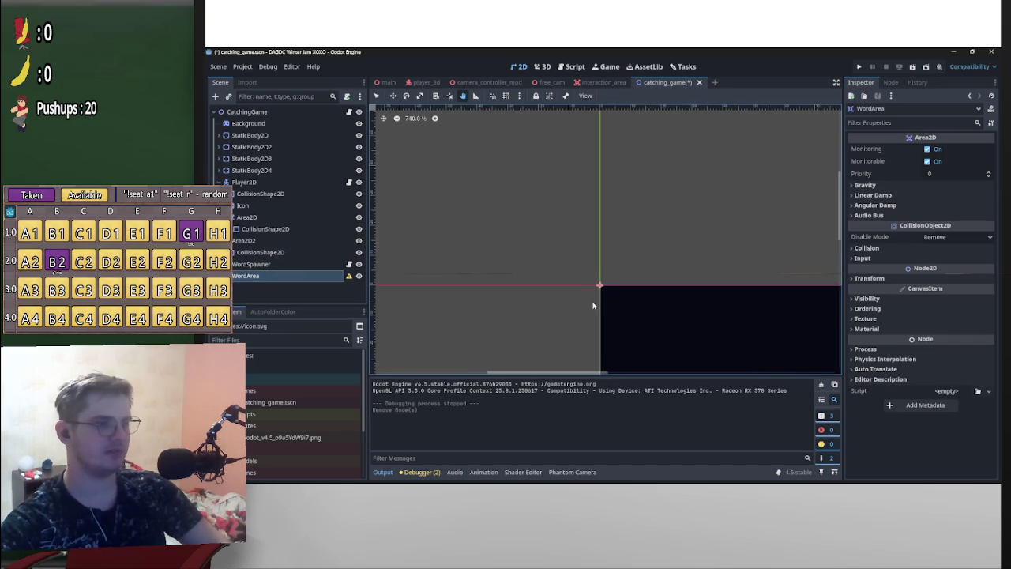
pyautogui.moveTo(598, 279)
pyautogui.mouseDown()
pyautogui.moveTo(605, 276)
pyautogui.moveTo(537, 211)
pyautogui.mouseUp()
pyautogui.scroll(2, 604, 261)
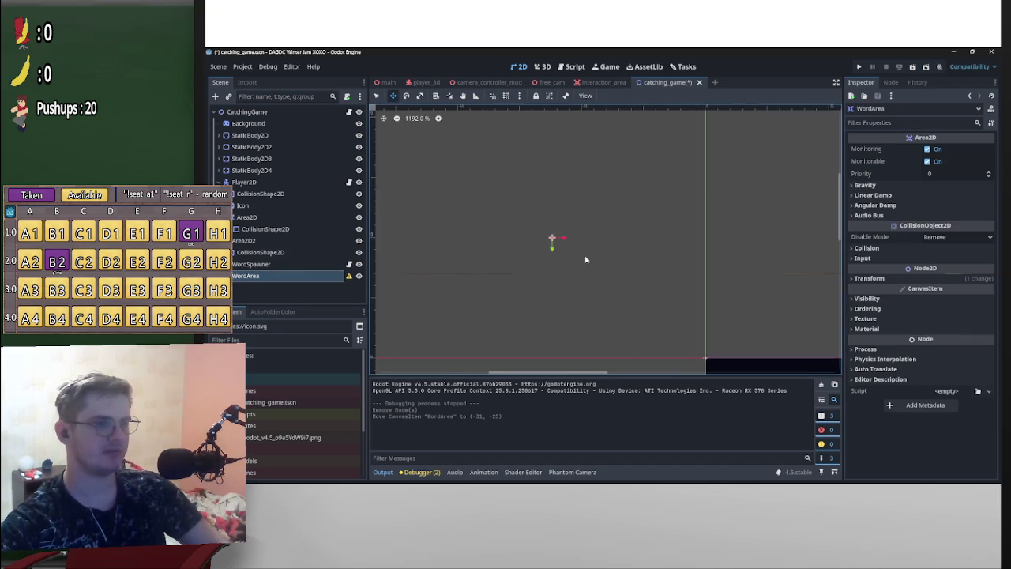
pyautogui.rightClick(255, 276)
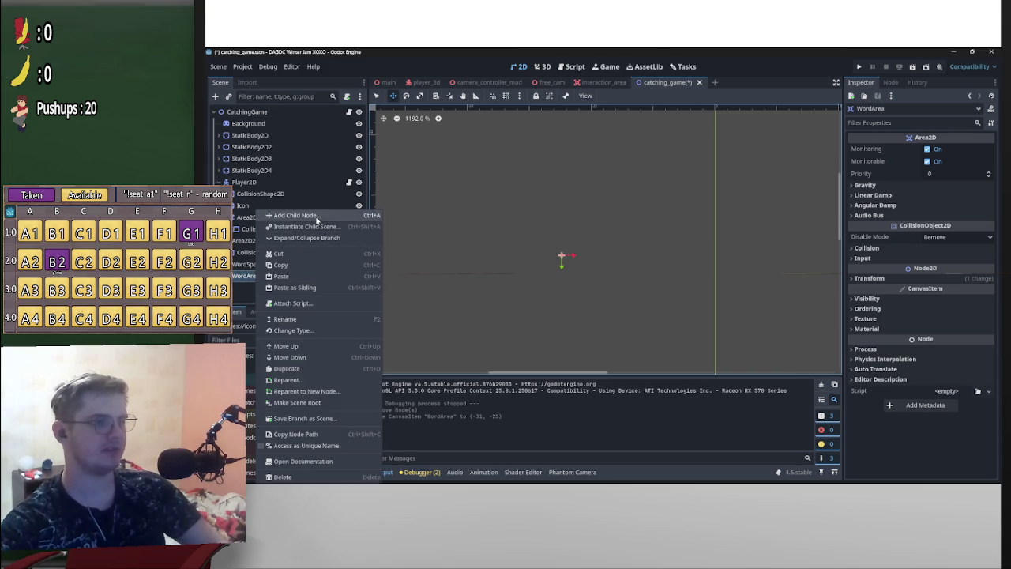
# Add a Label child to WordArea and place it near the origin
pyautogui.click(315, 216)
pyautogui.write('label')
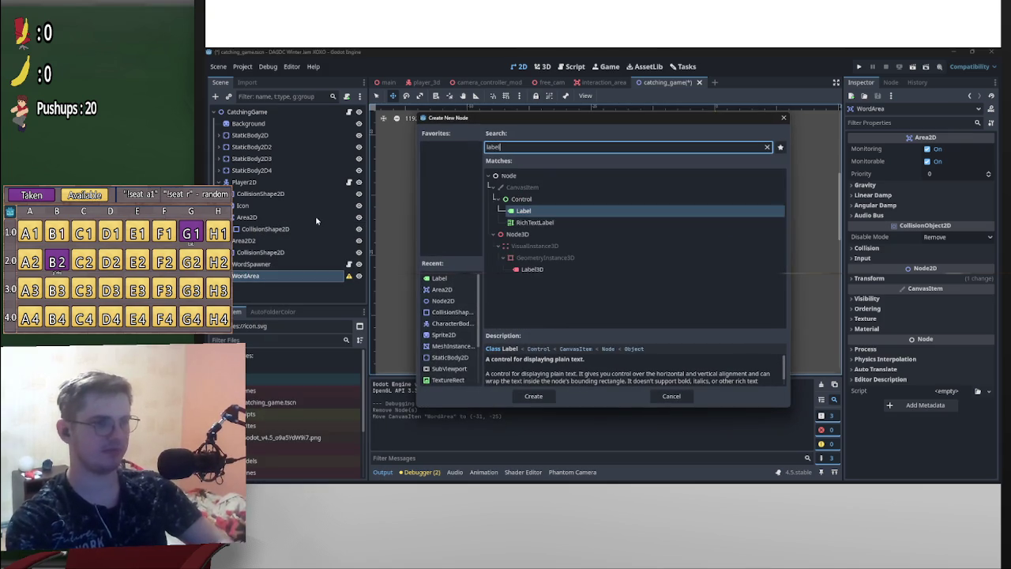
pyautogui.press('Return')
pyautogui.scroll(-4, 652, 264)
pyautogui.moveTo(684, 266)
pyautogui.mouseDown()
pyautogui.moveTo(639, 250)
pyautogui.moveTo(593, 255)
pyautogui.moveTo(604, 257)
pyautogui.mouseUp()
pyautogui.hotkey('ctrl', 'z')
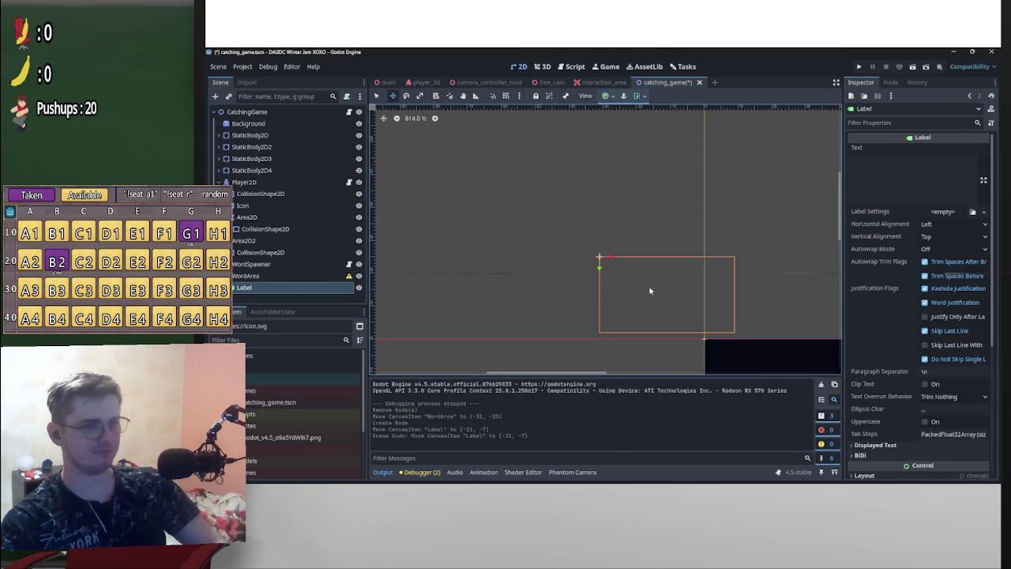
pyautogui.moveTo(688, 293)
pyautogui.mouseDown()
pyautogui.moveTo(625, 250)
pyautogui.moveTo(630, 256)
pyautogui.mouseUp()
# Set the new Label's text to 'ASDF'
pyautogui.click(888, 164)
pyautogui.write('ASDF')
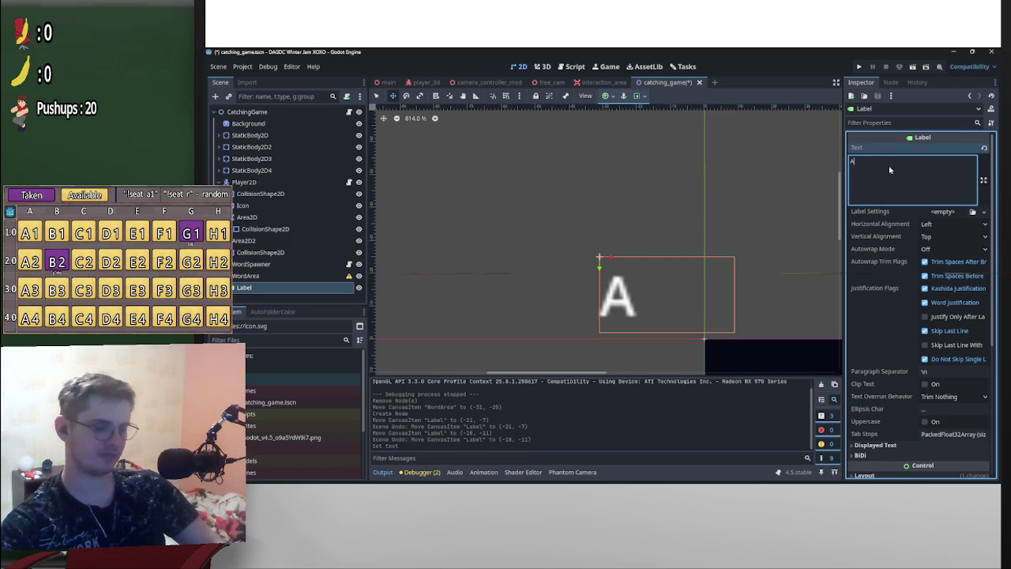
pyautogui.scroll(-10, 618, 211)
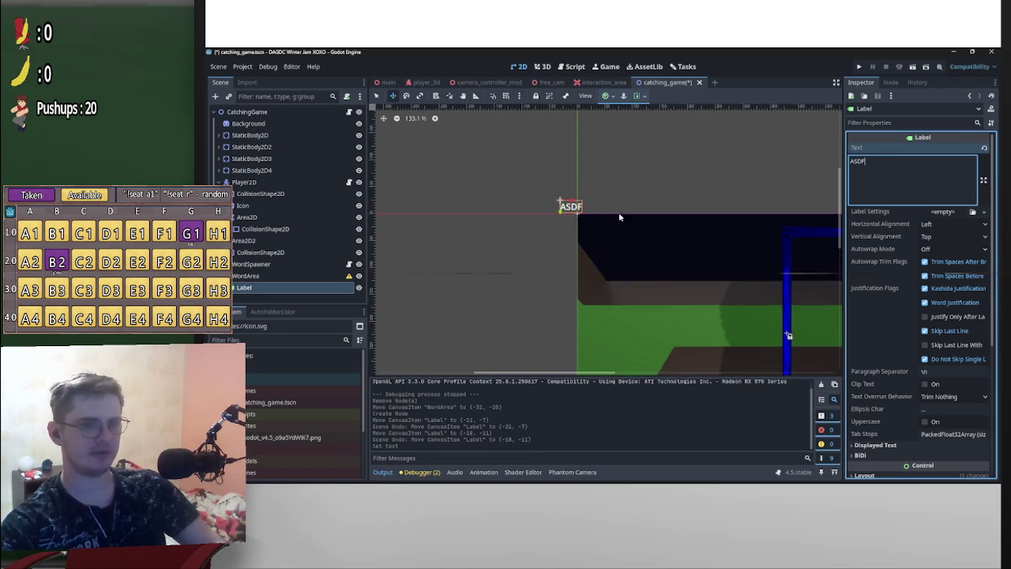
pyautogui.scroll(-2, 639, 234)
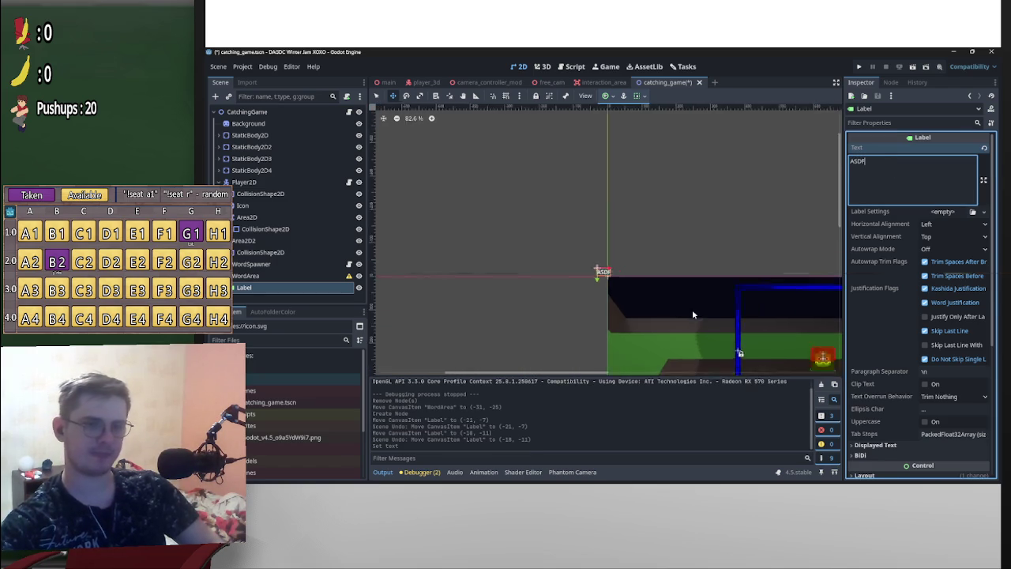
pyautogui.scroll(4, 573, 286)
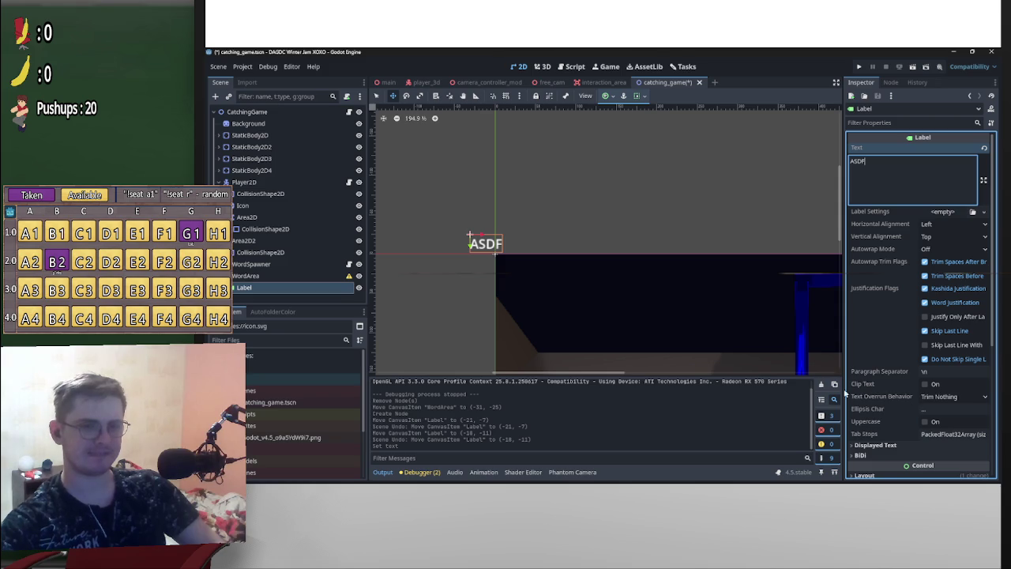
pyautogui.scroll(-5, 884, 366)
pyautogui.click(886, 333)
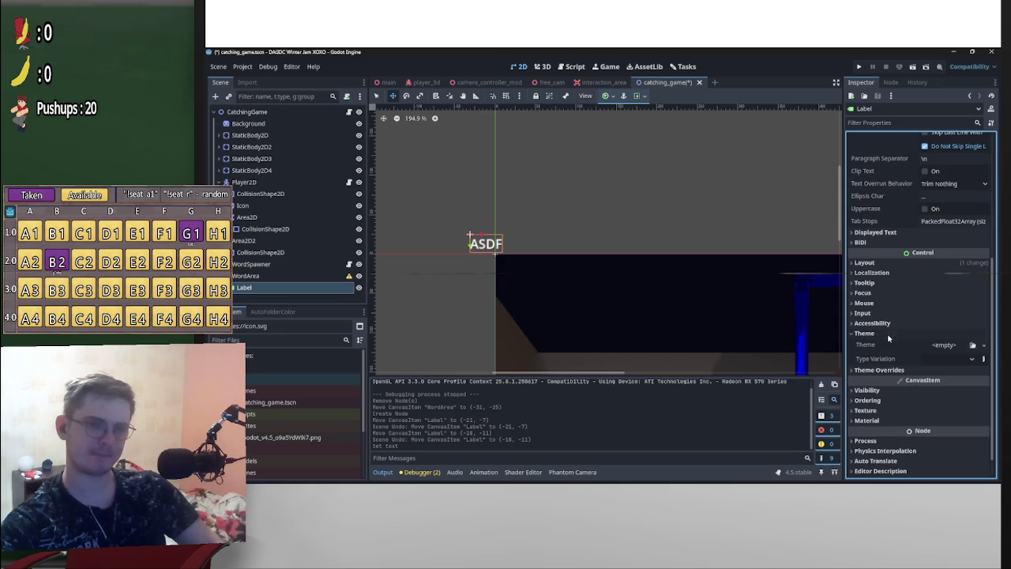
# Load Resources/main_theme.tres as the ASDF Label's theme
pyautogui.click(983, 345)
pyautogui.click(963, 396)
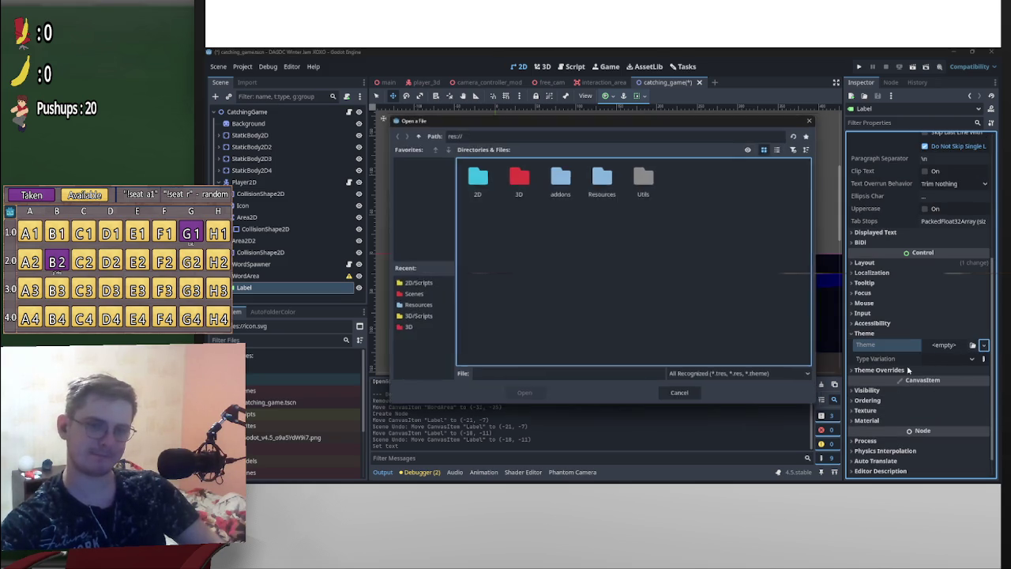
pyautogui.doubleClick(602, 177)
pyautogui.doubleClick(477, 180)
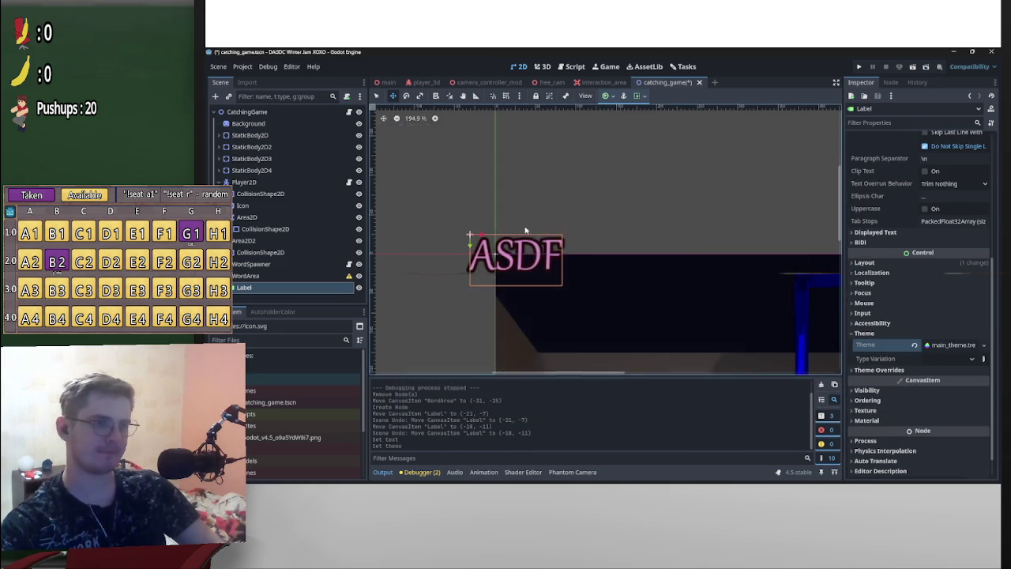
pyautogui.scroll(2, 665, 287)
pyautogui.scroll(-6, 713, 284)
pyautogui.scroll(6, 542, 211)
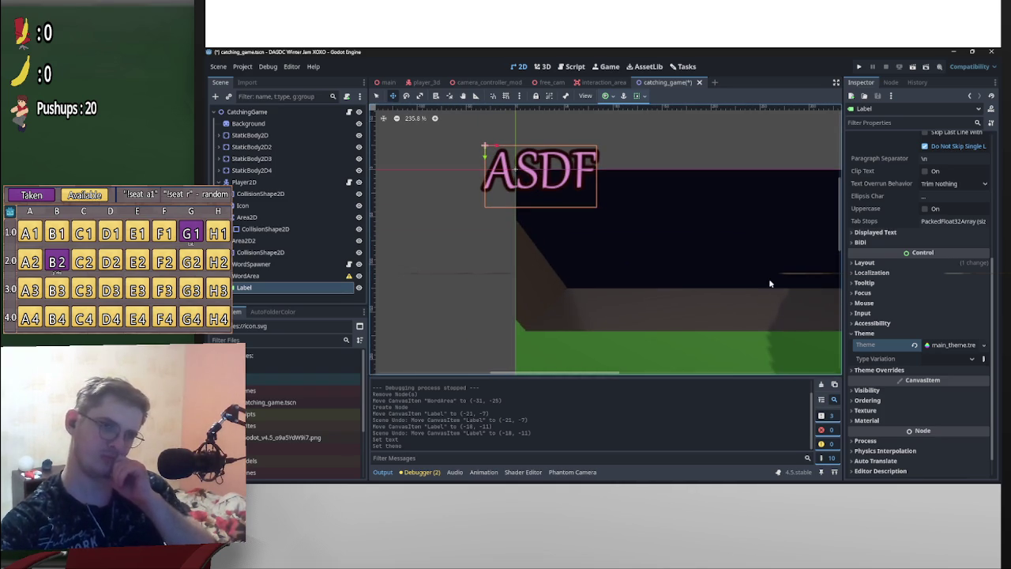
pyautogui.scroll(1, 751, 316)
pyautogui.scroll(-3, 751, 317)
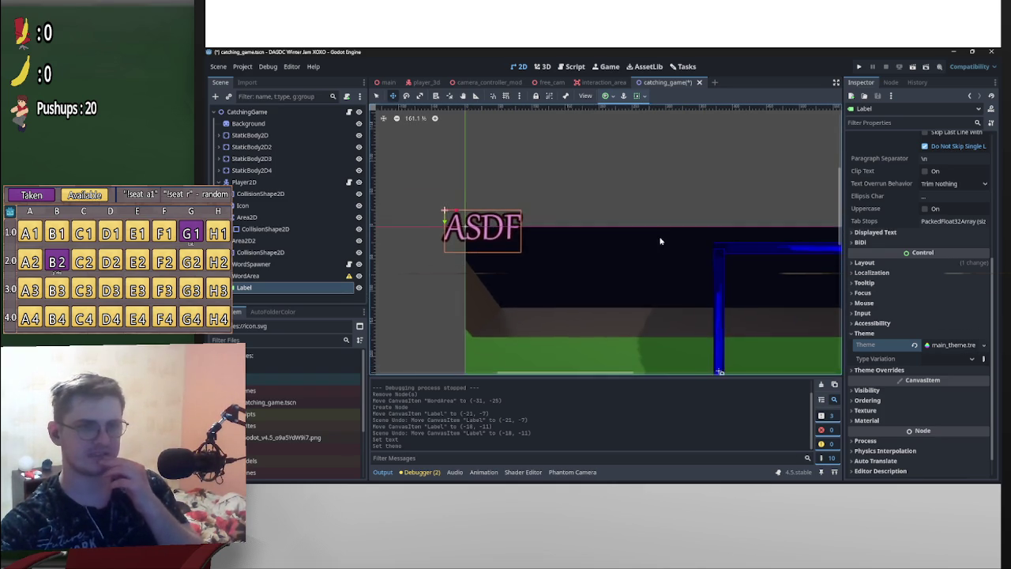
pyautogui.scroll(-3, 558, 237)
# Drag WordArea inside the blue frame to (496, 53), then reselect the Label
pyautogui.click(587, 243)
pyautogui.moveTo(466, 218)
pyautogui.mouseDown()
pyautogui.moveTo(593, 242)
pyautogui.moveTo(684, 235)
pyautogui.moveTo(634, 259)
pyautogui.mouseUp()
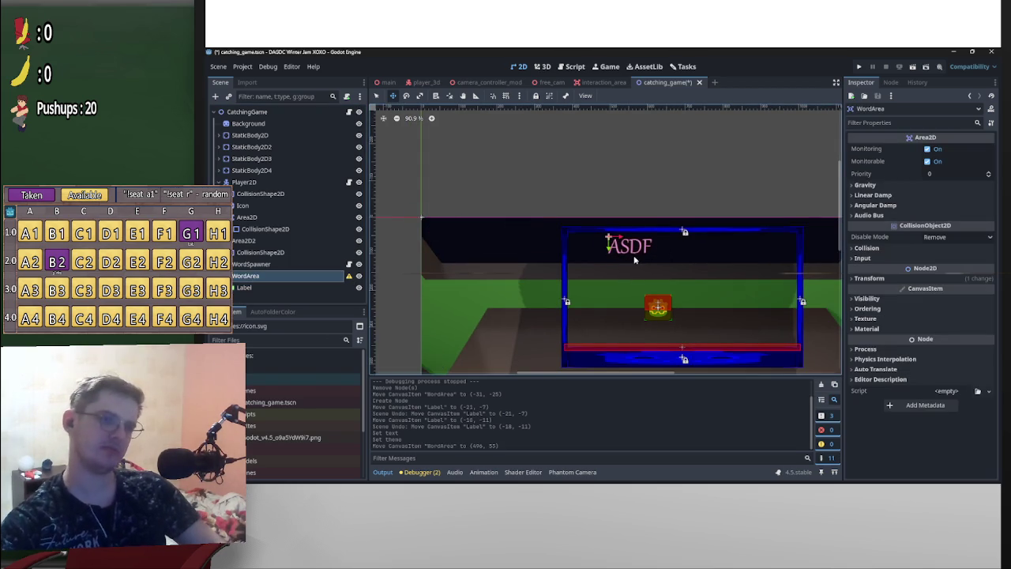
pyautogui.scroll(4, 634, 259)
pyautogui.click(265, 287)
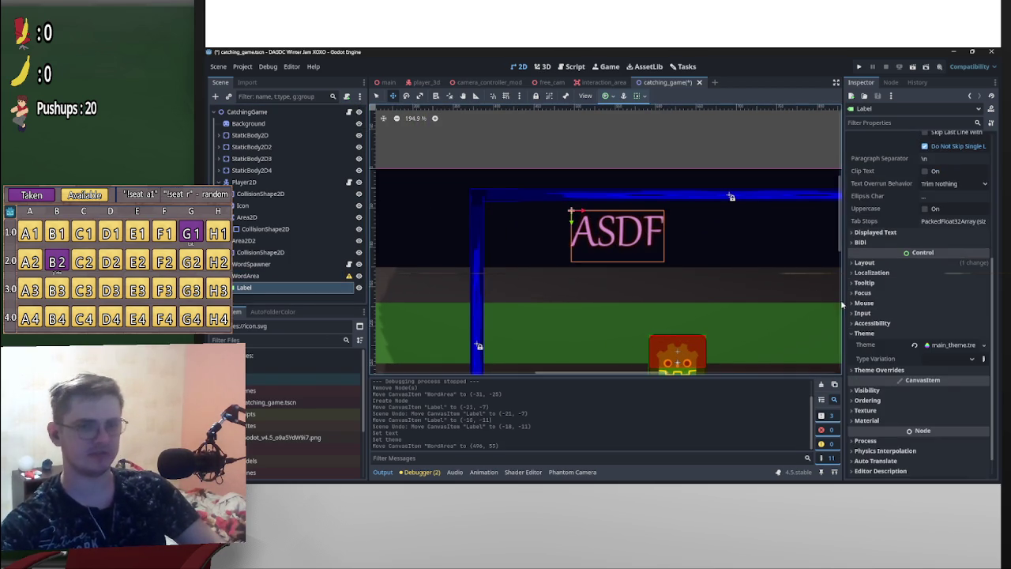
pyautogui.scroll(-1, 885, 332)
pyautogui.click(904, 345)
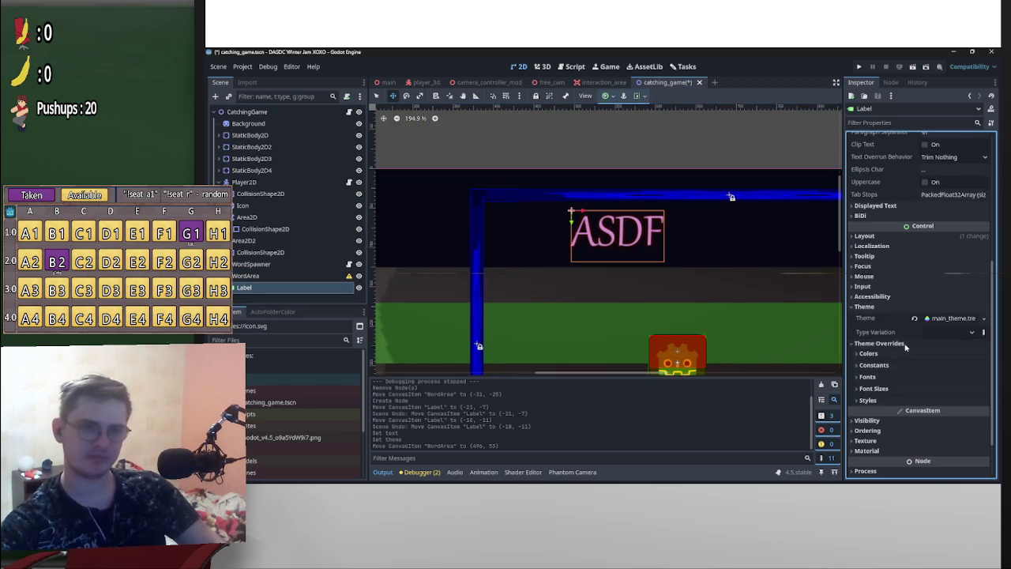
# Try font size overrides of 15, 25, 20, 35 and 45 on the ASDF label
pyautogui.click(882, 389)
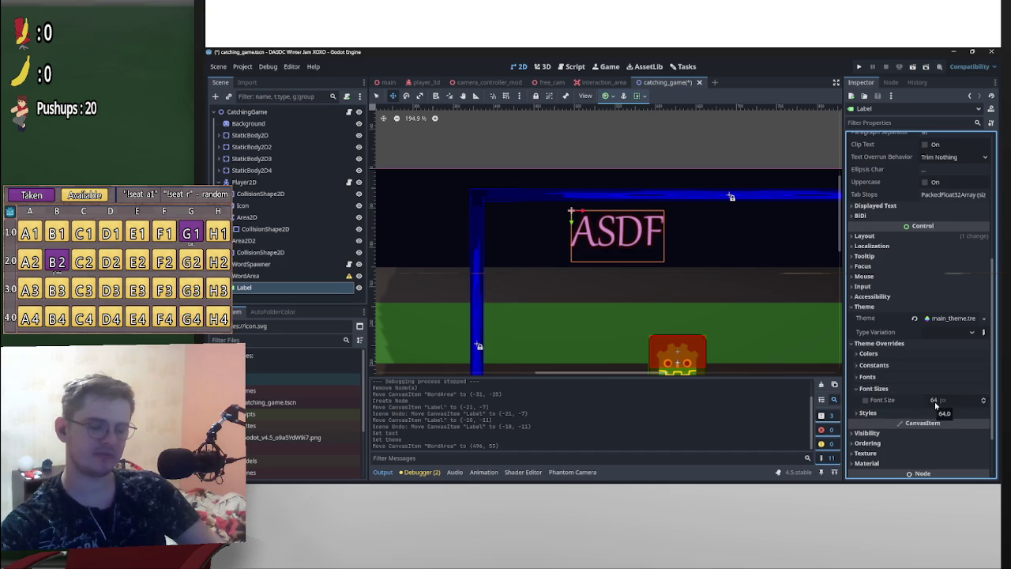
pyautogui.click(944, 401)
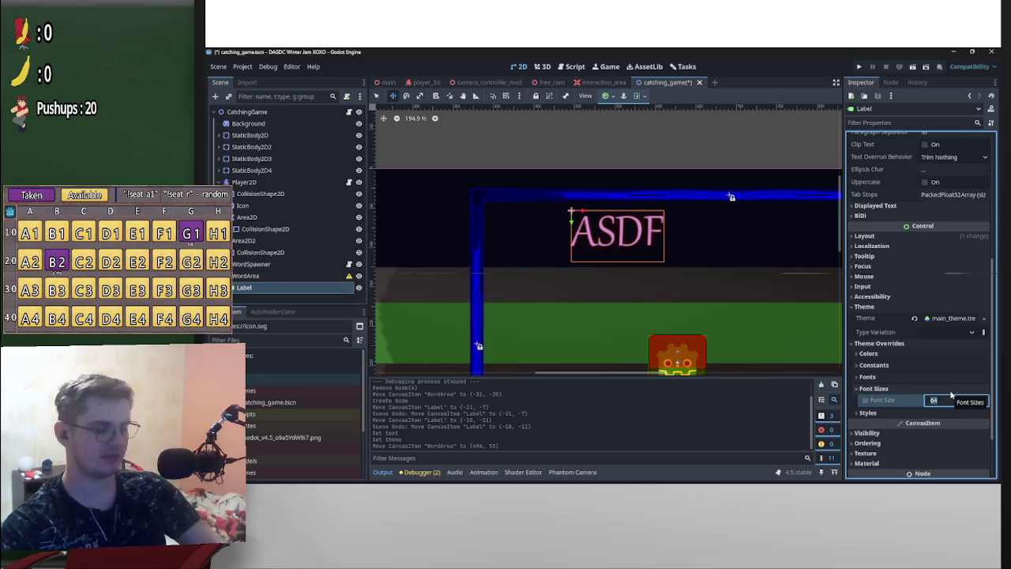
pyautogui.write('15')
pyautogui.press('Return')
pyautogui.scroll(-2, 952, 395)
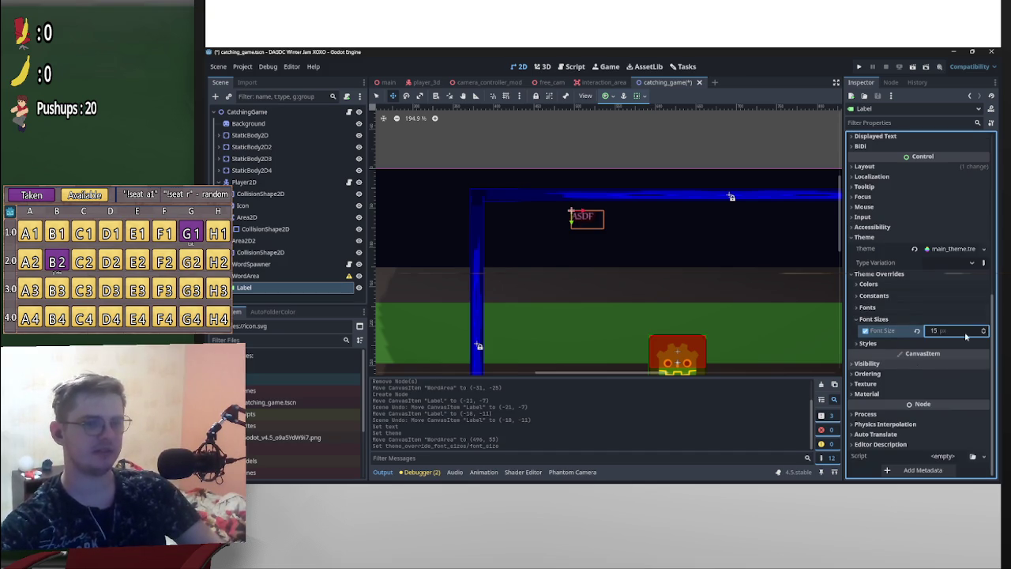
pyautogui.click(942, 330)
pyautogui.write('25')
pyautogui.press('Return')
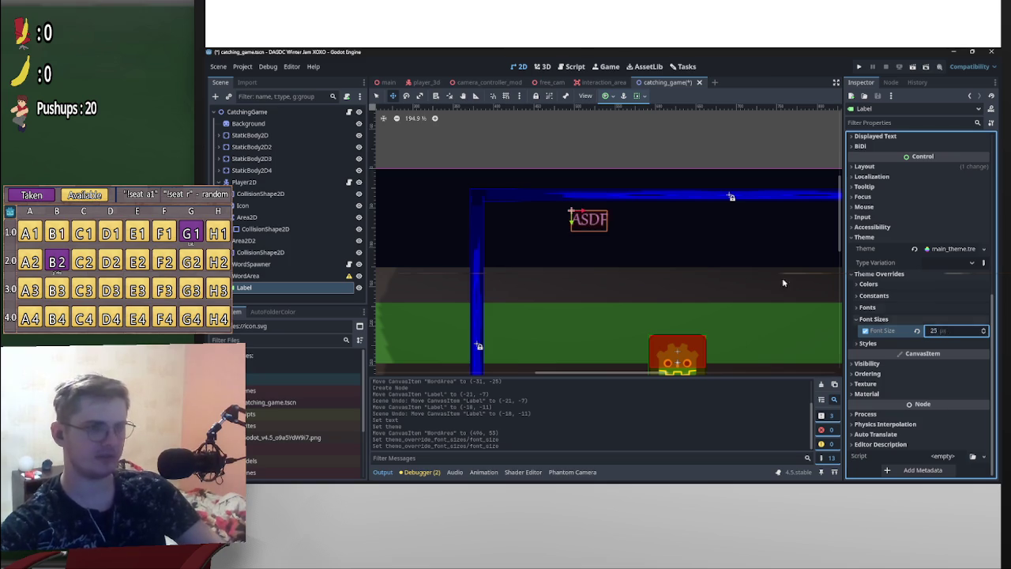
pyautogui.scroll(-4, 782, 280)
pyautogui.scroll(3, 718, 277)
pyautogui.click(943, 331)
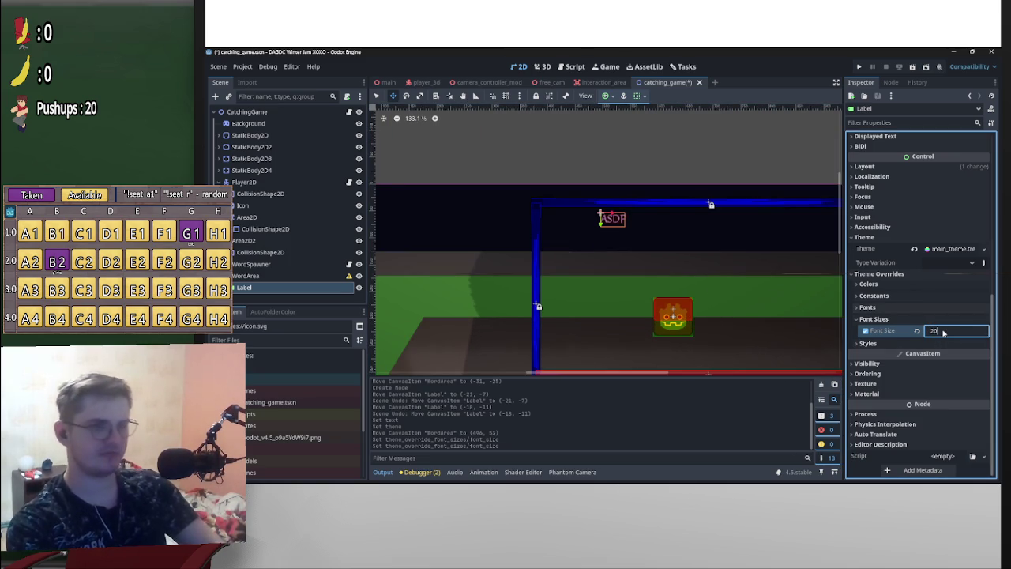
pyautogui.press('Return')
pyautogui.click(942, 332)
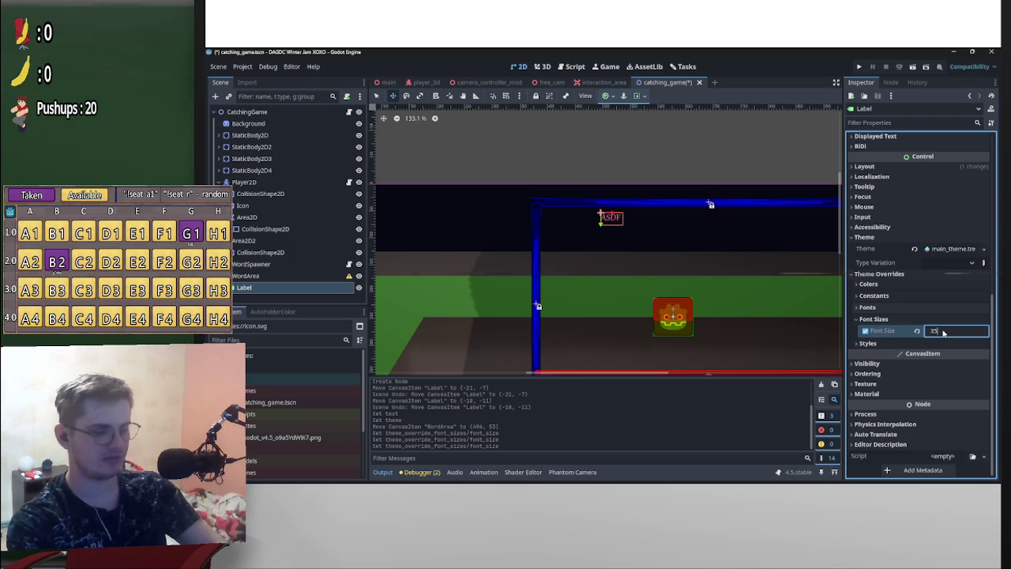
pyautogui.press('Return')
pyautogui.click(934, 331)
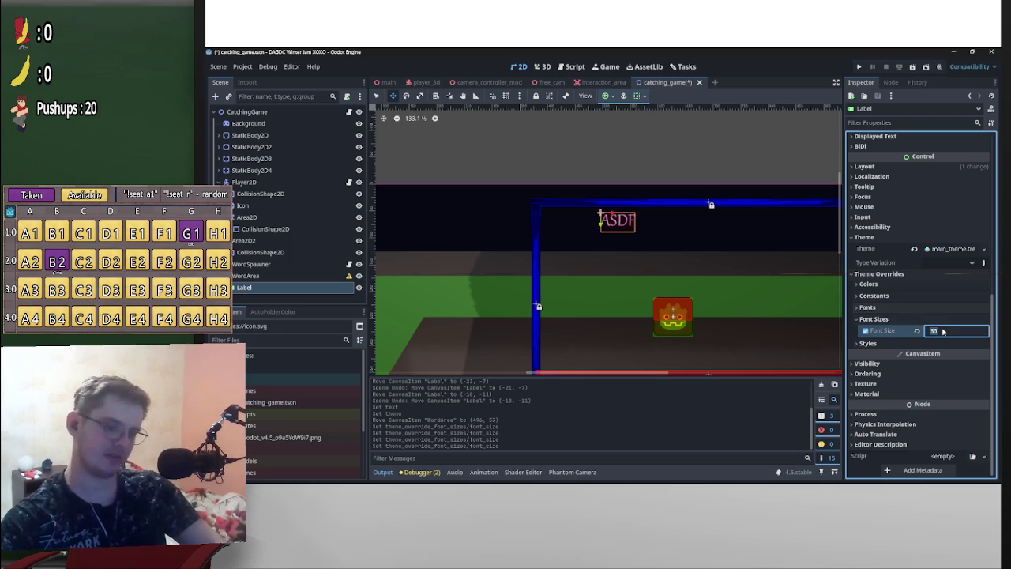
pyautogui.write('45')
pyautogui.press('Return')
# Change the label's font size override to 20, then back to 45
pyautogui.scroll(-3, 694, 292)
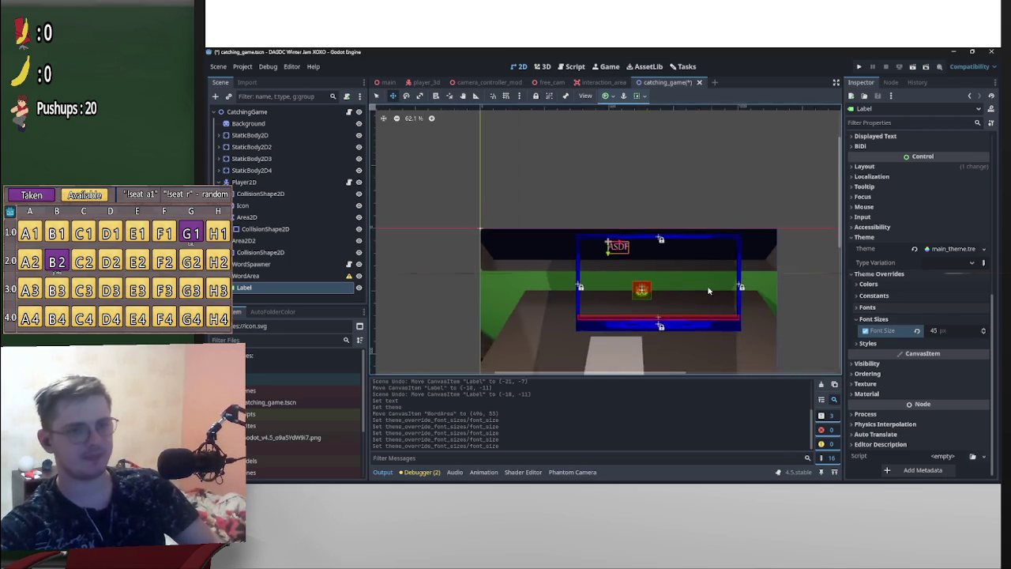
pyautogui.scroll(3, 684, 289)
pyautogui.hscroll(-3, 684, 289)
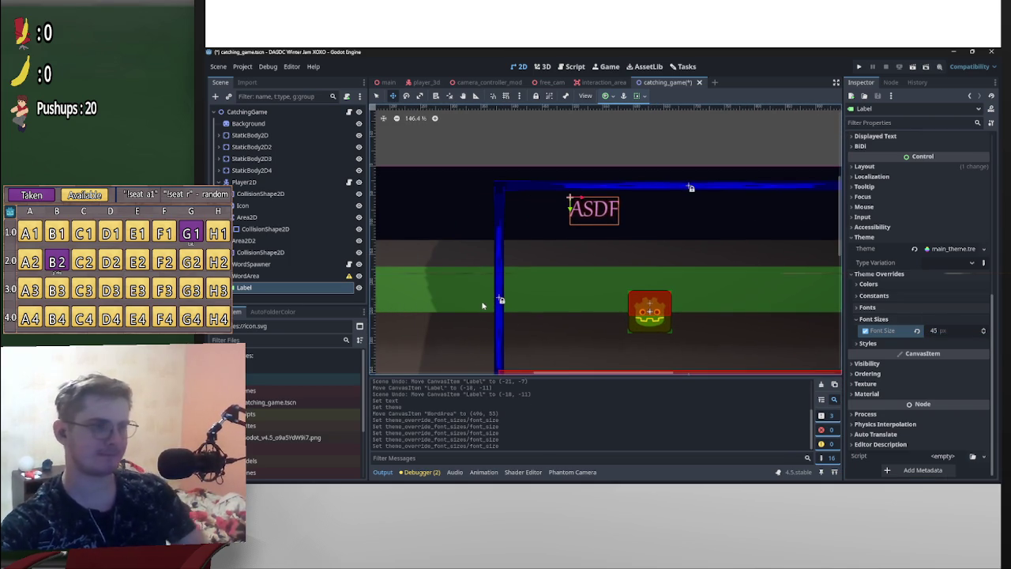
pyautogui.hscroll(-2, 411, 294)
pyautogui.click(951, 335)
pyautogui.write('20')
pyautogui.press('Return')
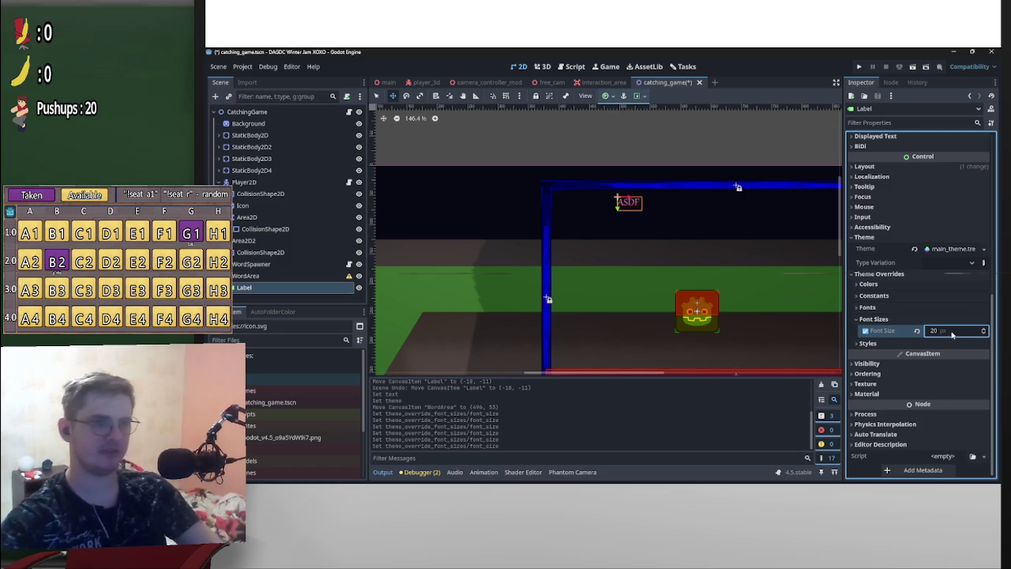
pyautogui.click(958, 334)
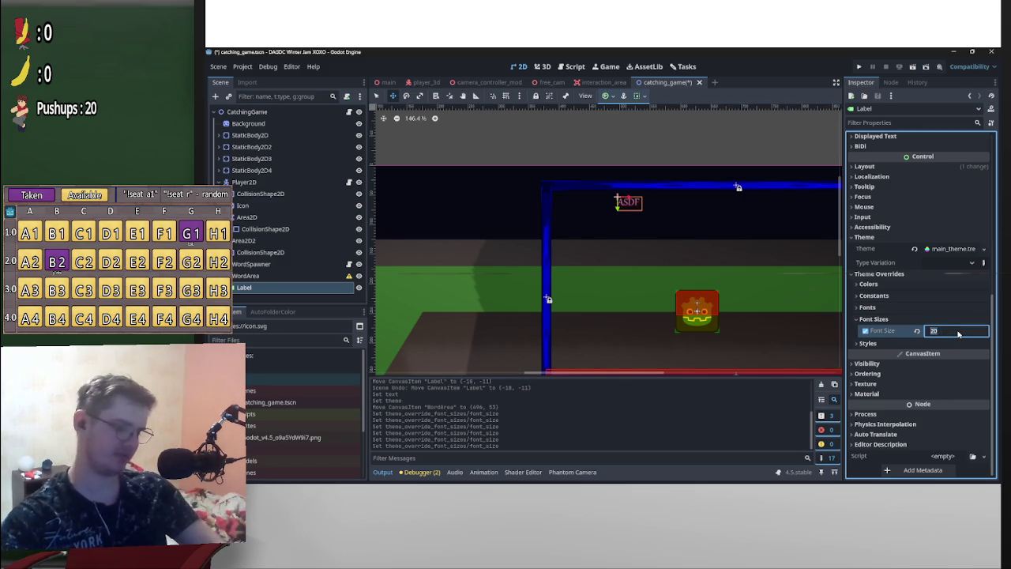
pyautogui.write('45')
pyautogui.press('Return')
# Move the ASDF label lower, then undo the last move
pyautogui.moveTo(652, 234)
pyautogui.mouseDown()
pyautogui.moveTo(697, 247)
pyautogui.moveTo(657, 289)
pyautogui.moveTo(663, 352)
pyautogui.mouseUp()
pyautogui.scroll(-3, 664, 316)
pyautogui.moveTo(660, 241)
pyautogui.mouseDown()
pyautogui.moveTo(674, 250)
pyautogui.moveTo(684, 146)
pyautogui.moveTo(654, 186)
pyautogui.moveTo(646, 283)
pyautogui.mouseUp()
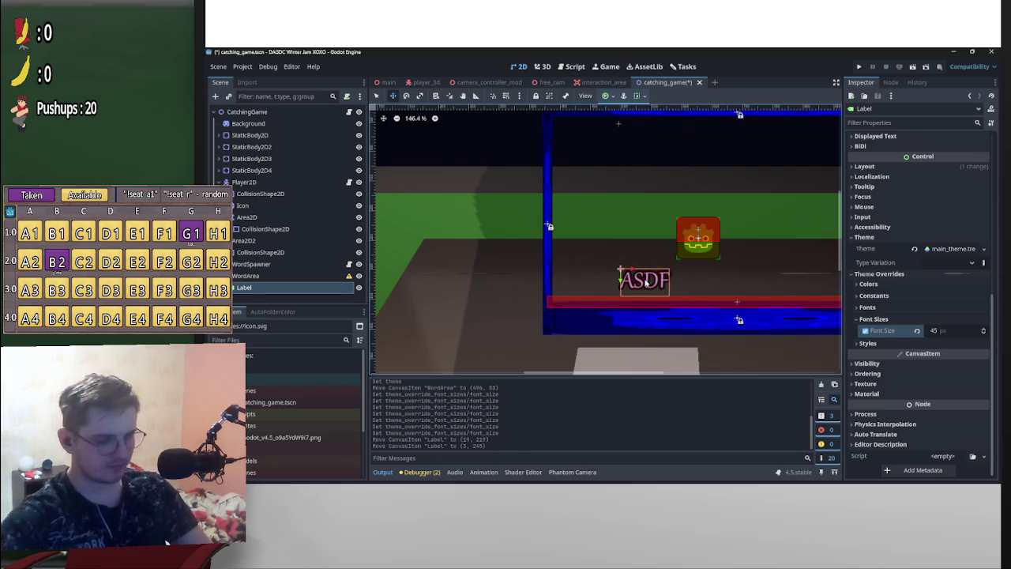
pyautogui.hotkey('ctrl', 'z')
pyautogui.hotkey('ctrl', 'z')
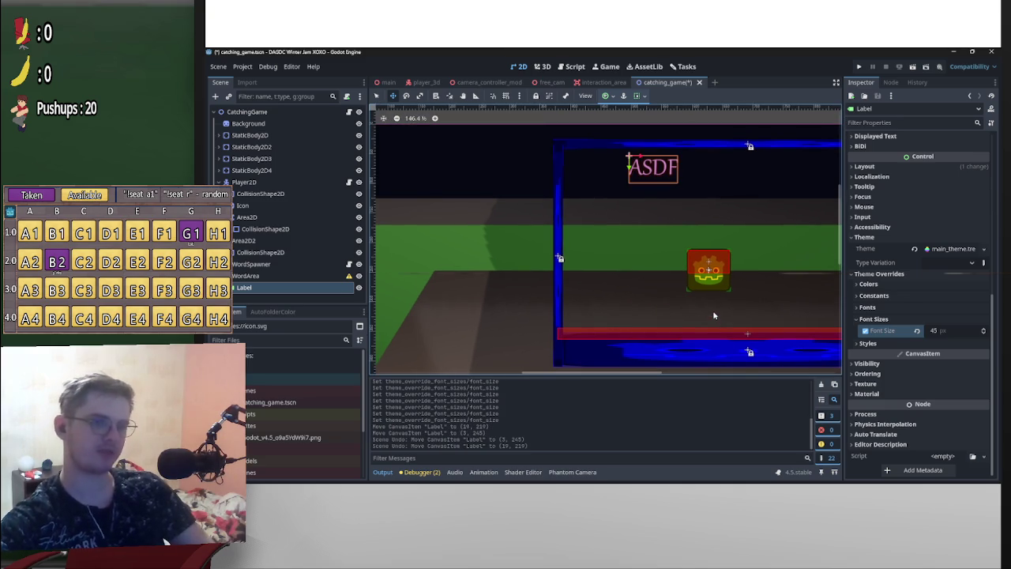
# Edit the Label's text, adding 'adasdasasd' after ASDF and deleting a letter
pyautogui.scroll(1, 670, 264)
pyautogui.scroll(5, 886, 344)
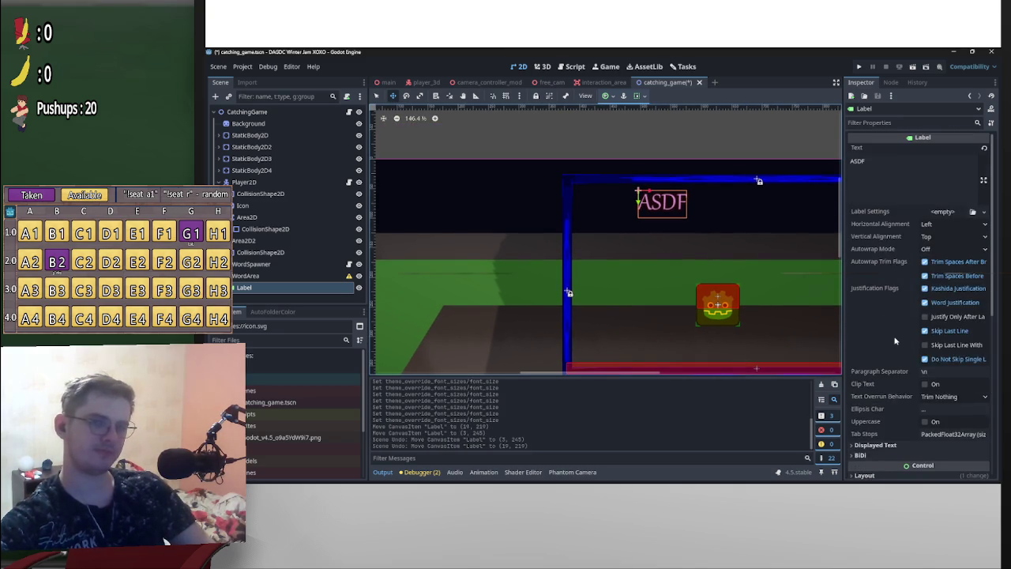
pyautogui.scroll(-5, 894, 341)
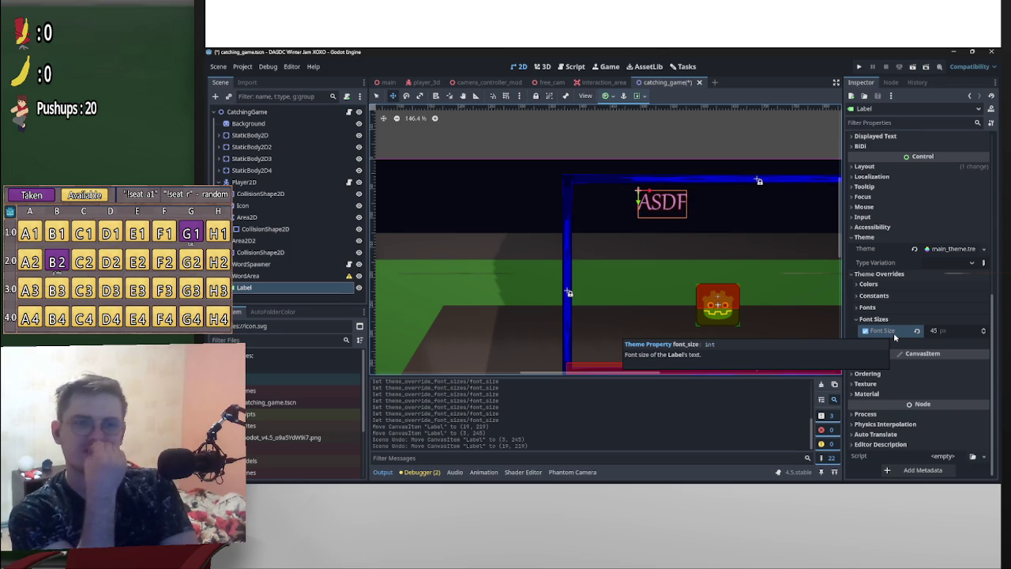
pyautogui.scroll(5, 916, 237)
pyautogui.click(910, 189)
pyautogui.write('adas')
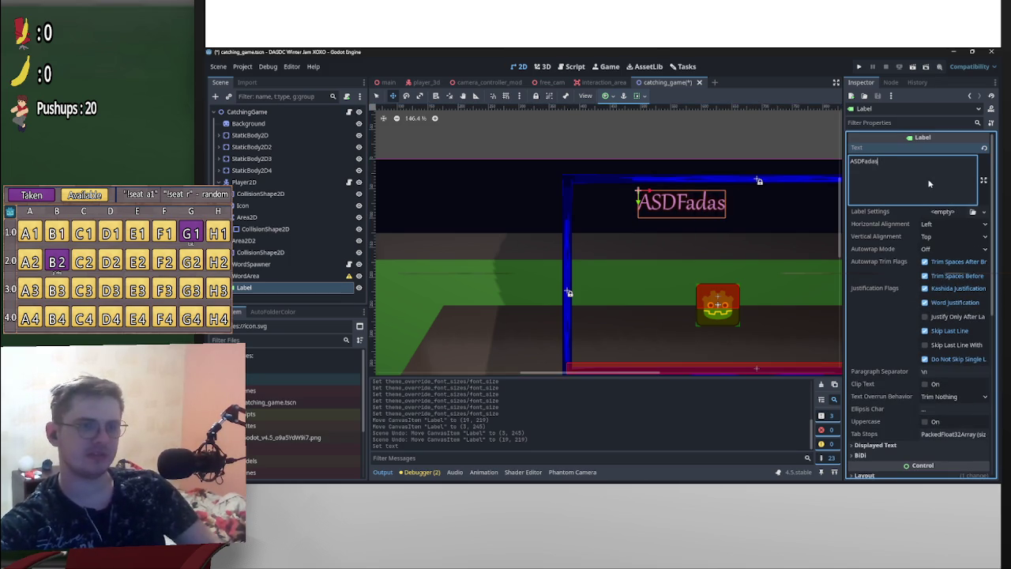
pyautogui.write('dasasd')
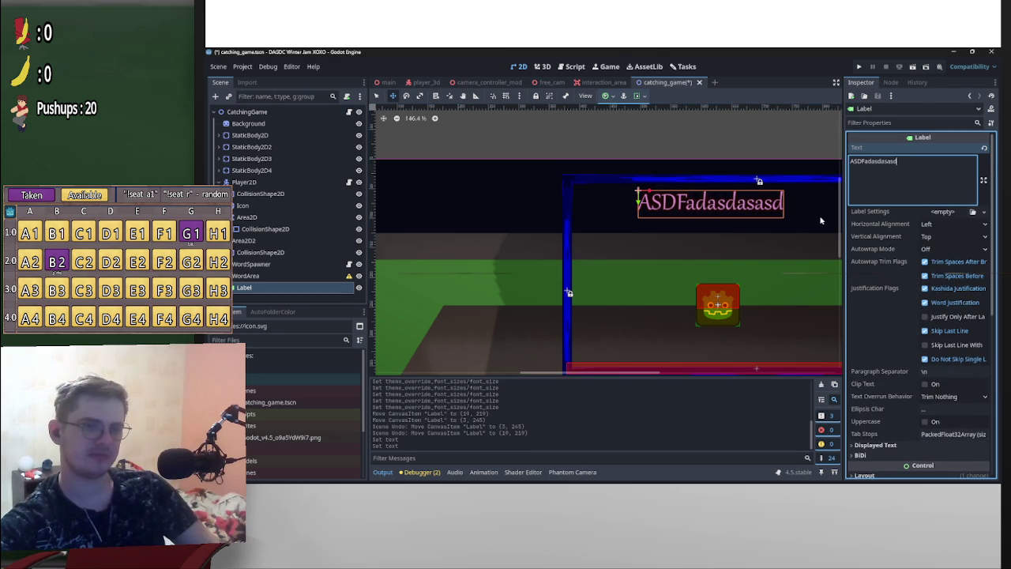
pyautogui.press('BackSpace')
pyautogui.press('BackSpace')
pyautogui.press('BackSpace')
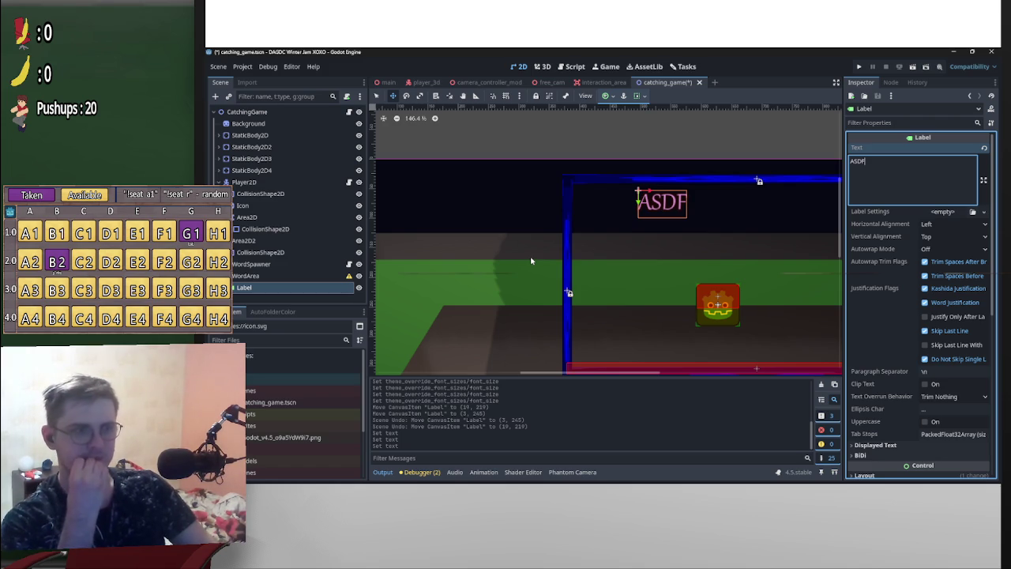
# Add a CollisionShape2D child to WordArea and move it above the Label
pyautogui.rightClick(248, 276)
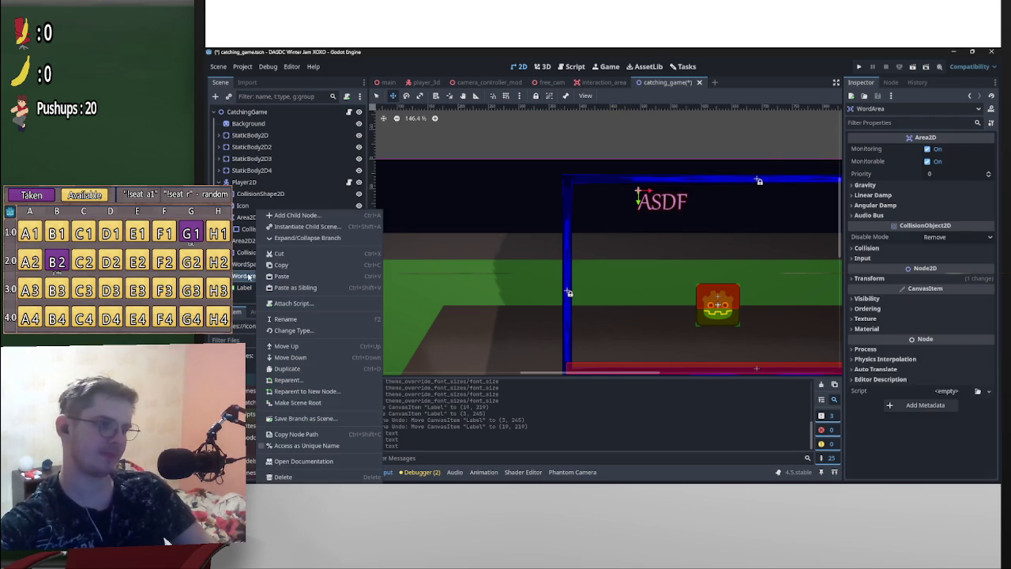
pyautogui.click(261, 215)
pyautogui.write('coll')
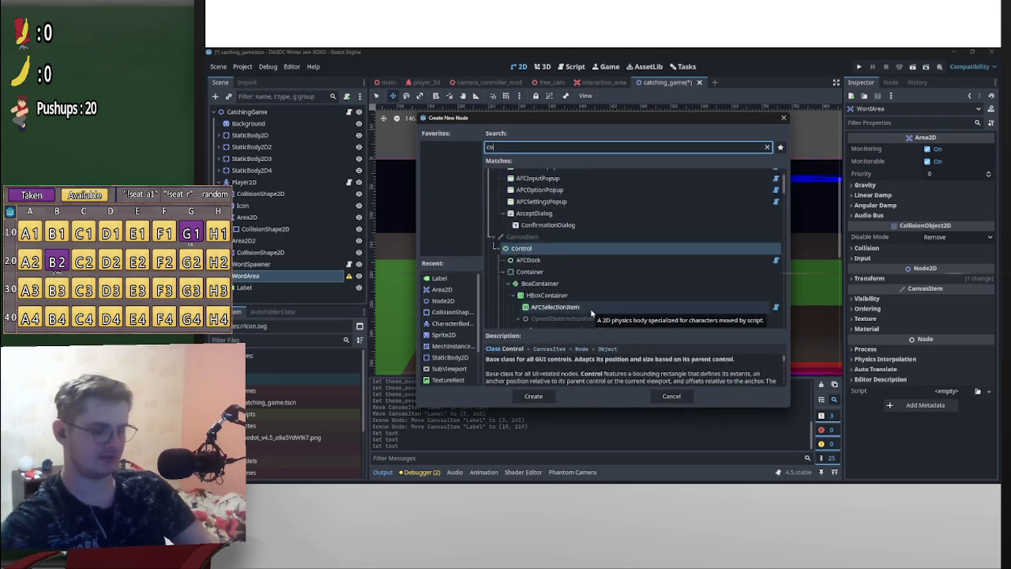
pyautogui.press('Return')
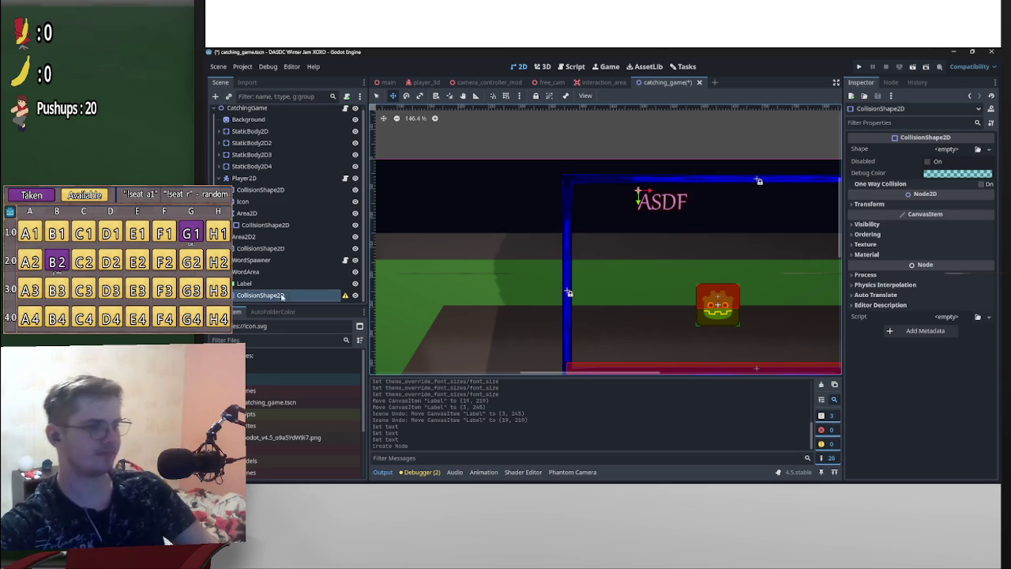
pyautogui.moveTo(267, 296); pyautogui.dragTo(265, 284)
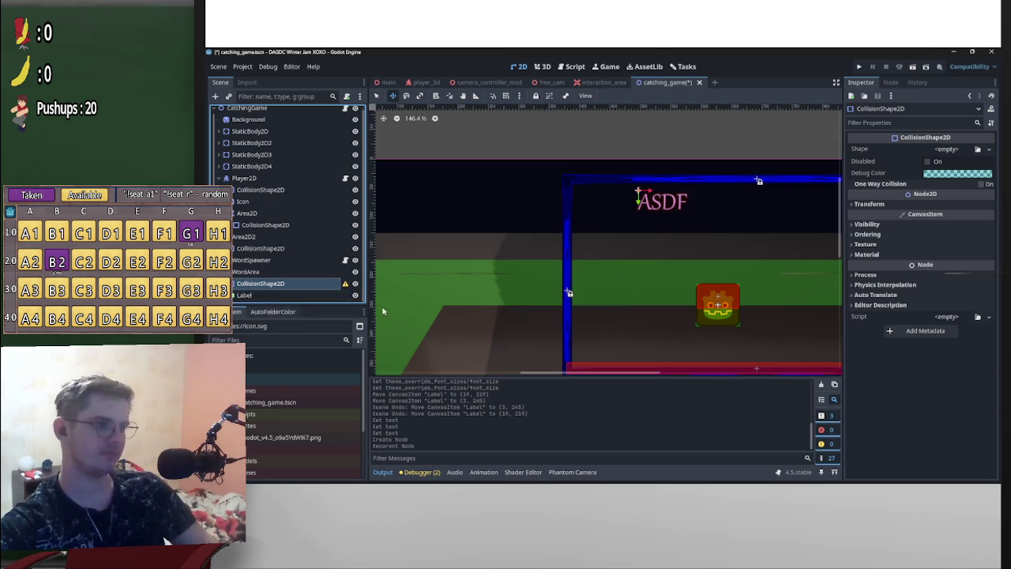
# Rename the new collision node to 'Collision'
pyautogui.doubleClick(258, 286)
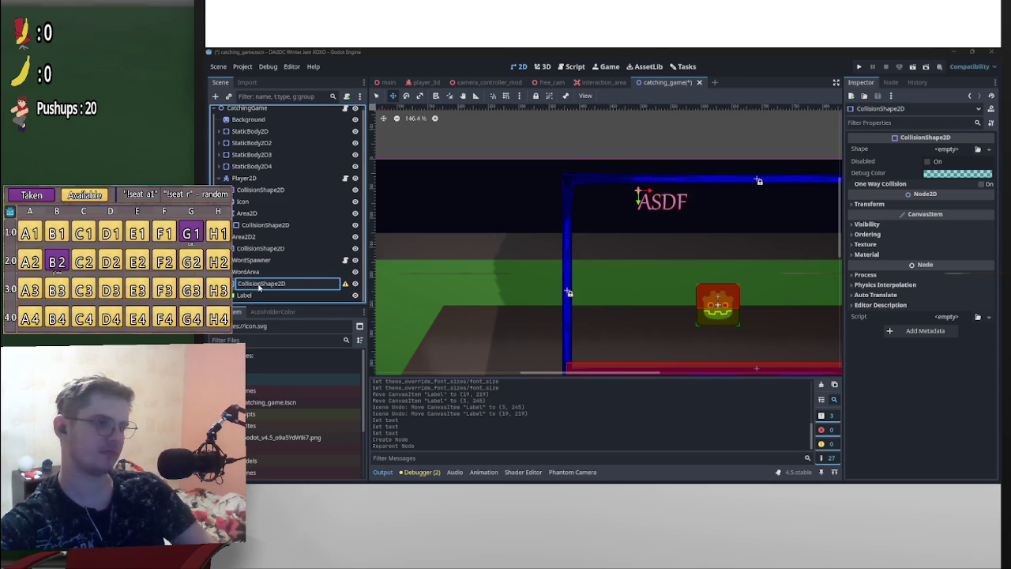
pyautogui.moveTo(261, 286); pyautogui.dragTo(313, 284)
pyautogui.press('BackSpace')
pyautogui.press('Return')
# Assign a new RectangleShape2D as the Collision node's shape
pyautogui.click(267, 295)
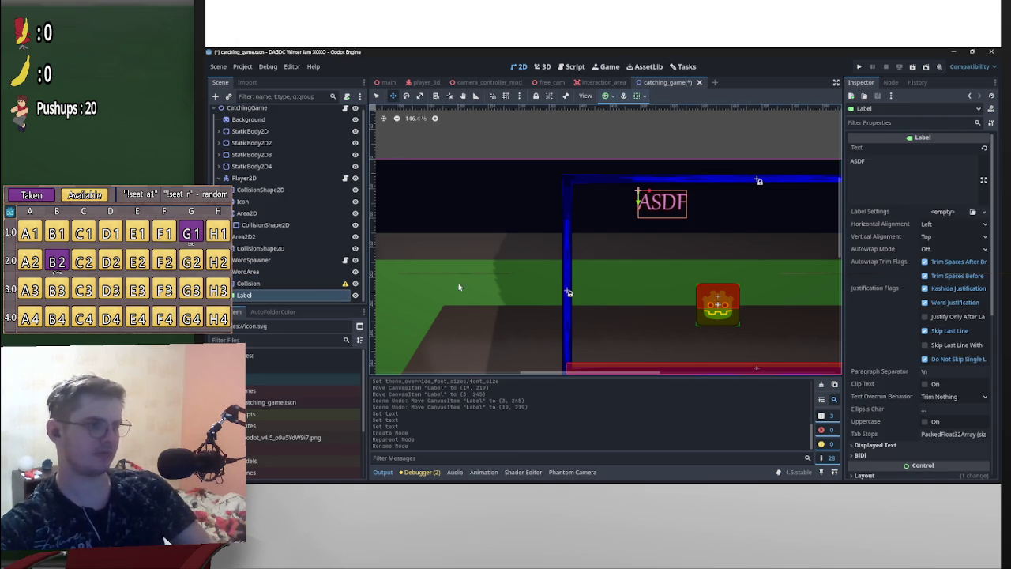
pyautogui.click(300, 286)
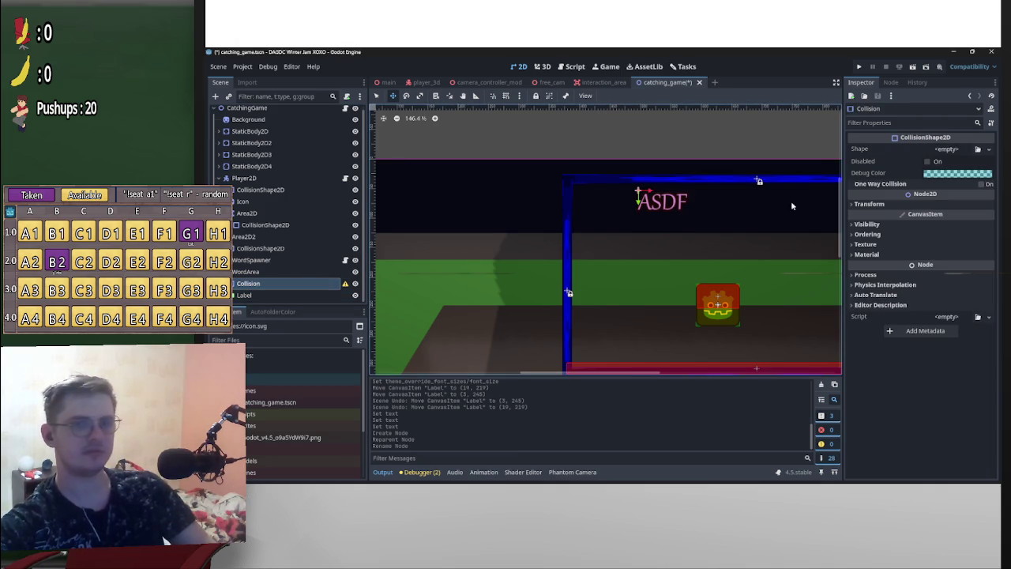
pyautogui.click(957, 151)
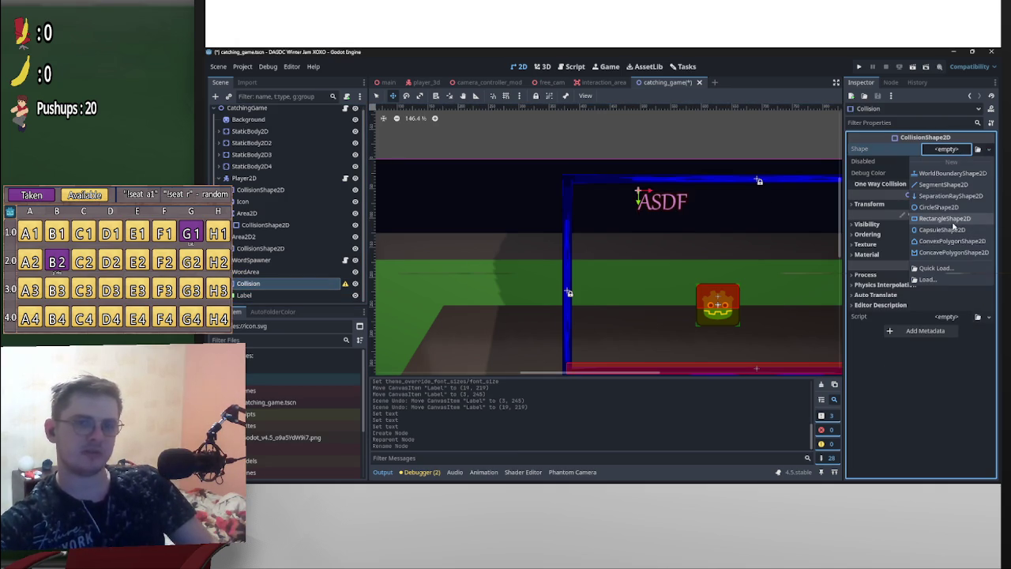
pyautogui.click(953, 228)
pyautogui.scroll(2, 644, 189)
pyautogui.scroll(3, 644, 189)
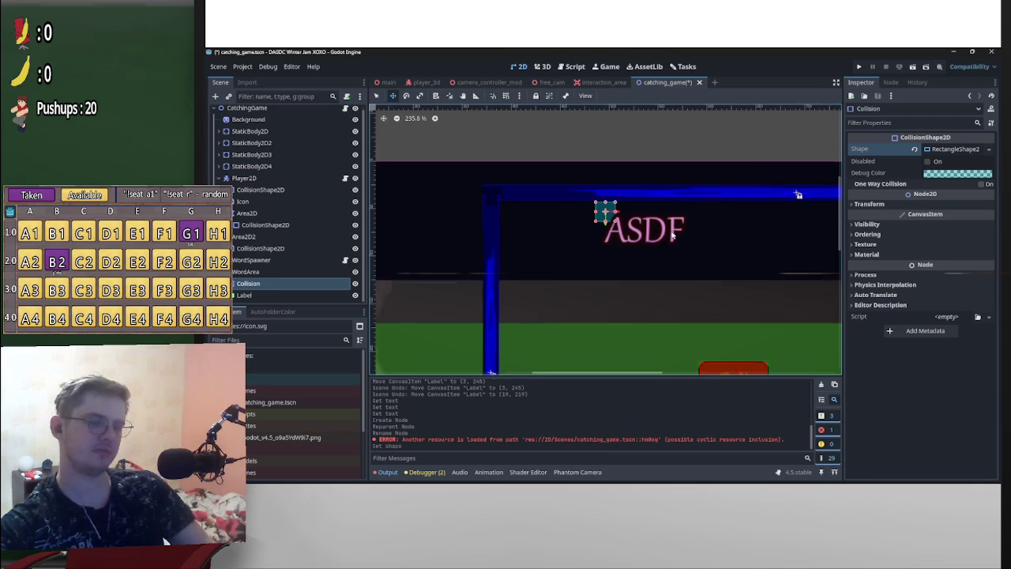
pyautogui.click(280, 295)
pyautogui.scroll(-5, 936, 356)
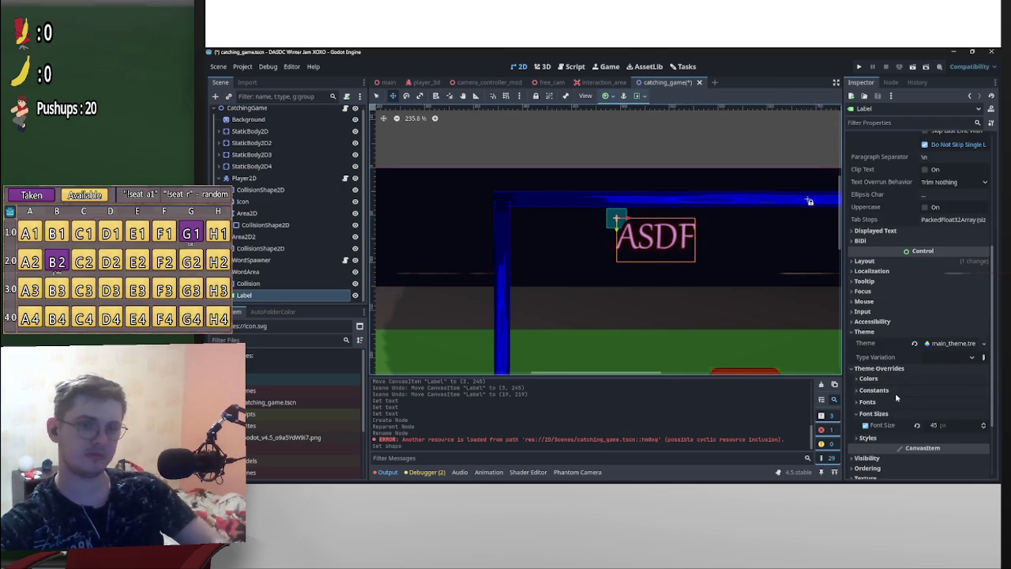
pyautogui.scroll(5, 901, 347)
pyautogui.scroll(-7, 900, 348)
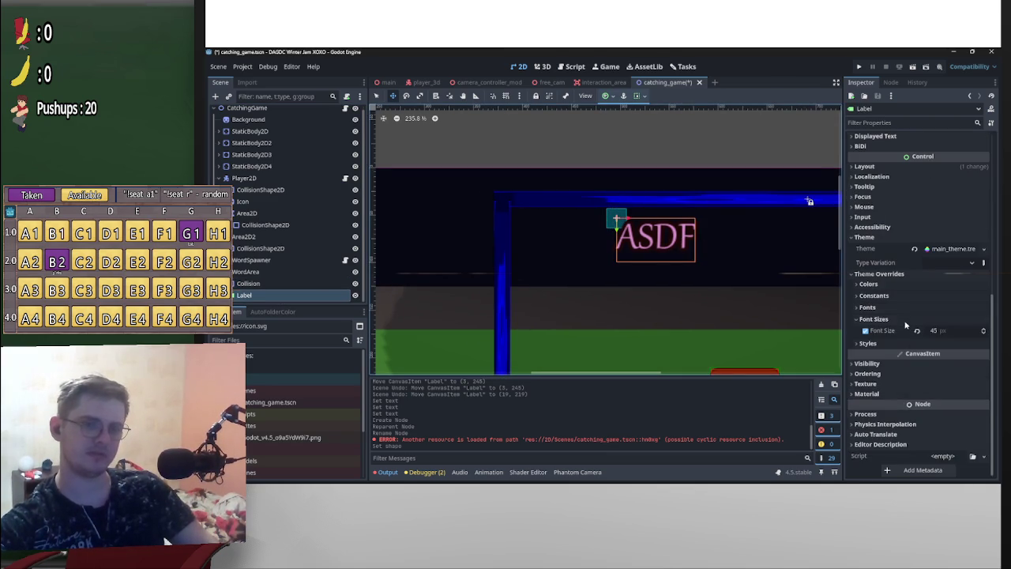
pyautogui.scroll(1, 725, 309)
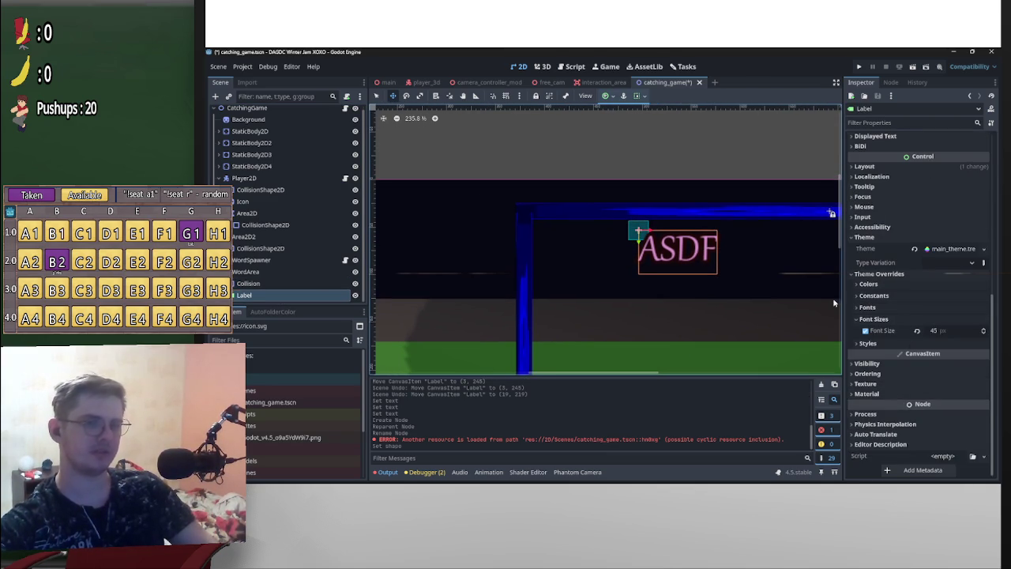
pyautogui.click(877, 167)
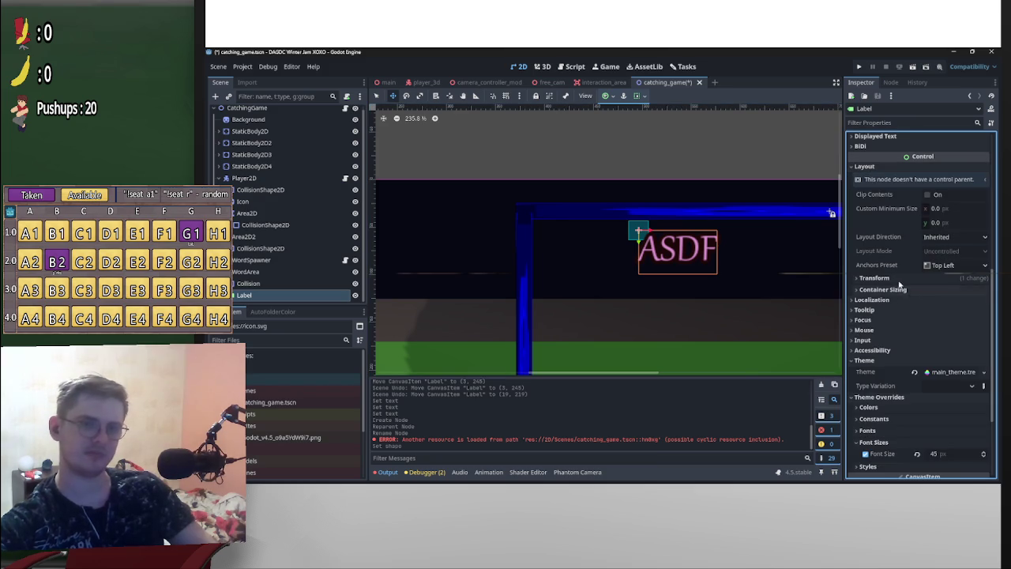
pyautogui.click(899, 280)
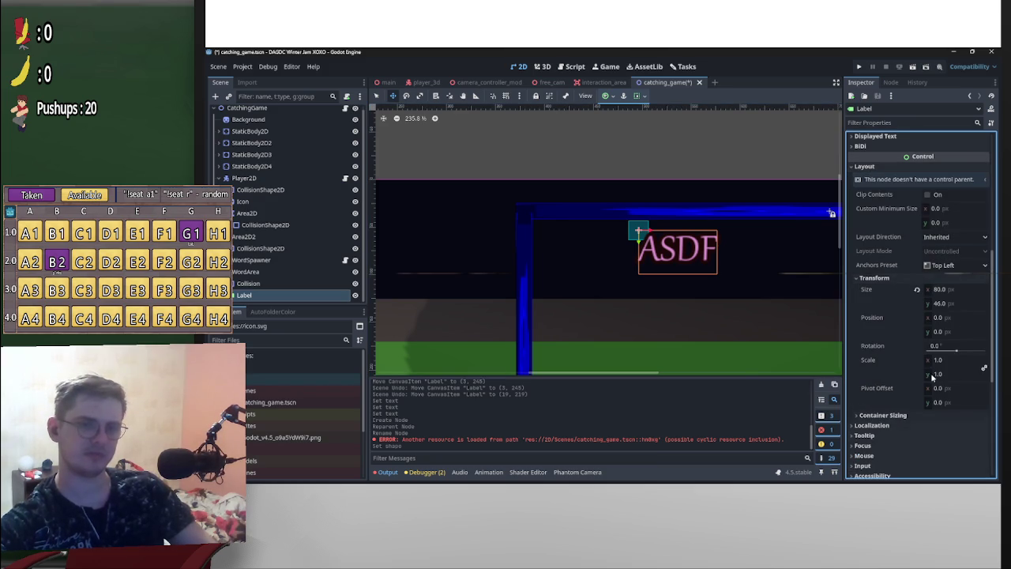
pyautogui.click(916, 290)
pyautogui.click(917, 290)
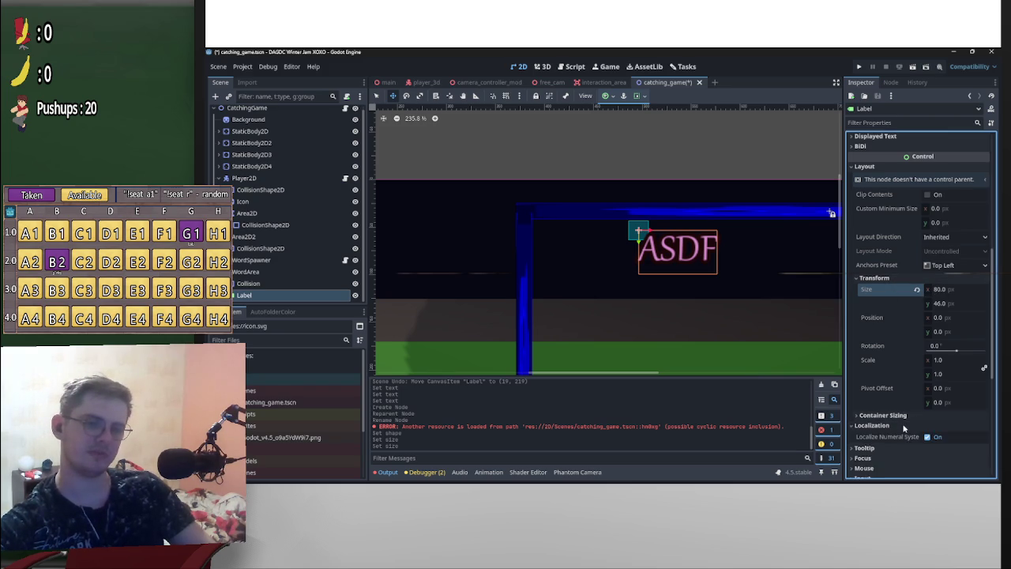
pyautogui.scroll(-5, 908, 418)
pyautogui.scroll(6, 926, 416)
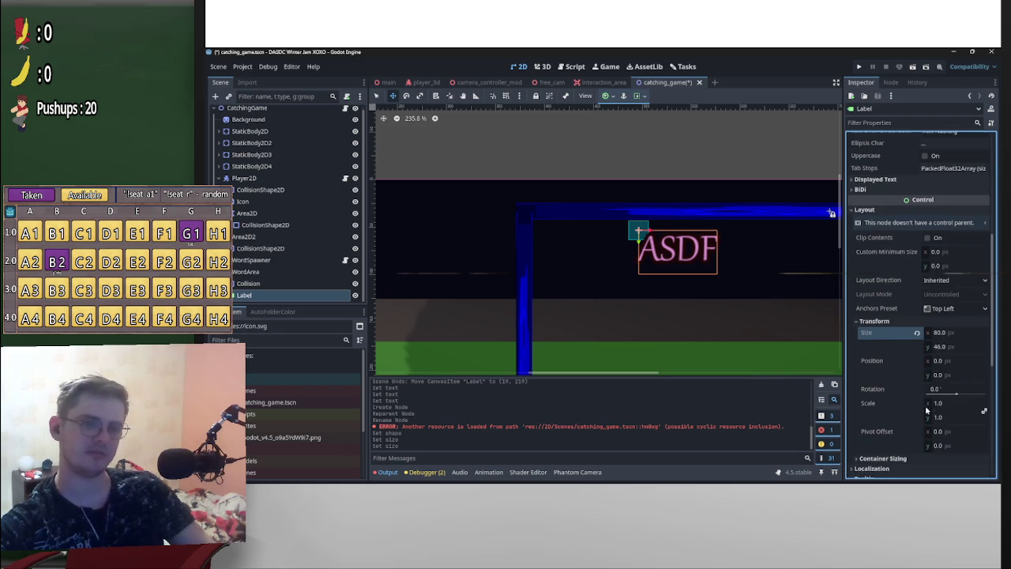
pyautogui.scroll(5, 916, 332)
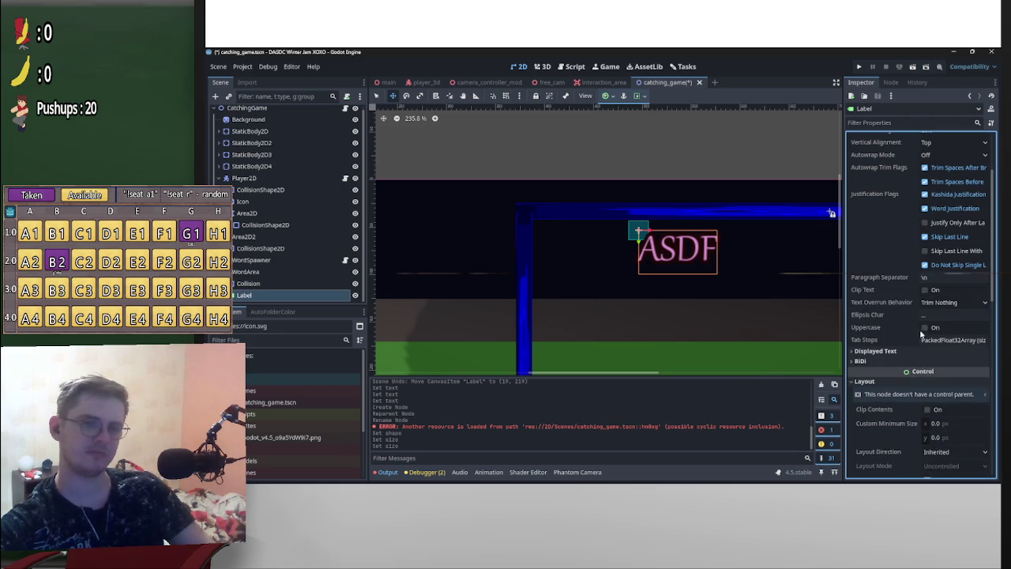
pyautogui.scroll(-6, 908, 387)
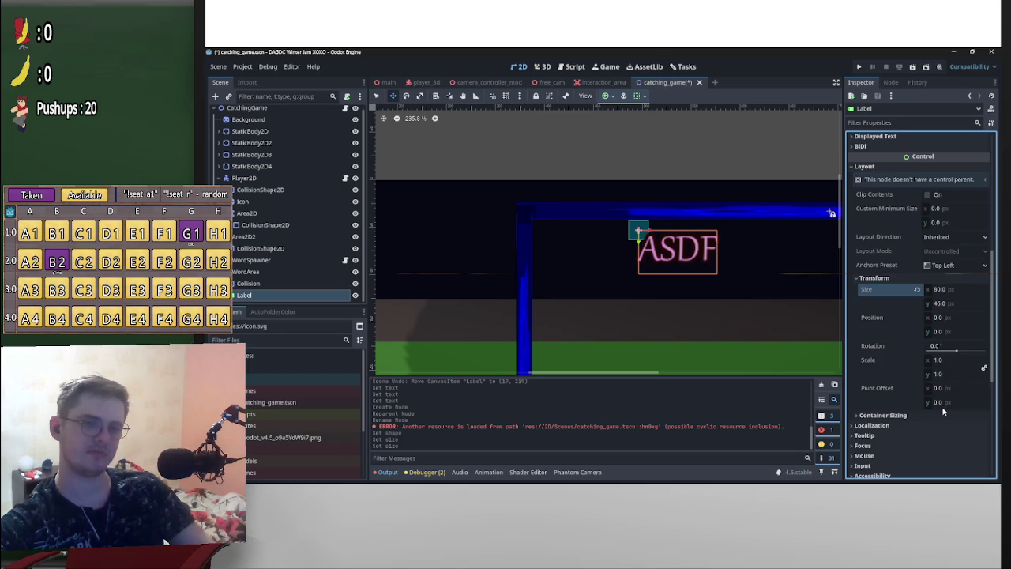
pyautogui.click(908, 416)
pyautogui.click(906, 415)
pyautogui.click(882, 279)
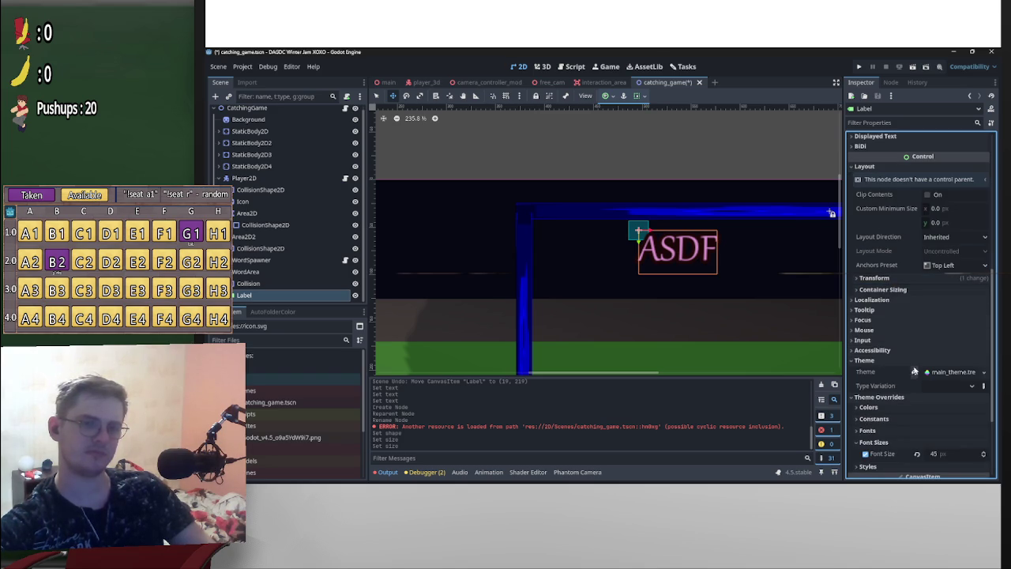
pyautogui.scroll(-3, 912, 367)
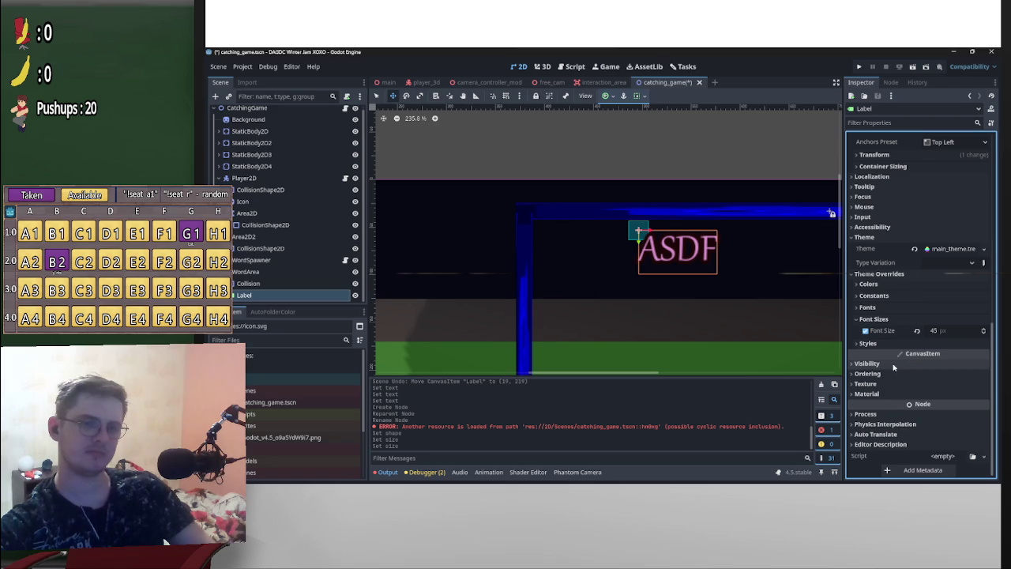
pyautogui.click(858, 274)
pyautogui.scroll(7, 916, 327)
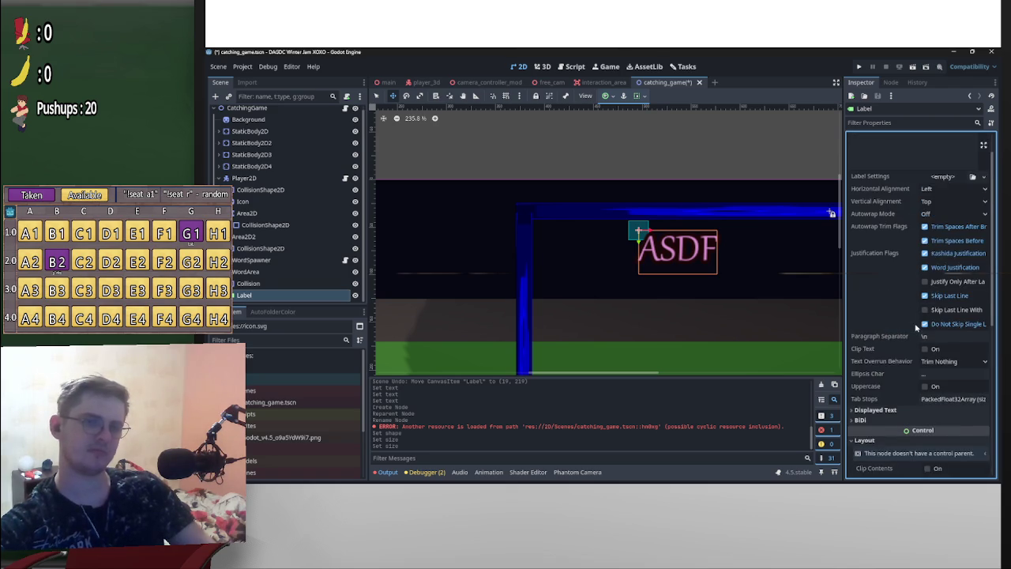
pyautogui.scroll(2, 916, 327)
pyautogui.scroll(4, 782, 300)
# Drag the ASDF Label up and to the left in the 2D viewport
pyautogui.scroll(-3, 727, 286)
pyautogui.scroll(4, 755, 302)
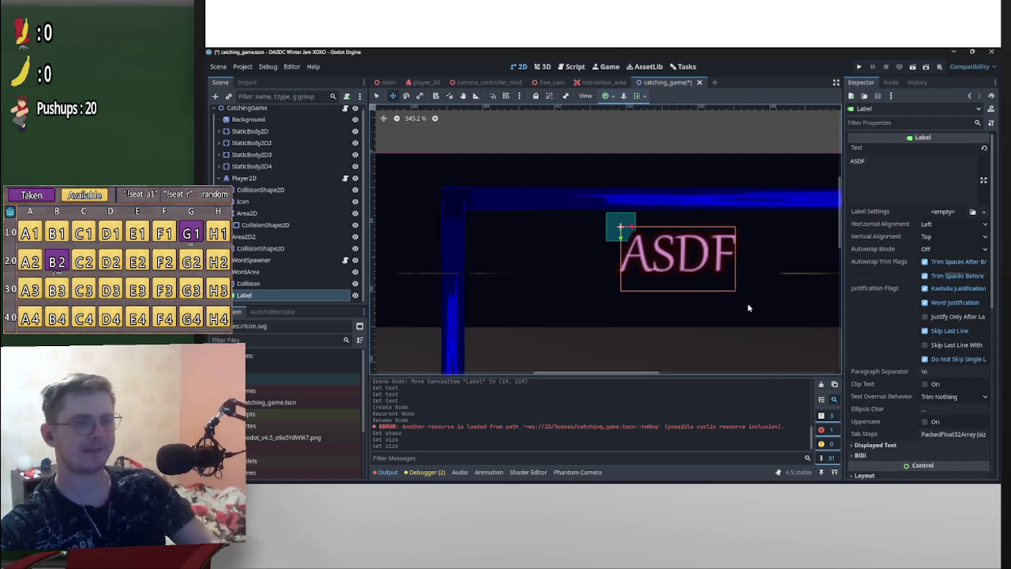
pyautogui.moveTo(757, 284)
pyautogui.mouseDown()
pyautogui.moveTo(695, 259)
pyautogui.moveTo(701, 269)
pyautogui.moveTo(695, 250)
pyautogui.moveTo(692, 271)
pyautogui.moveTo(695, 253)
pyautogui.mouseUp()
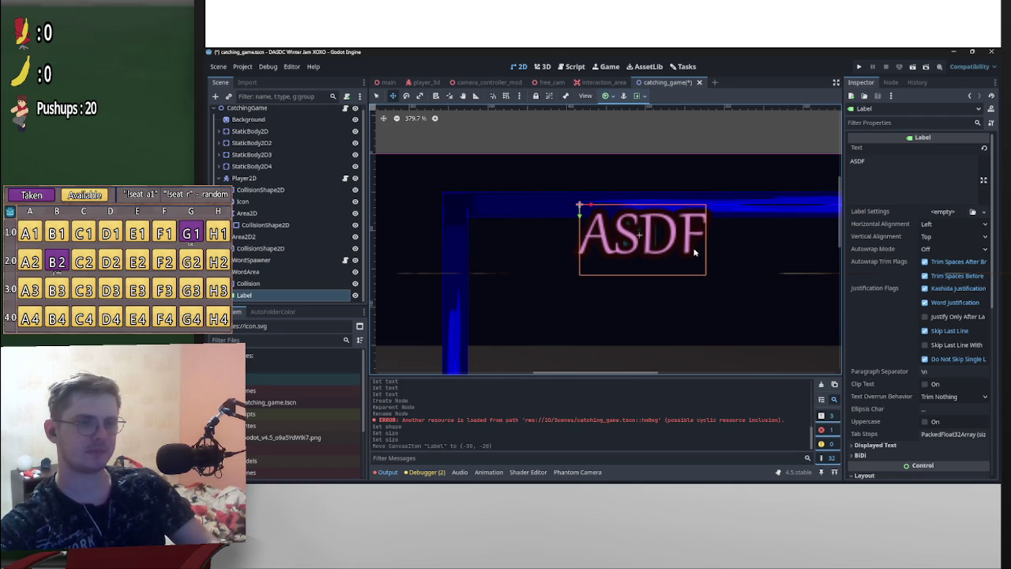
# Enable the Label's Theme Overrides font size and set it to 20
pyautogui.scroll(-4, 710, 268)
pyautogui.scroll(-5, 924, 403)
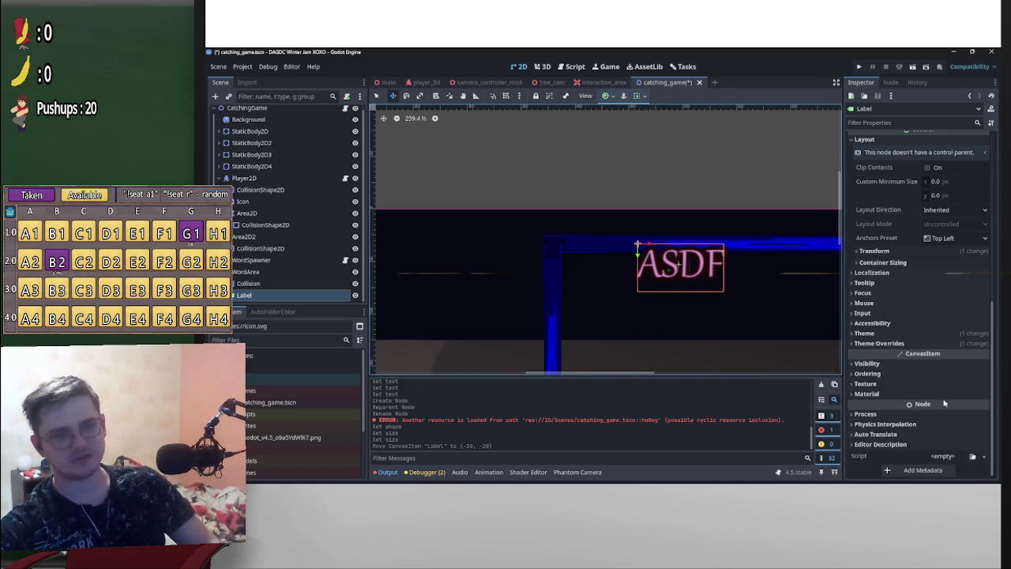
pyautogui.click(892, 344)
pyautogui.click(894, 345)
pyautogui.click(951, 401)
pyautogui.write('20')
pyautogui.press('Return')
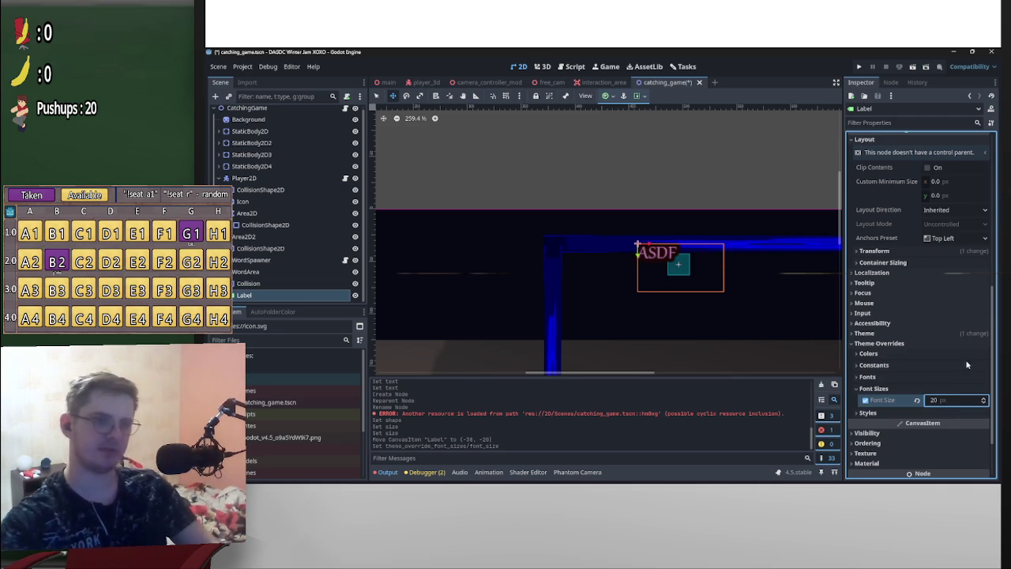
pyautogui.scroll(2, 728, 307)
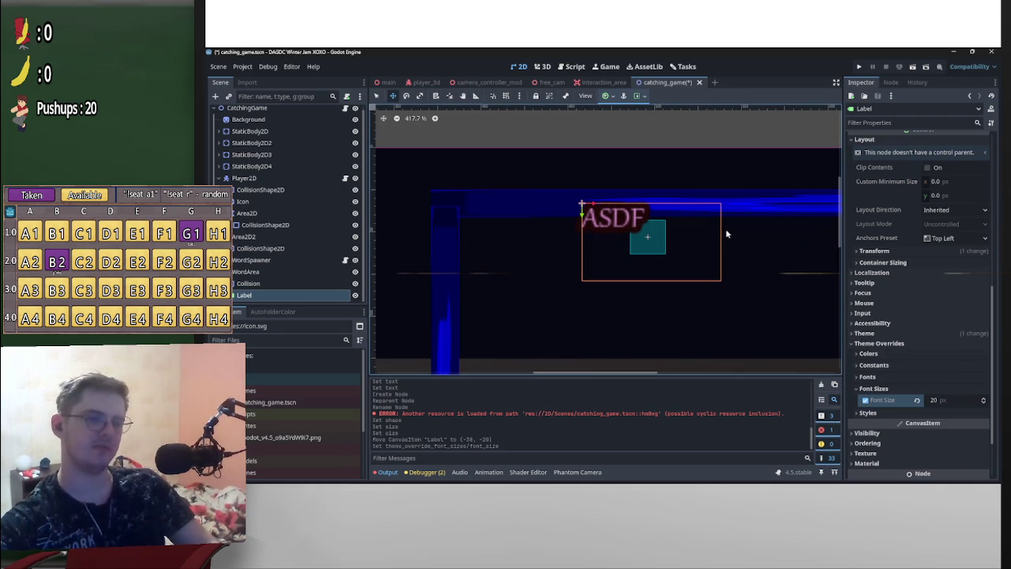
pyautogui.scroll(5, 972, 306)
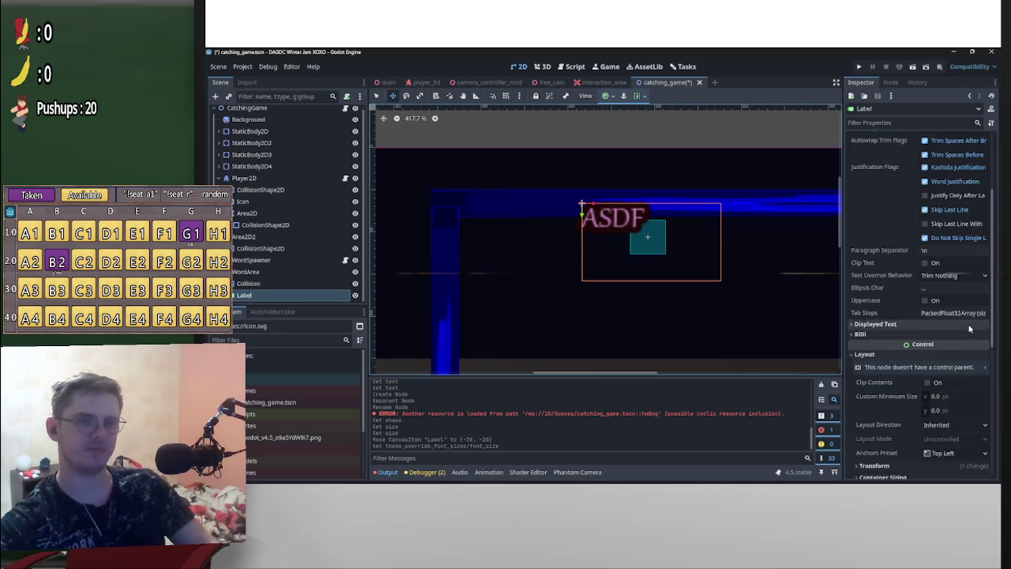
pyautogui.click(948, 225)
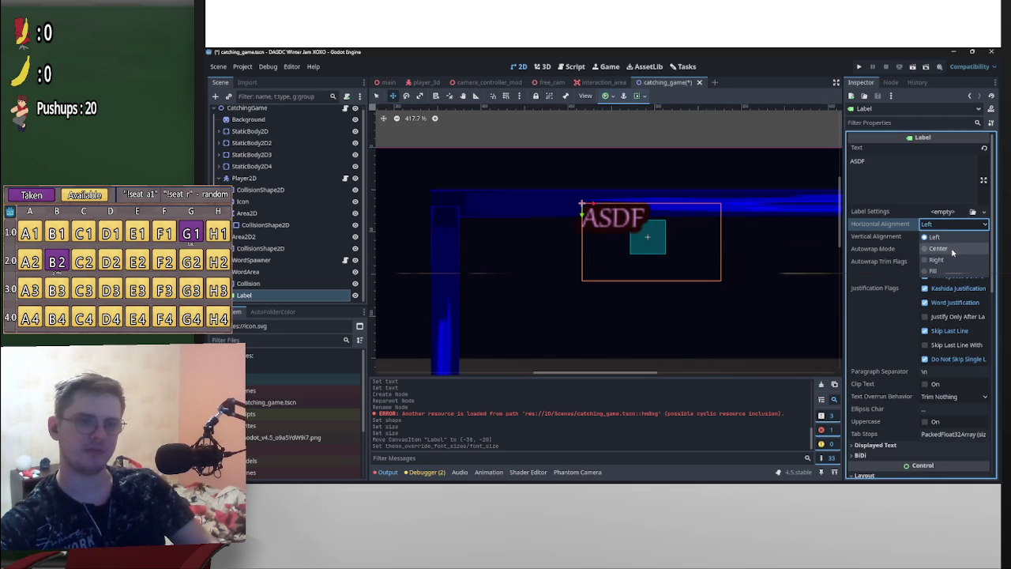
# Set the ASDF Label's horizontal and vertical alignment both to Center
pyautogui.click(956, 248)
pyautogui.click(954, 236)
pyautogui.click(938, 261)
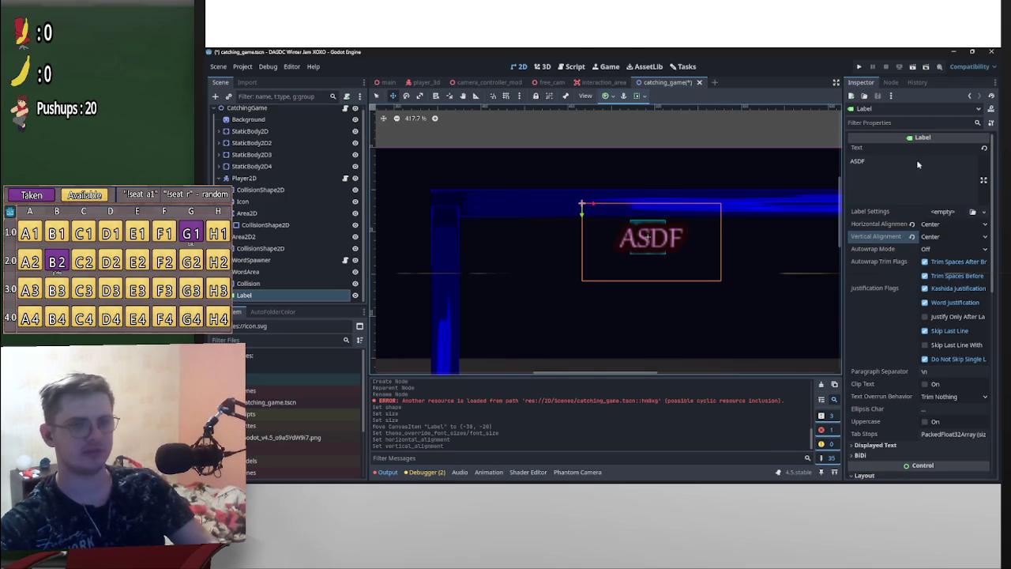
pyautogui.doubleClick(916, 164)
pyautogui.scroll(2, 700, 247)
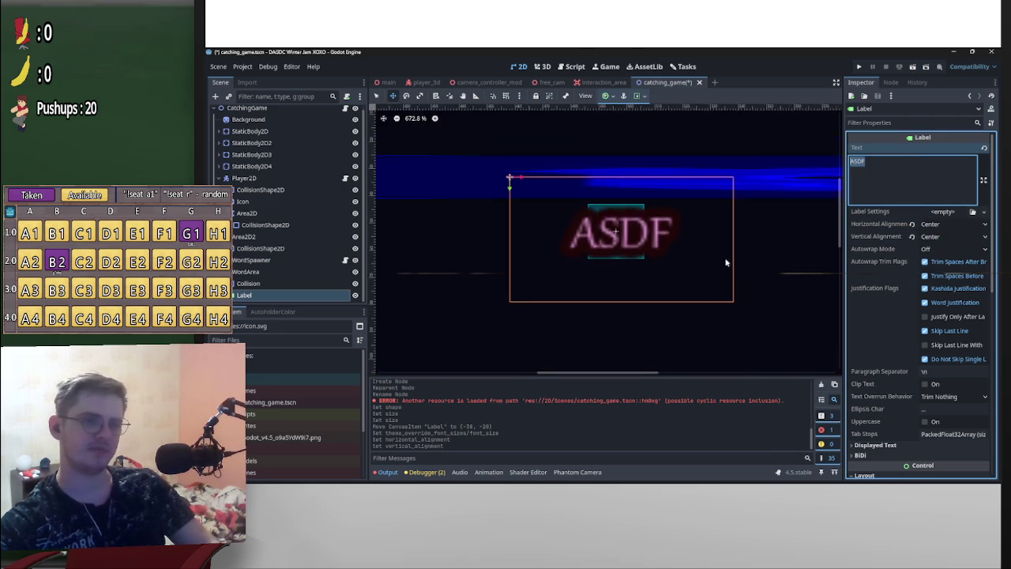
pyautogui.scroll(-4, 726, 264)
pyautogui.scroll(8, 686, 245)
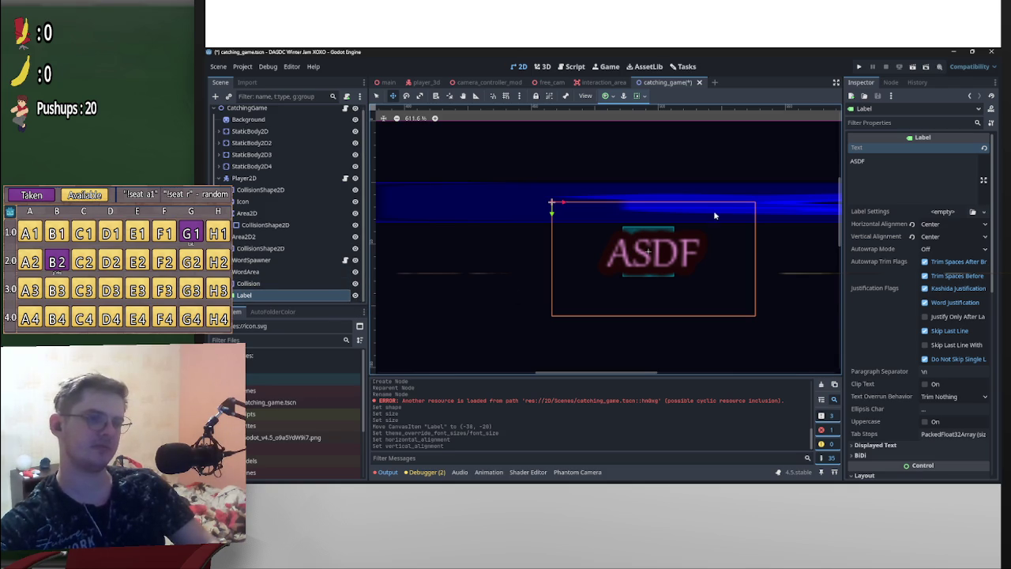
pyautogui.scroll(-7, 716, 209)
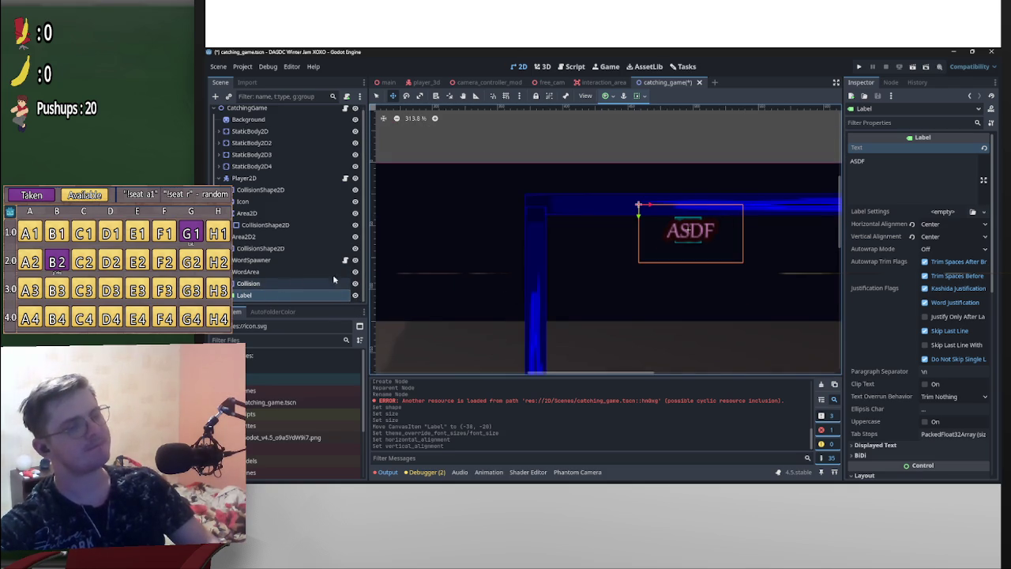
# Select Collision and expand its RectangleShape2D to inspect the 20 × 20 size
pyautogui.click(248, 283)
pyautogui.scroll(6, 680, 261)
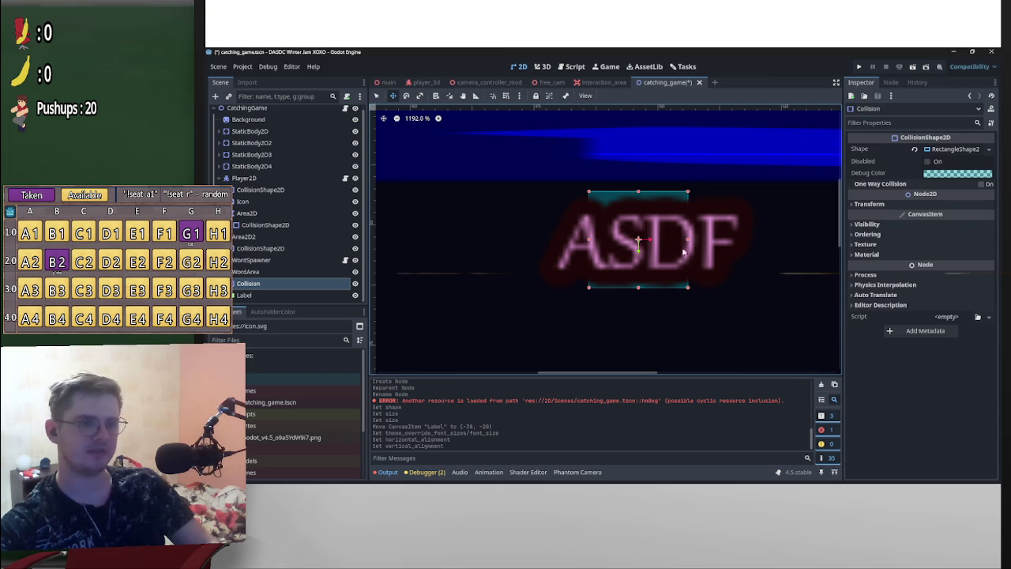
pyautogui.click(941, 149)
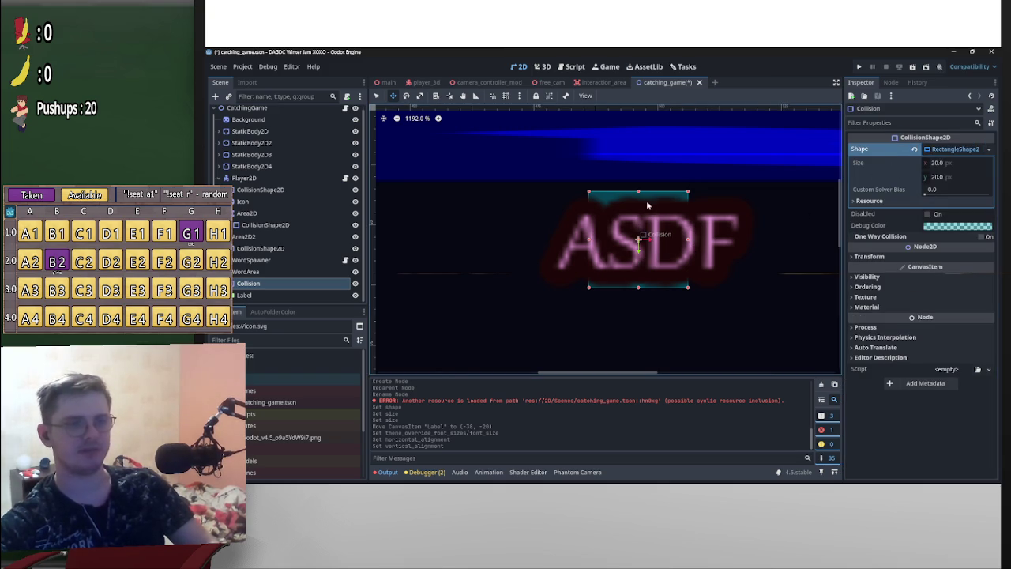
pyautogui.scroll(-4, 718, 257)
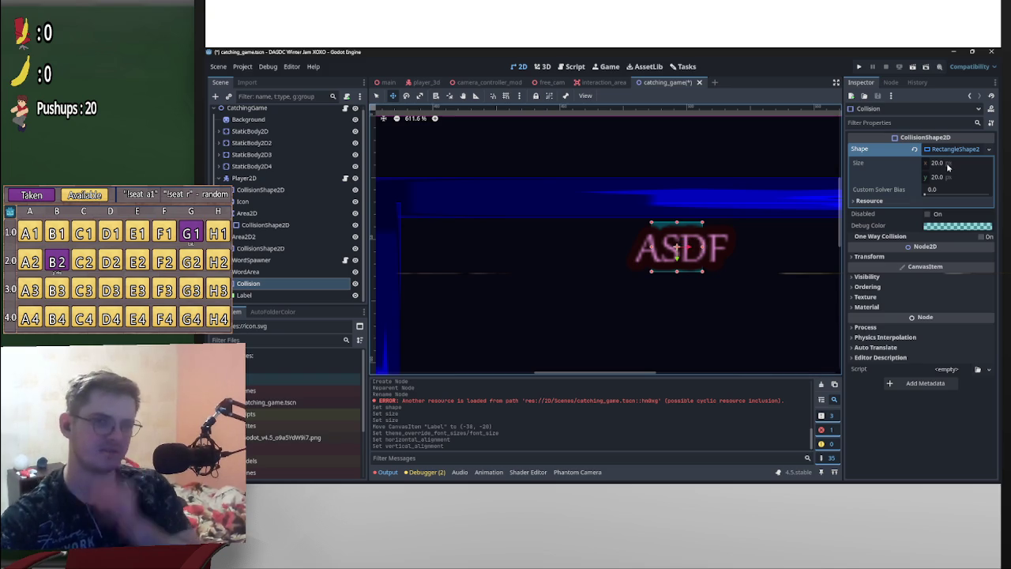
pyautogui.scroll(7, 671, 268)
pyautogui.scroll(1, 658, 279)
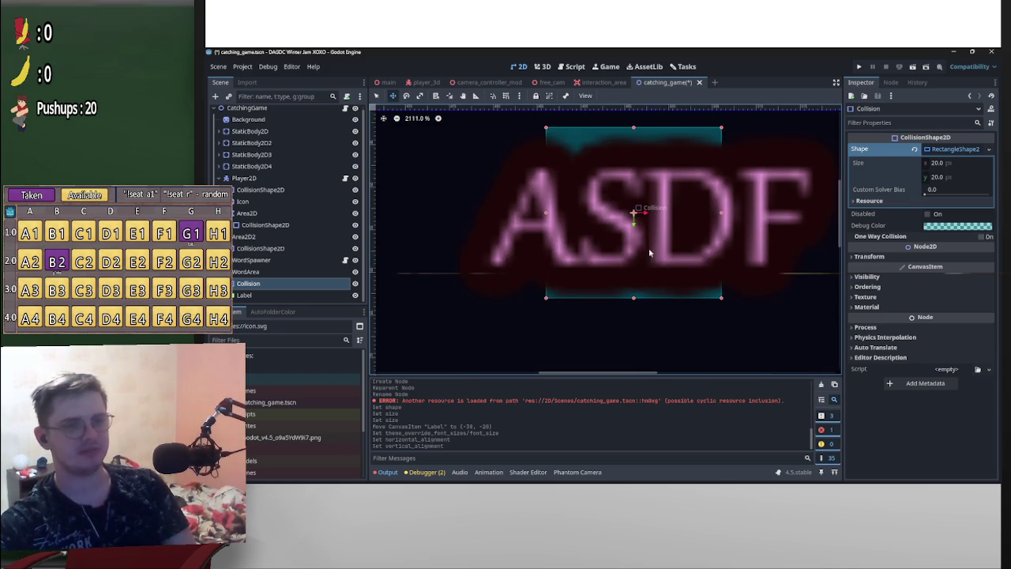
pyautogui.scroll(-8, 671, 268)
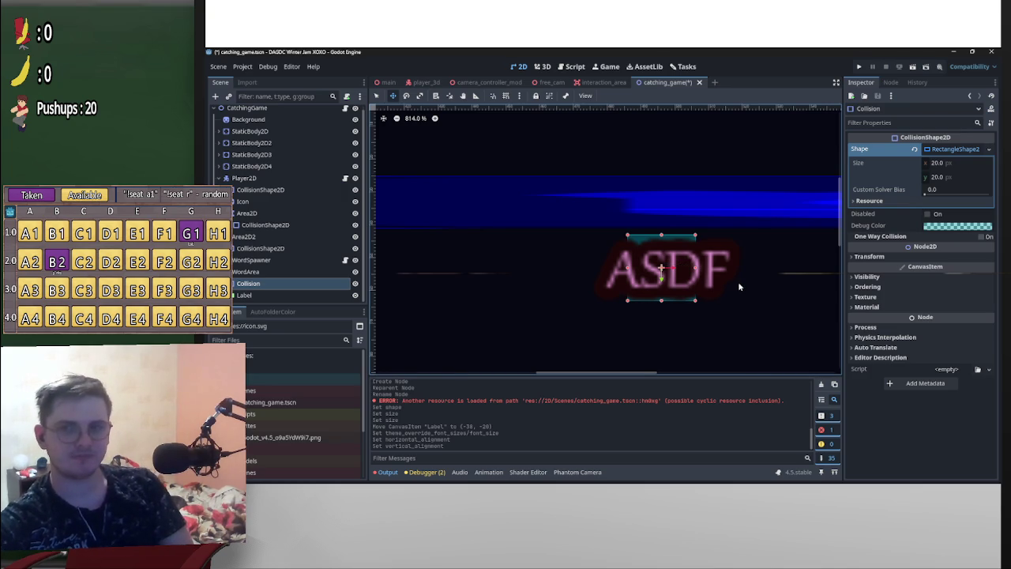
pyautogui.scroll(3, 681, 270)
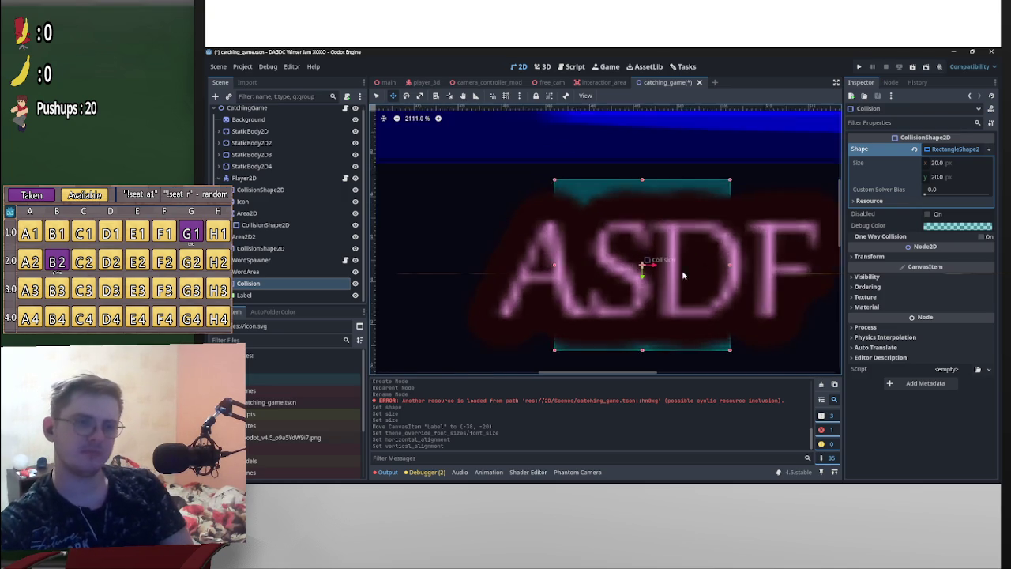
pyautogui.scroll(-3, 746, 265)
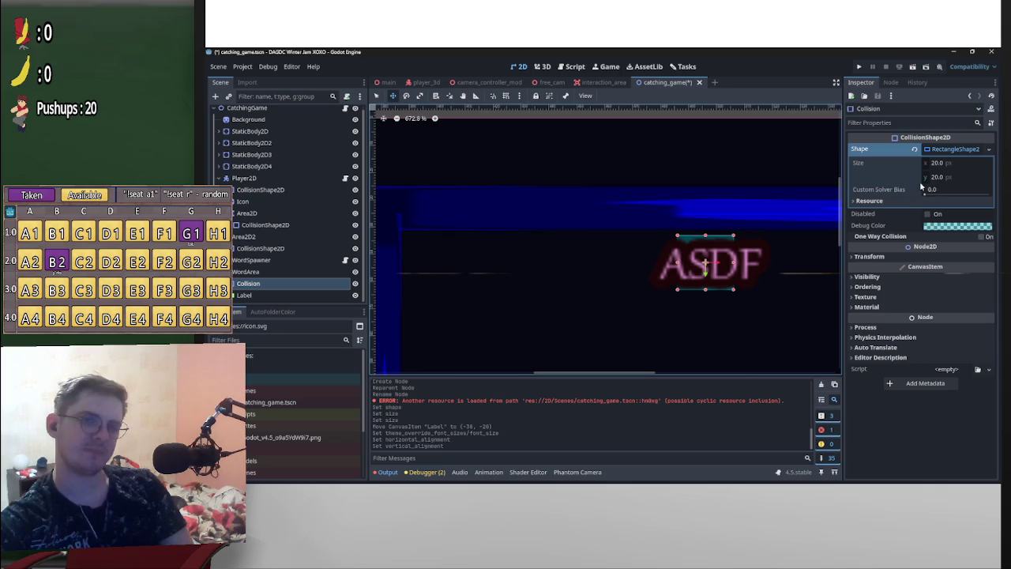
pyautogui.scroll(5, 705, 271)
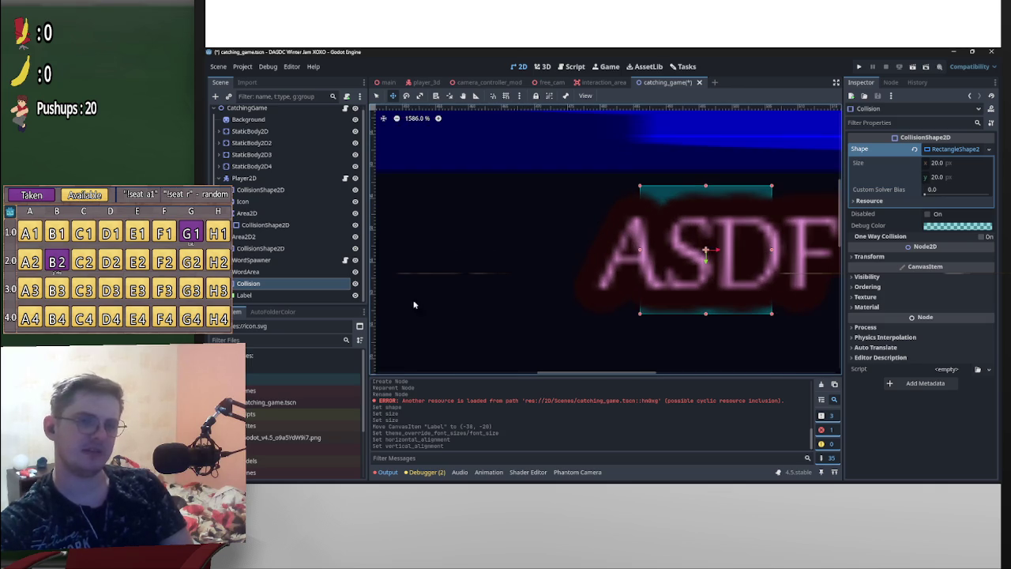
pyautogui.click(281, 295)
# Trim the Label text from ASDF down to 'A'
pyautogui.click(877, 160)
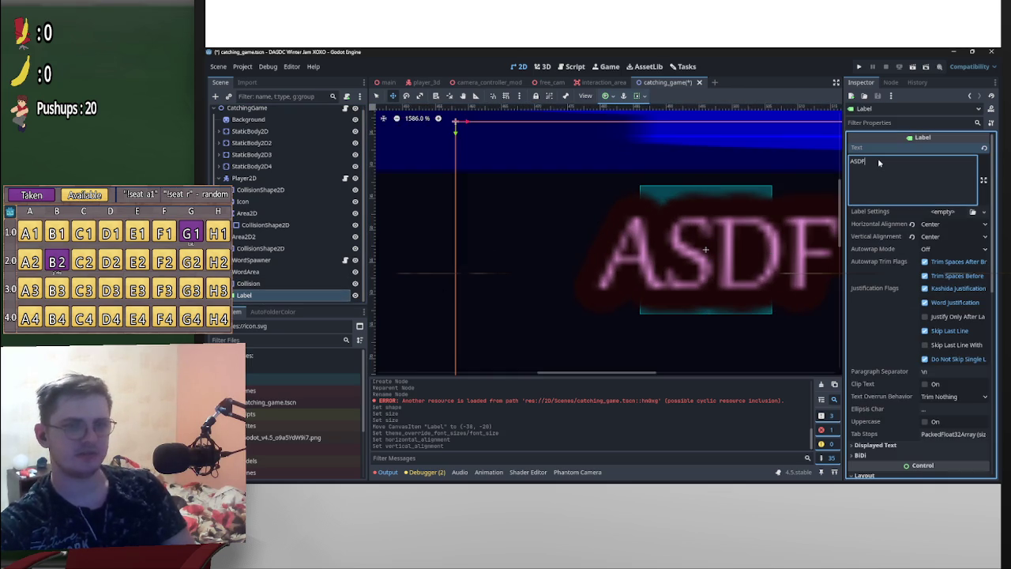
pyautogui.press('BackSpace')
pyautogui.press('BackSpace')
pyautogui.scroll(-2, 747, 261)
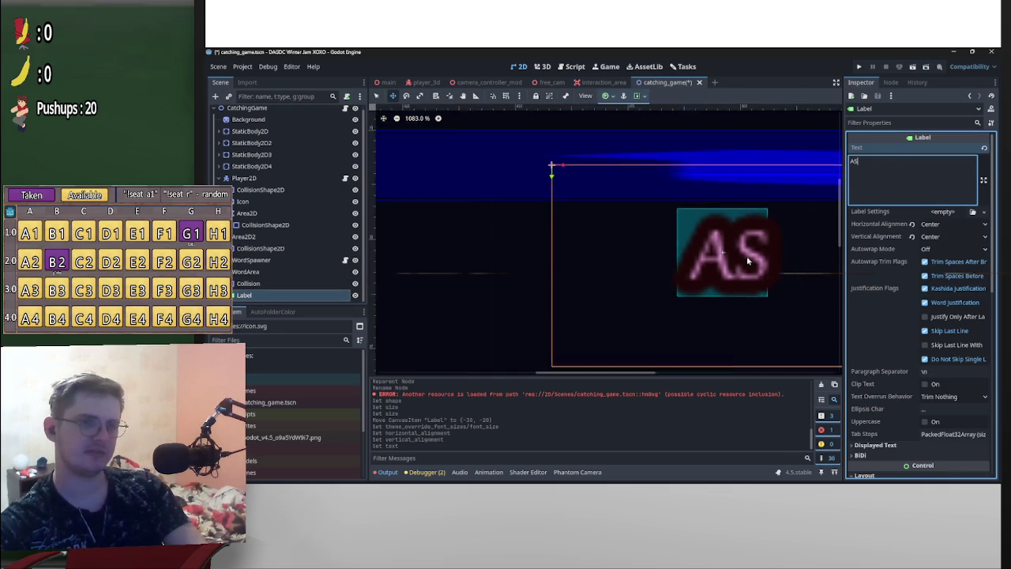
pyautogui.press('BackSpace')
pyautogui.scroll(1, 687, 280)
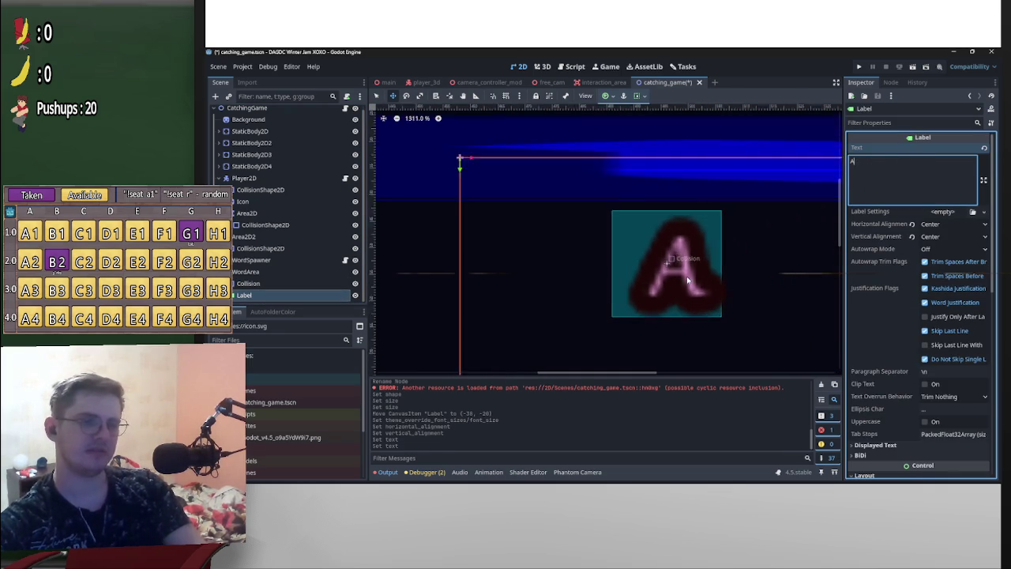
pyautogui.scroll(-3, 687, 280)
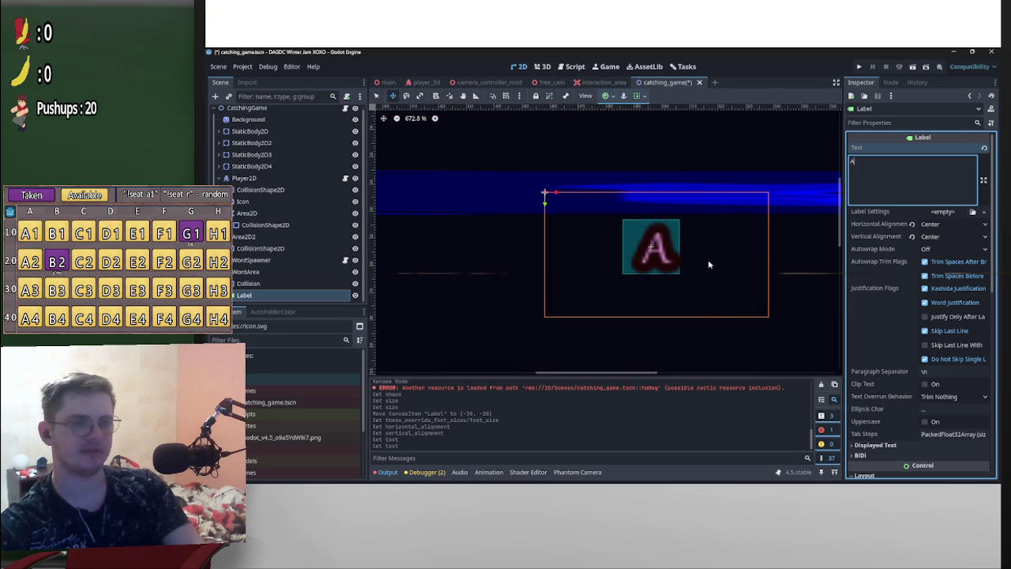
# Nudge the Label a couple of pixels left and up in the viewport
pyautogui.moveTo(712, 267); pyautogui.dragTo(707, 266)
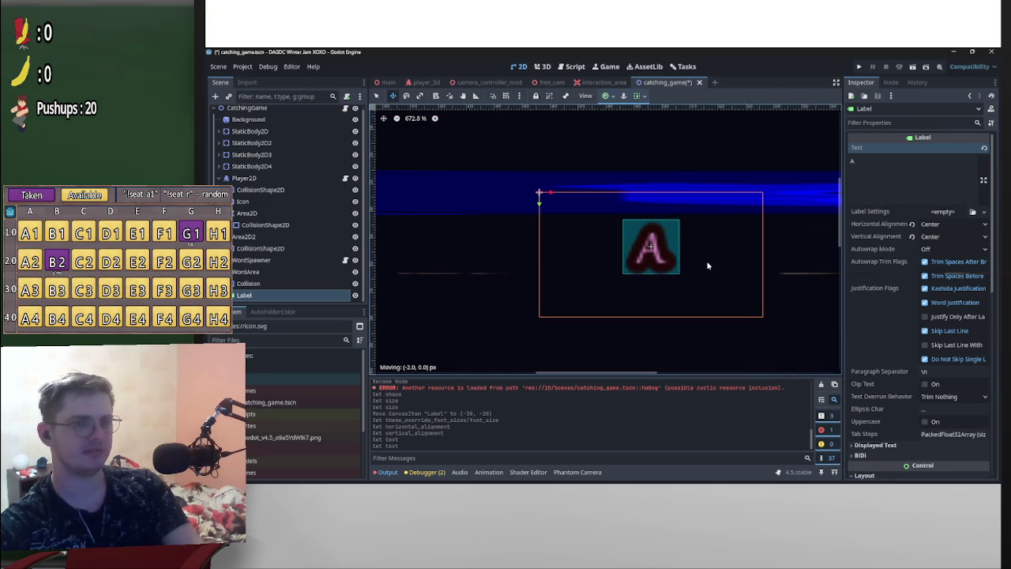
pyautogui.scroll(4, 710, 260)
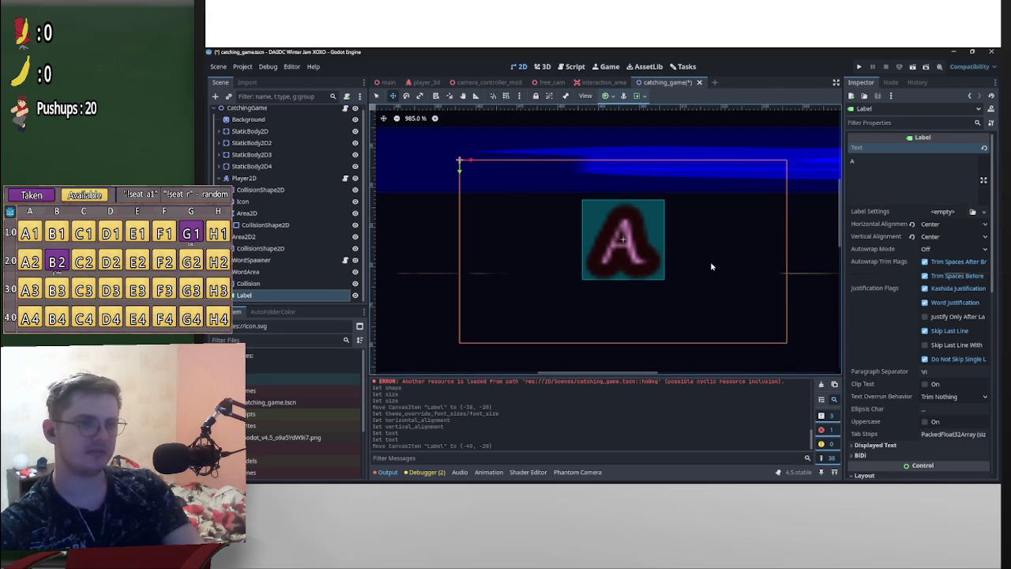
pyautogui.moveTo(708, 259); pyautogui.dragTo(707, 259)
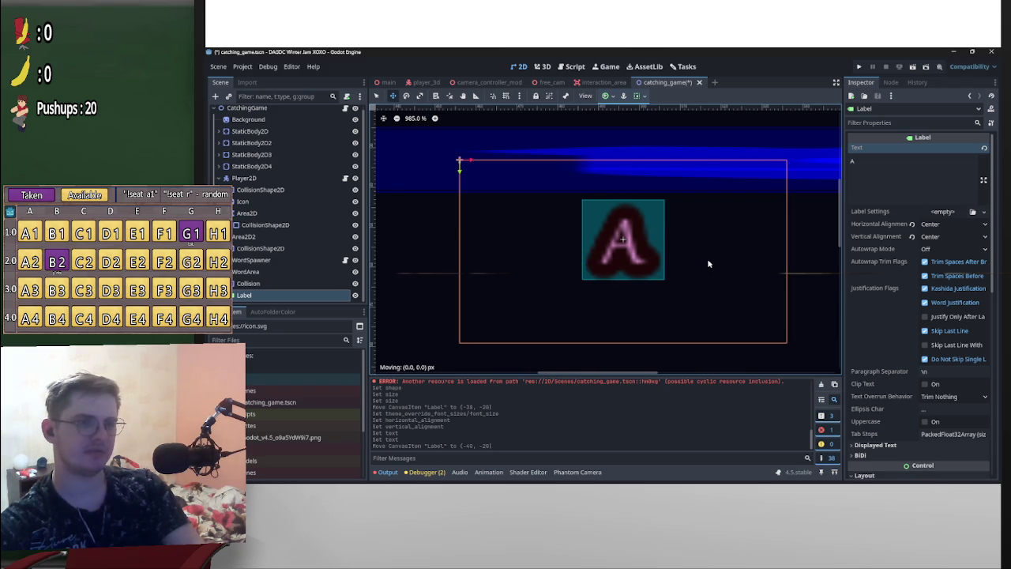
pyautogui.moveTo(708, 264); pyautogui.dragTo(755, 253)
# Try several Label strings and settle on 'AD'
pyautogui.click(871, 180)
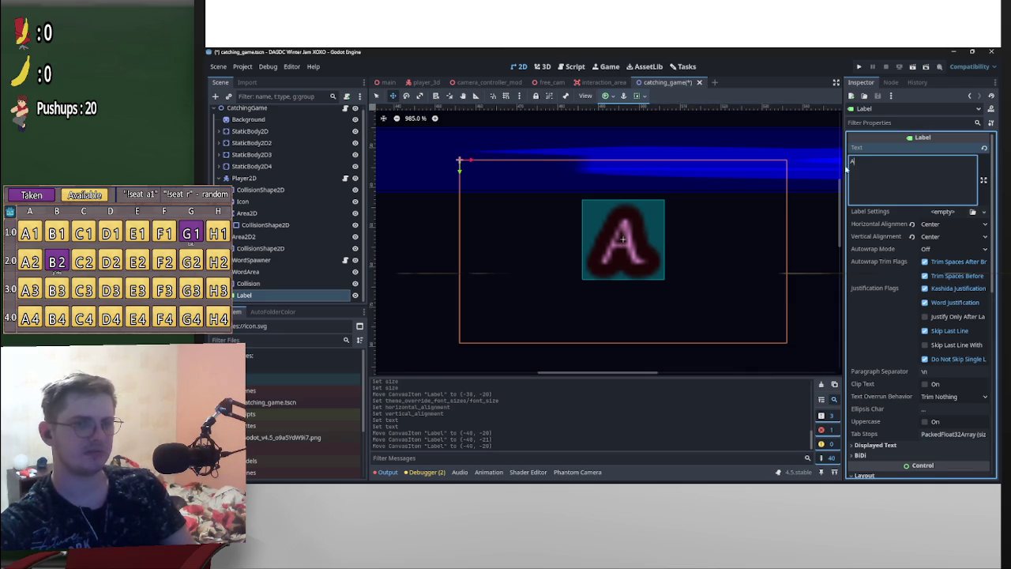
pyautogui.write('s')
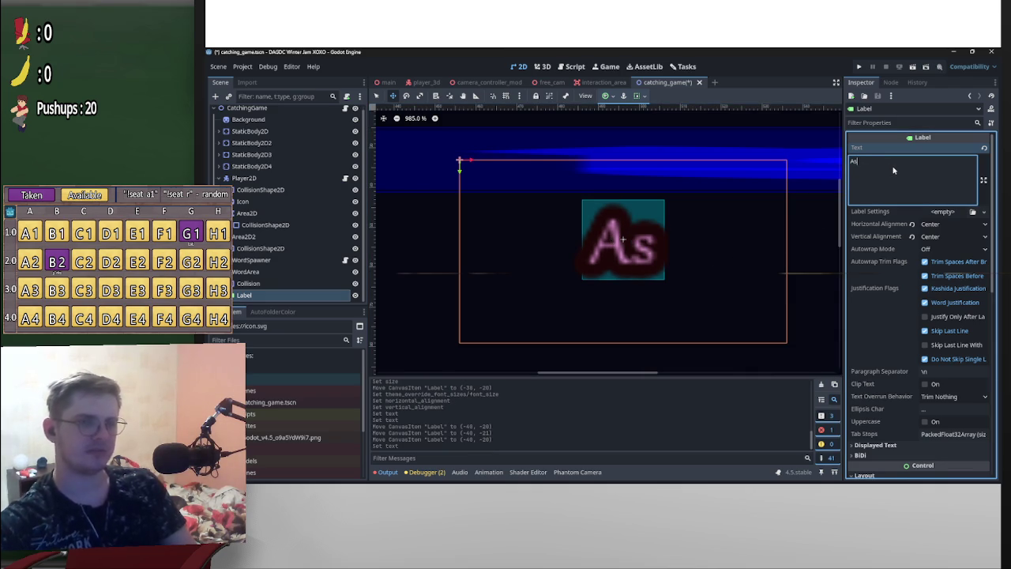
pyautogui.press('BackSpace')
pyautogui.press('BackSpace')
pyautogui.write('s')
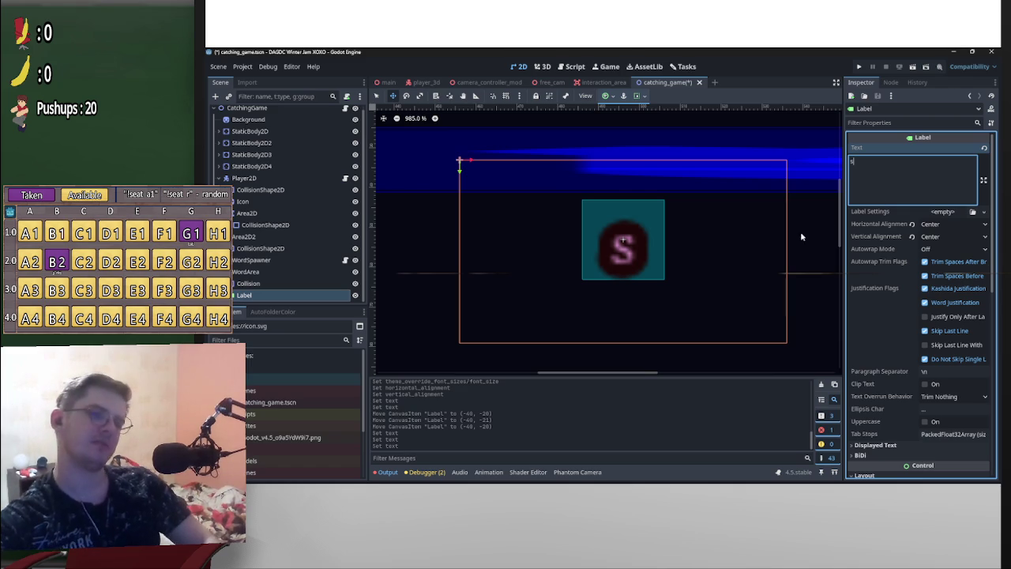
pyautogui.write('S')
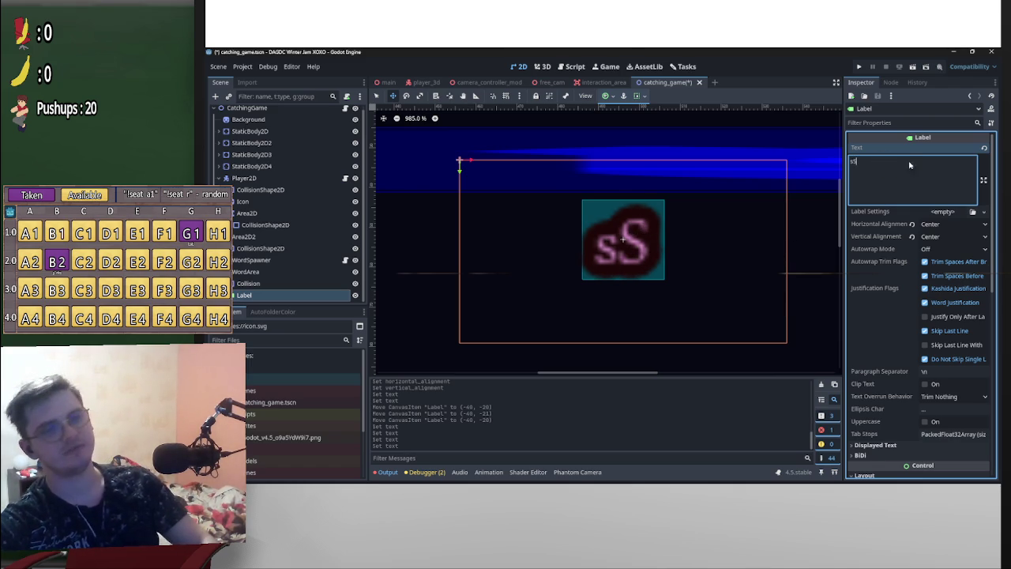
pyautogui.press('BackSpace')
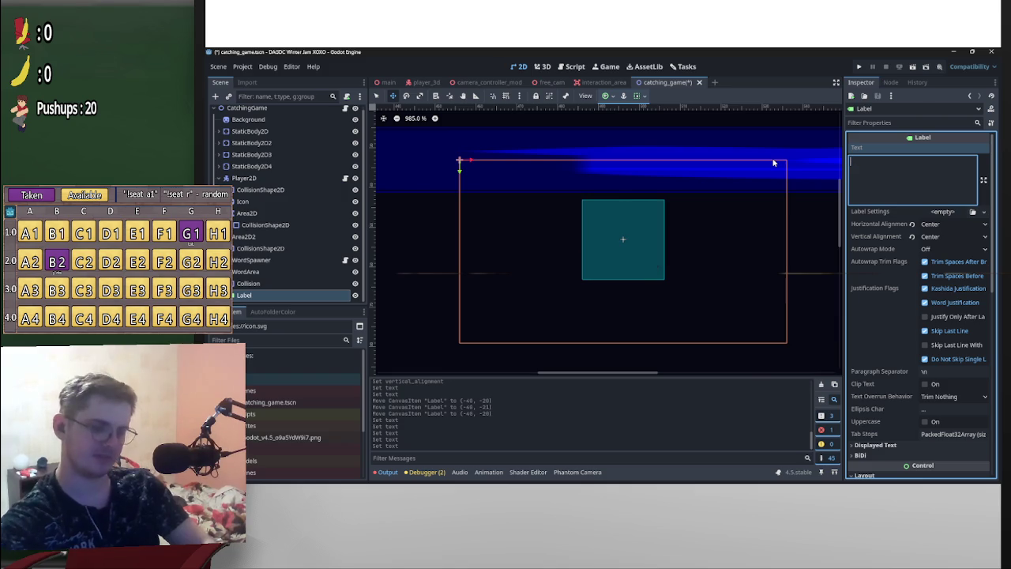
pyautogui.write('ASD')
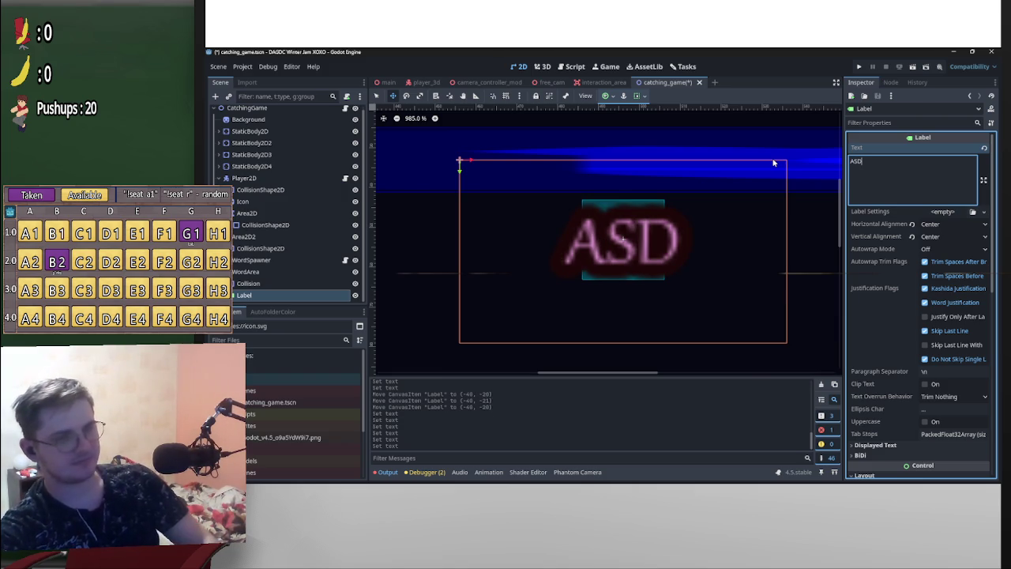
pyautogui.press('BackSpace')
pyautogui.press('BackSpace')
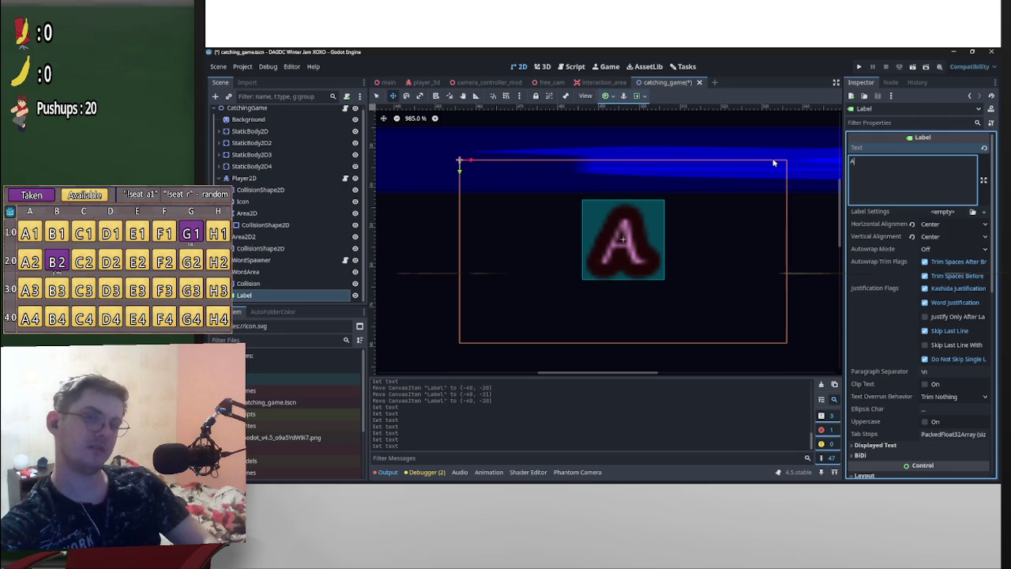
pyautogui.write('D')
pyautogui.click(245, 283)
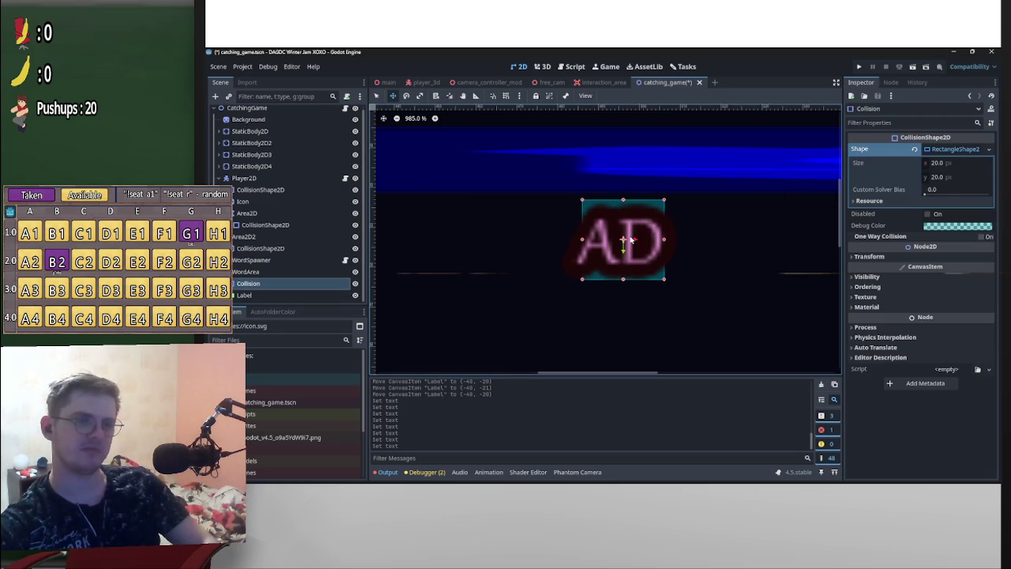
# Set the collision rectangle width to 30, after trying 49, 40 and 25
pyautogui.click(947, 162)
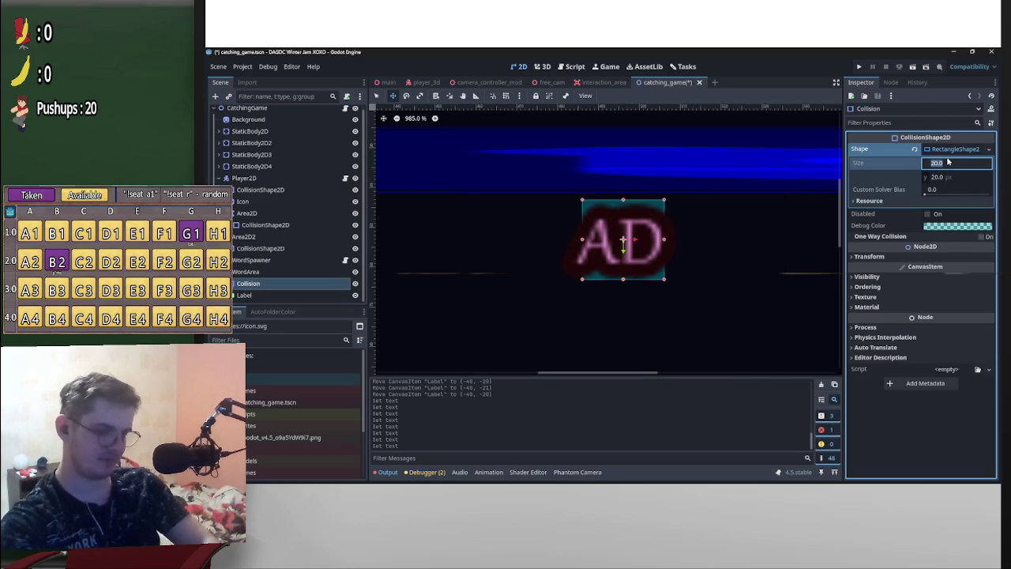
pyautogui.write('49')
pyautogui.press('Return')
pyautogui.click(947, 162)
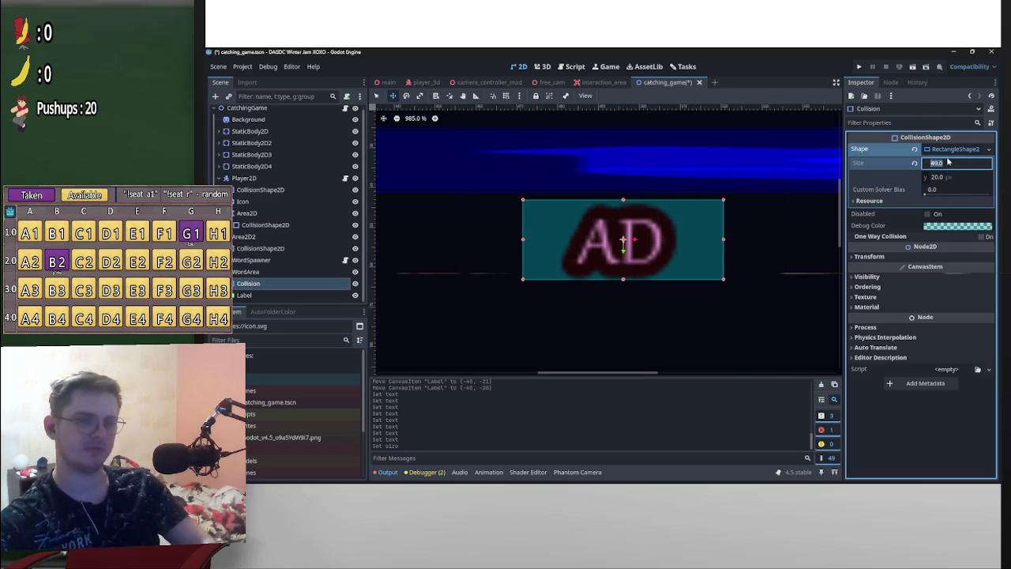
pyautogui.write('40')
pyautogui.press('Return')
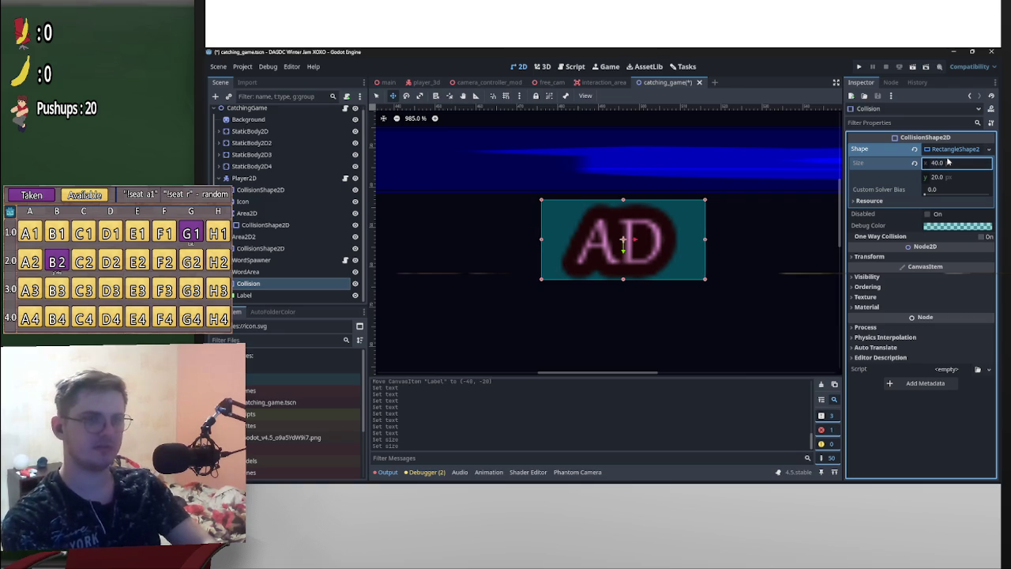
pyautogui.click(934, 163)
pyautogui.write('25')
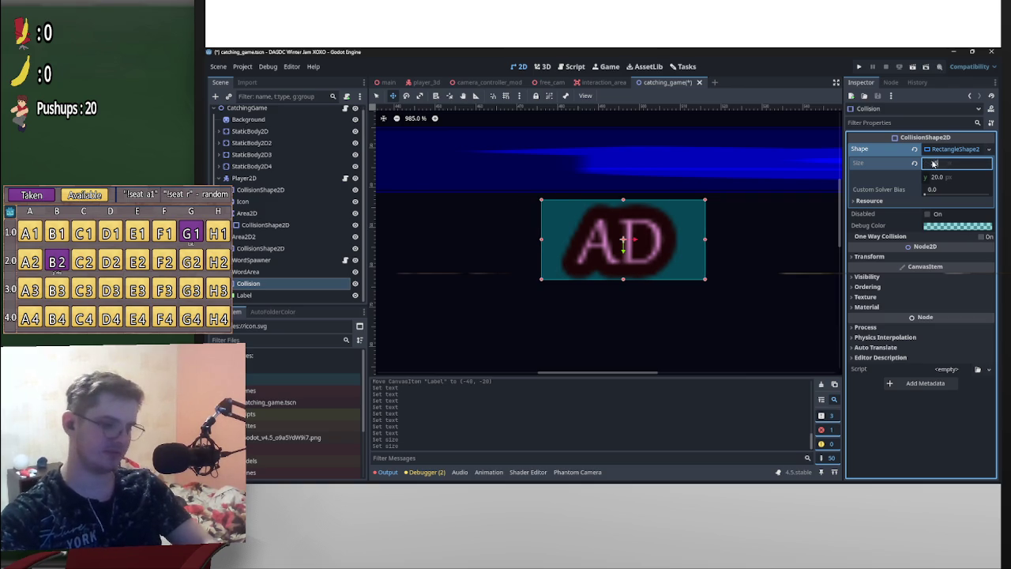
pyautogui.press('Return')
pyautogui.click(949, 164)
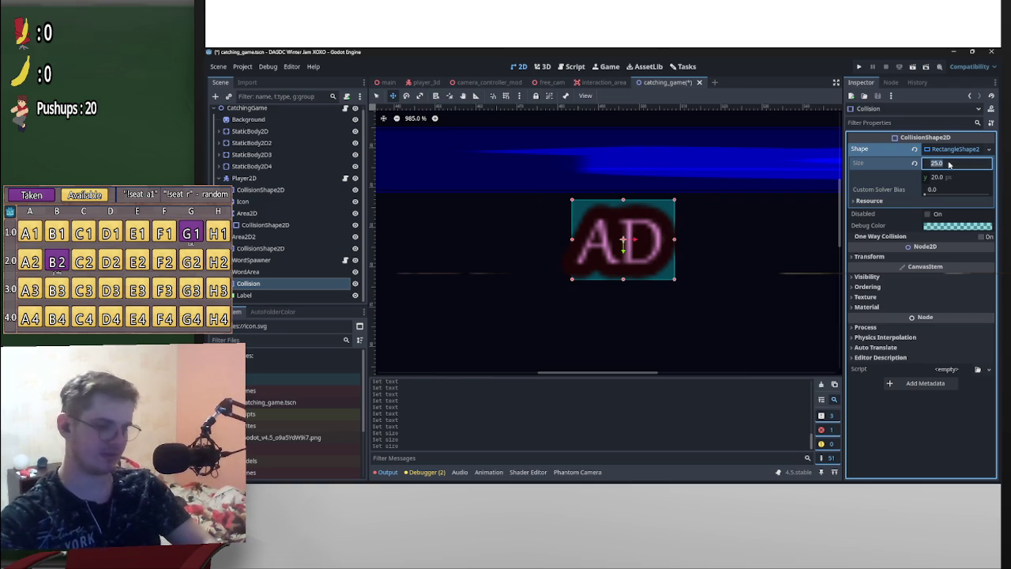
pyautogui.write('30')
pyautogui.press('Return')
# Reset the Collision node's Transform position to 0, 0
pyautogui.scroll(2, 681, 263)
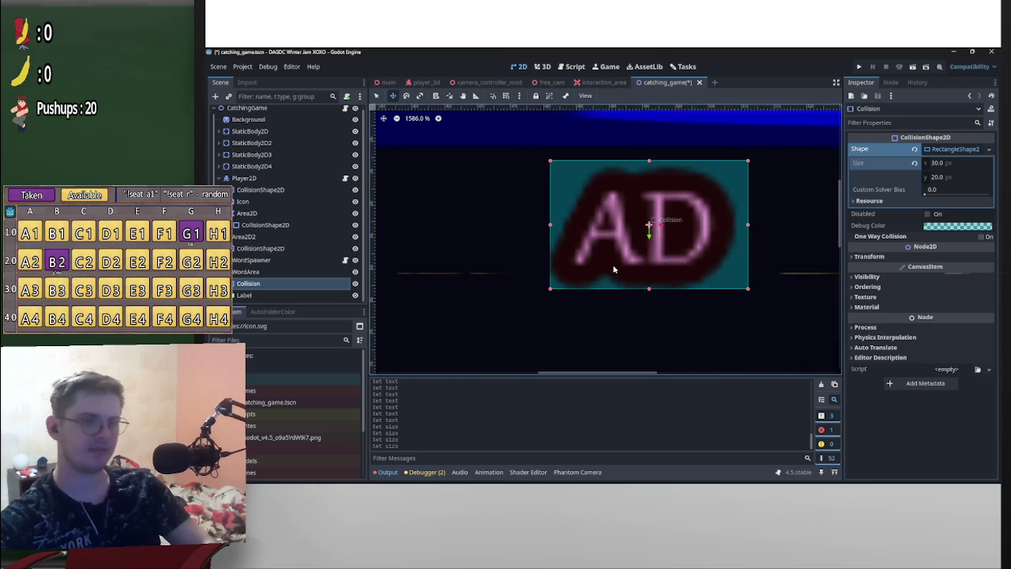
pyautogui.scroll(-2, 680, 263)
pyautogui.press('Right')
pyautogui.press('Left')
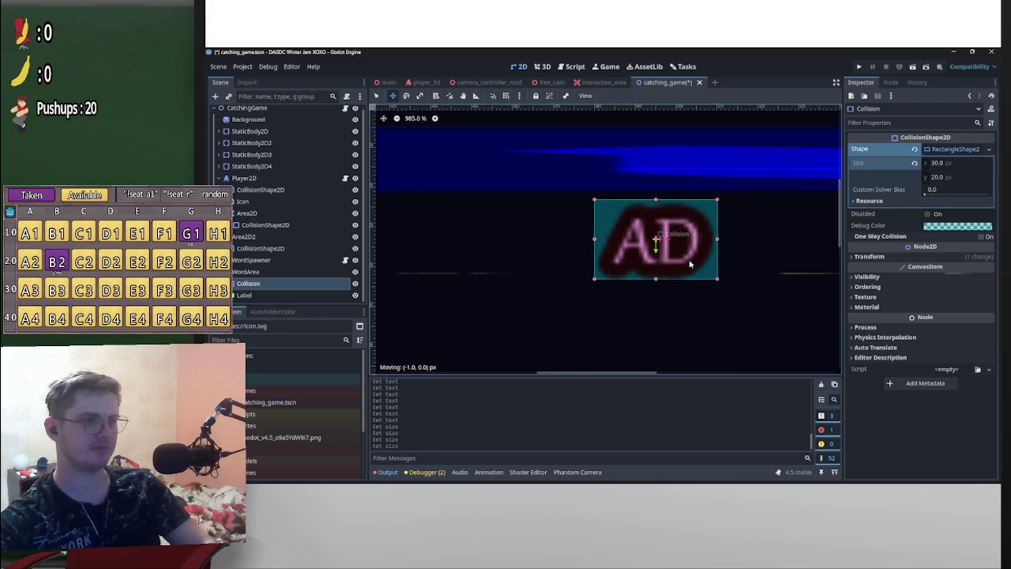
pyautogui.press('Left')
pyautogui.hotkey('ctrl', 'z')
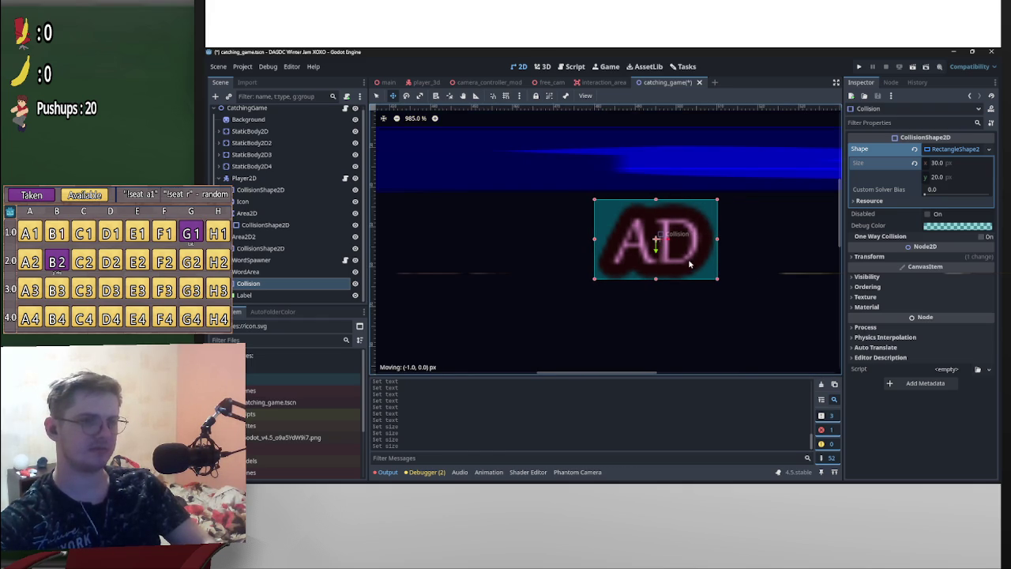
pyautogui.click(862, 257)
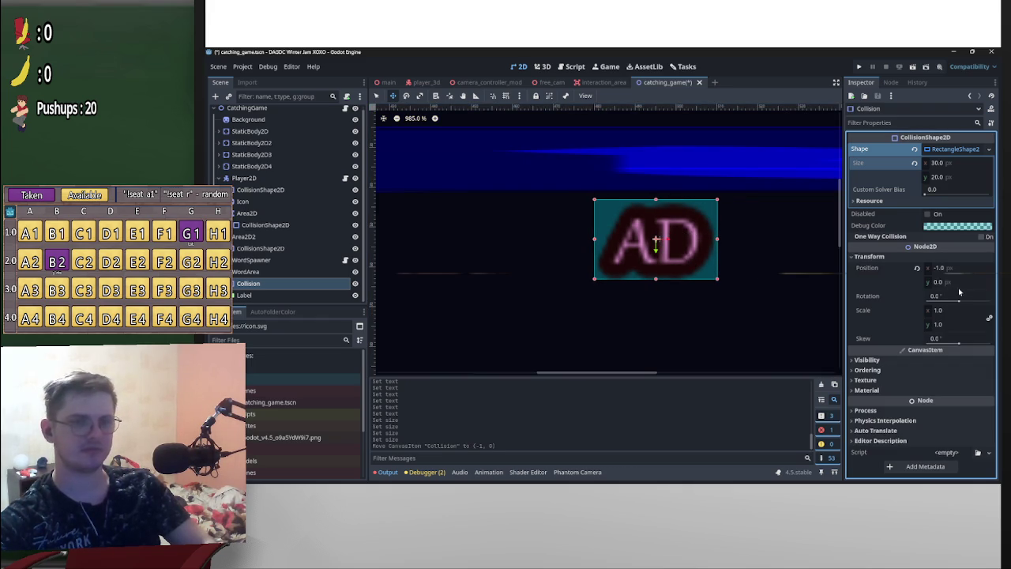
pyautogui.click(916, 269)
pyautogui.click(244, 295)
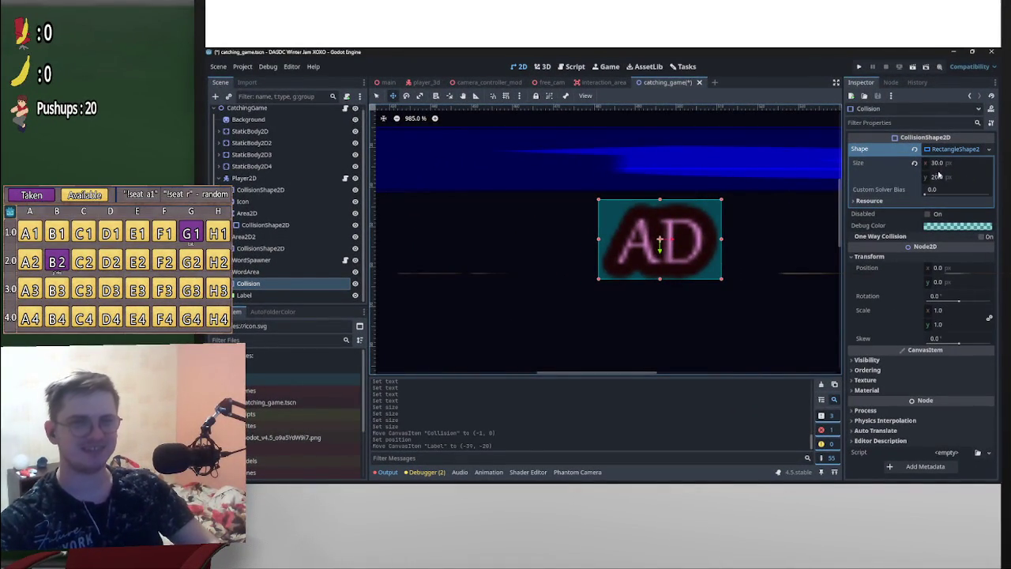
# Change the Label text from 'AD' back to 'ASDF'
pyautogui.click(308, 294)
pyautogui.moveTo(889, 162); pyautogui.dragTo(810, 166)
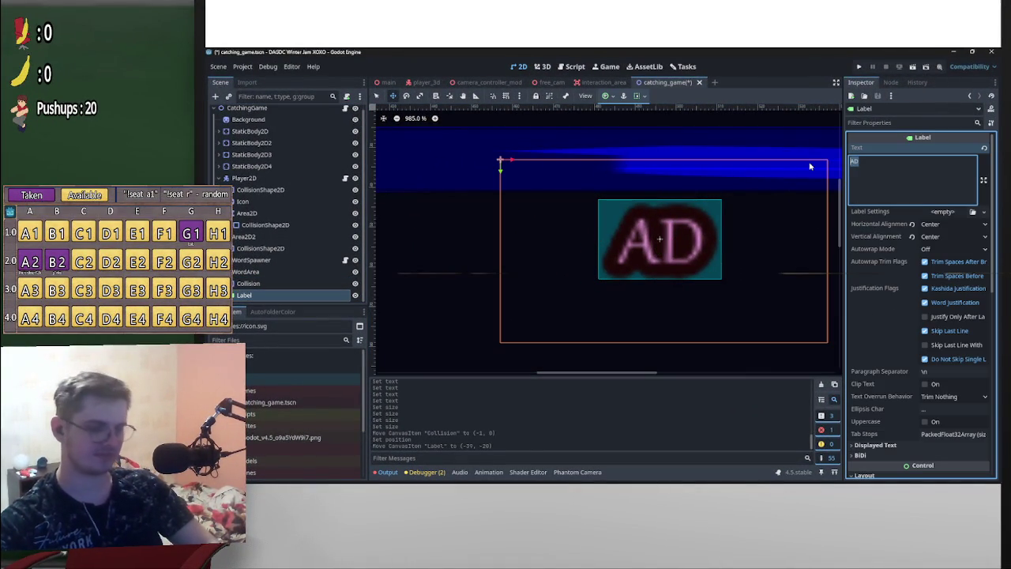
pyautogui.write('ASDF')
pyautogui.click(282, 297)
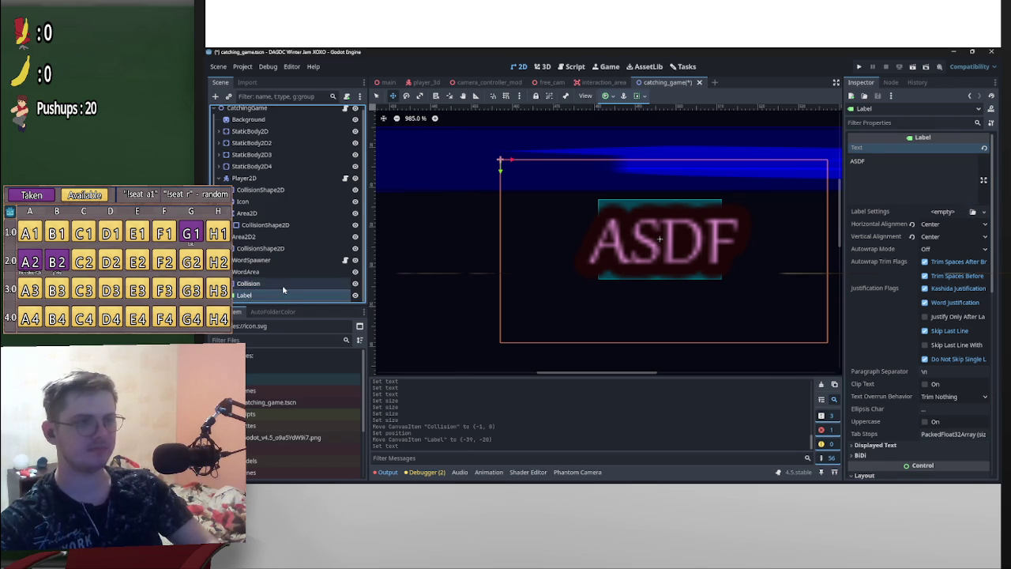
# Widen the Collision rectangle to 45 × 20, after trying widths 20 and 40
pyautogui.click(282, 284)
pyautogui.click(938, 164)
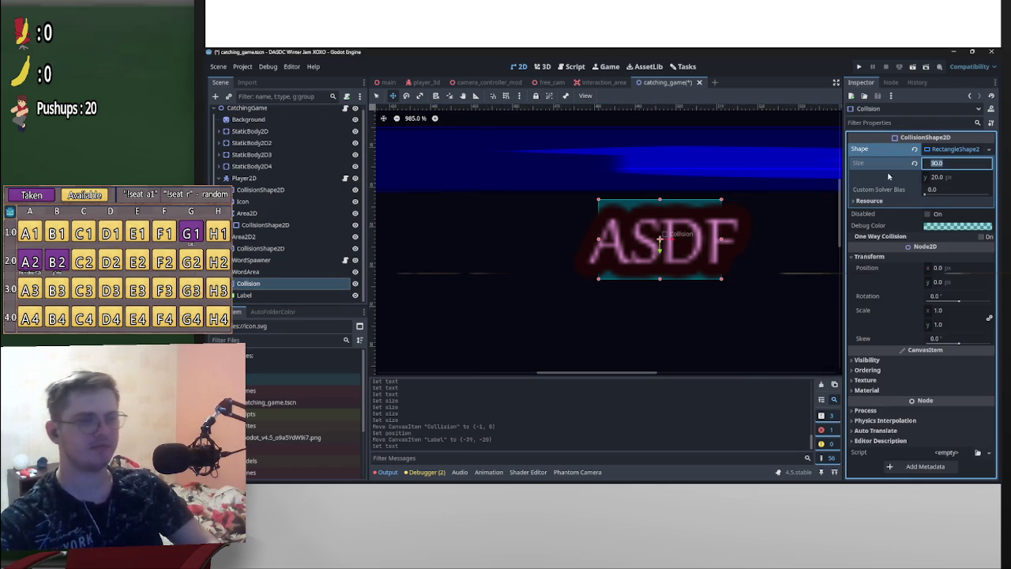
pyautogui.write('20')
pyautogui.press('Return')
pyautogui.doubleClick(942, 164)
pyautogui.write('40')
pyautogui.press('Return')
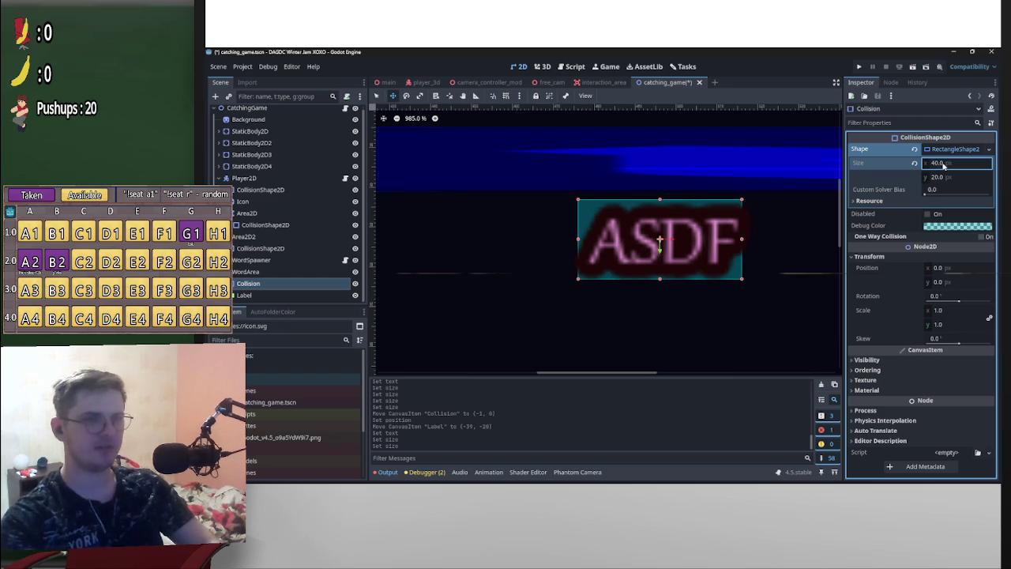
pyautogui.doubleClick(948, 169)
pyautogui.write('45')
pyautogui.press('Return')
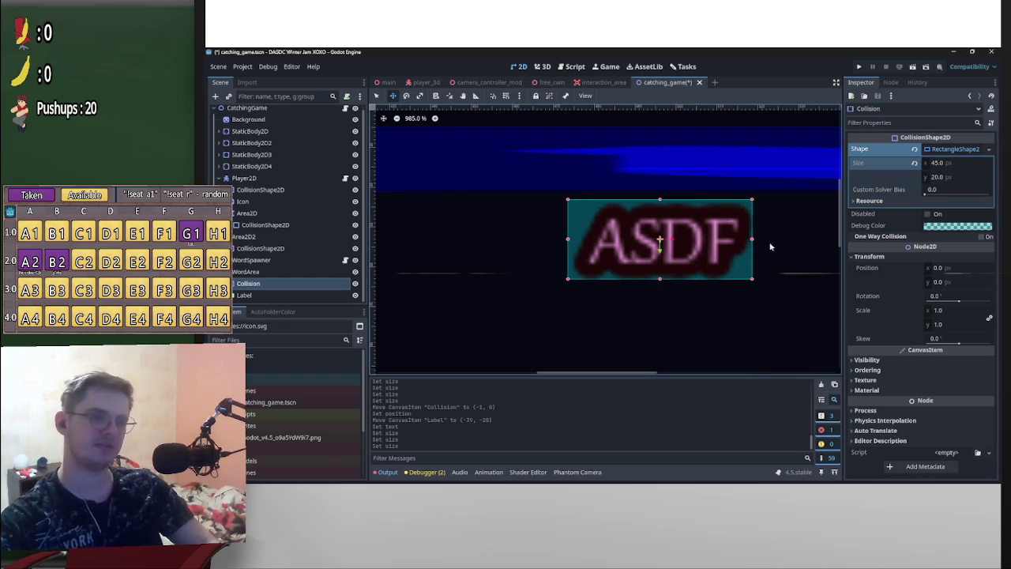
pyautogui.moveTo(741, 262); pyautogui.dragTo(742, 263)
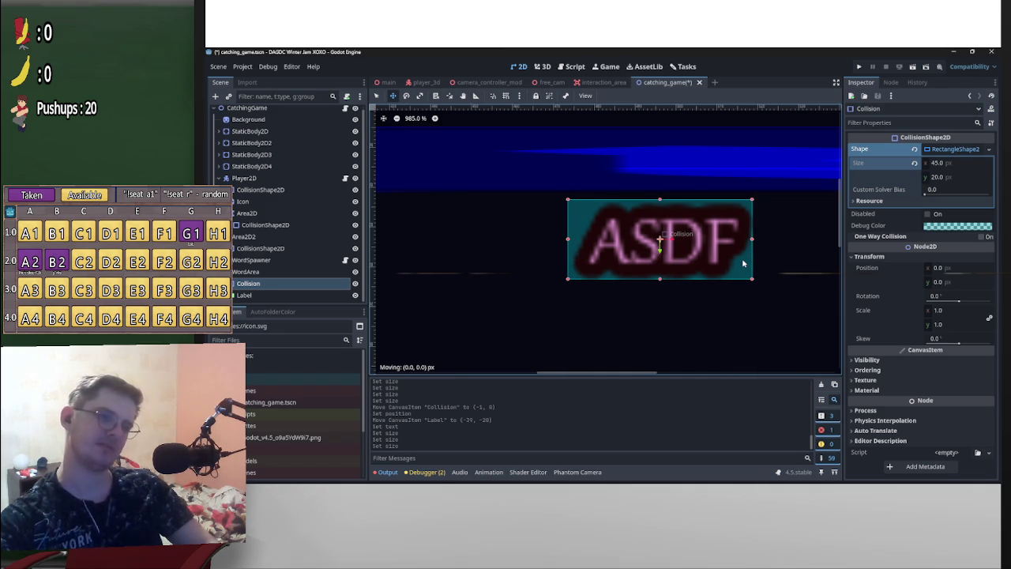
pyautogui.scroll(-3, 748, 262)
pyautogui.scroll(5, 749, 262)
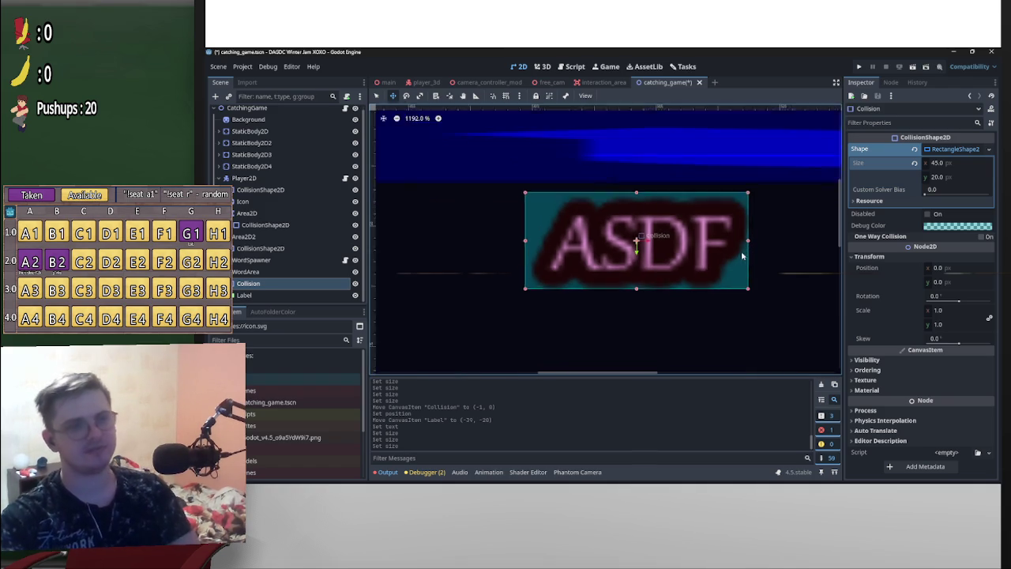
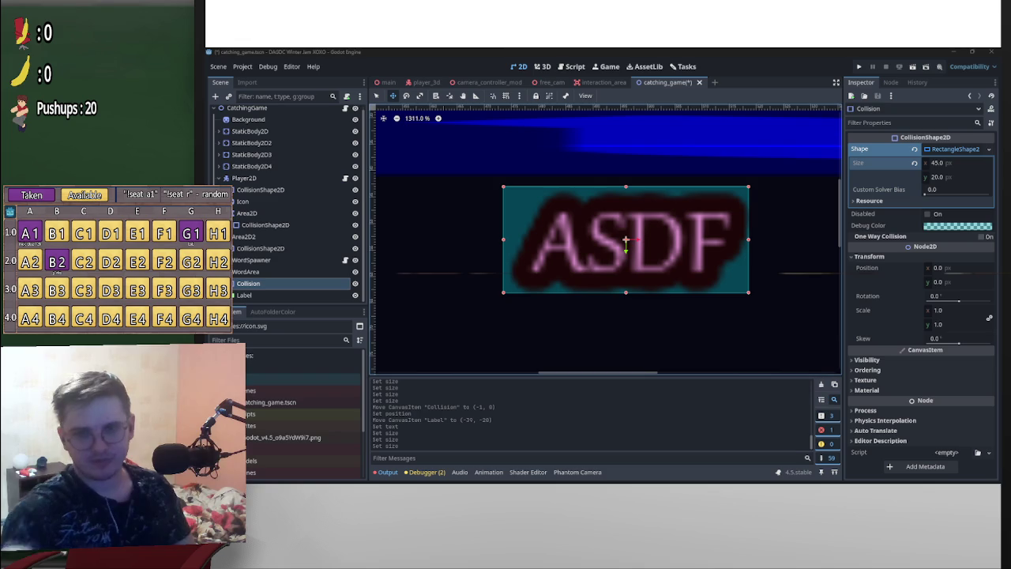
# Change the word label's text to A
pyautogui.scroll(-3, 739, 267)
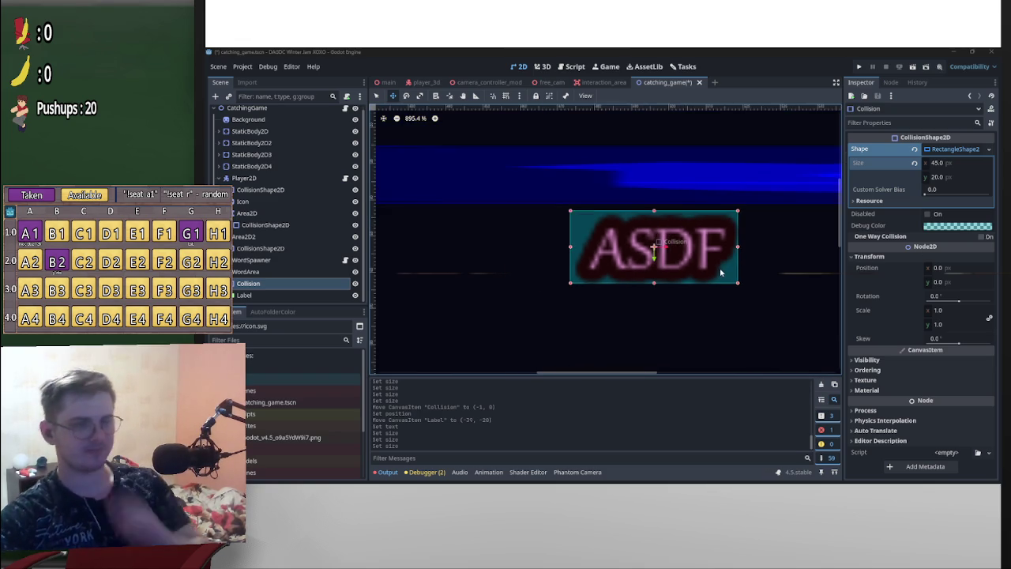
pyautogui.click(269, 294)
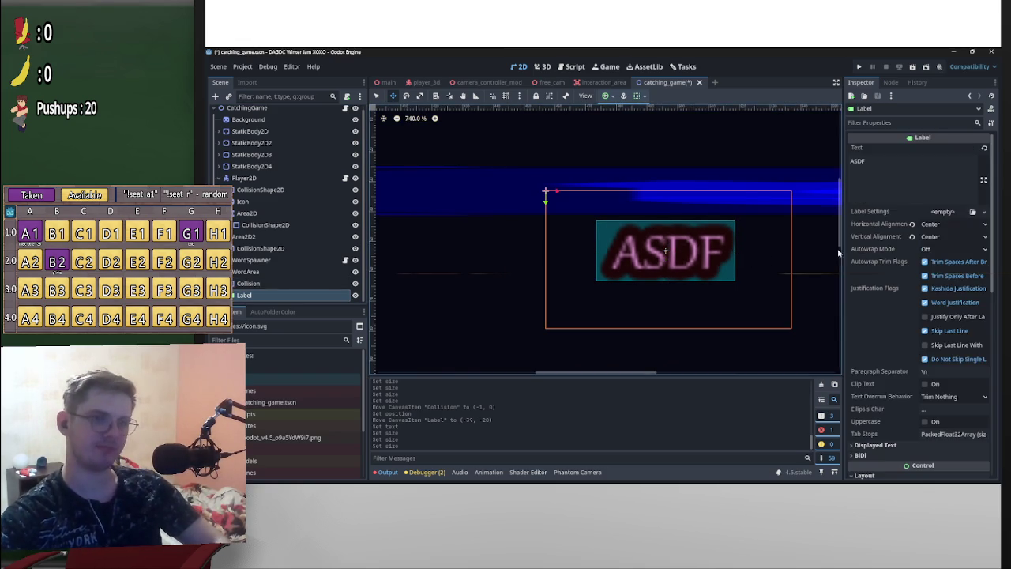
pyautogui.doubleClick(875, 178)
pyautogui.write('A')
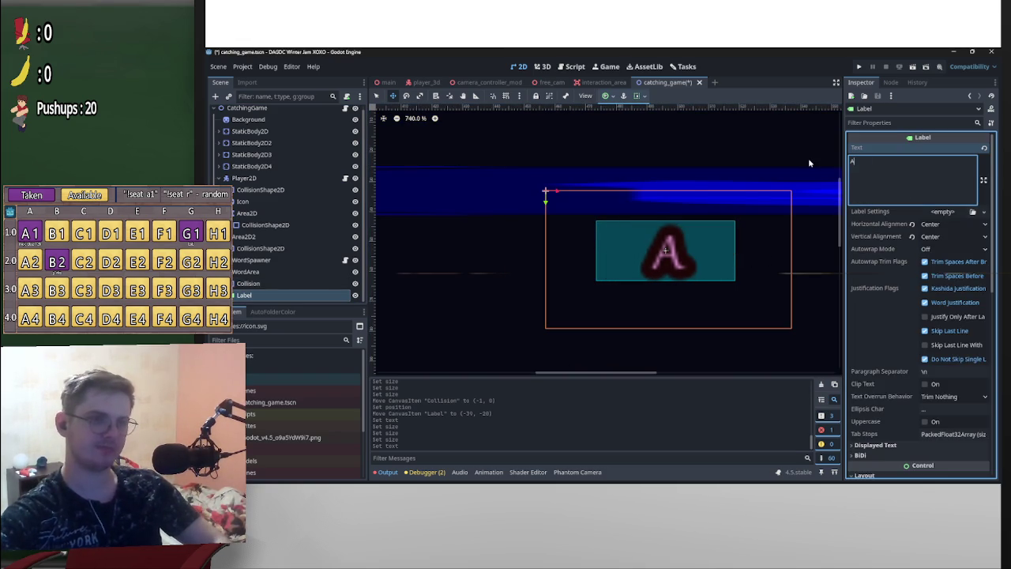
# Set the collision shape width to 20 and drag it back to centre at 0, 0
pyautogui.click(248, 282)
pyautogui.click(957, 165)
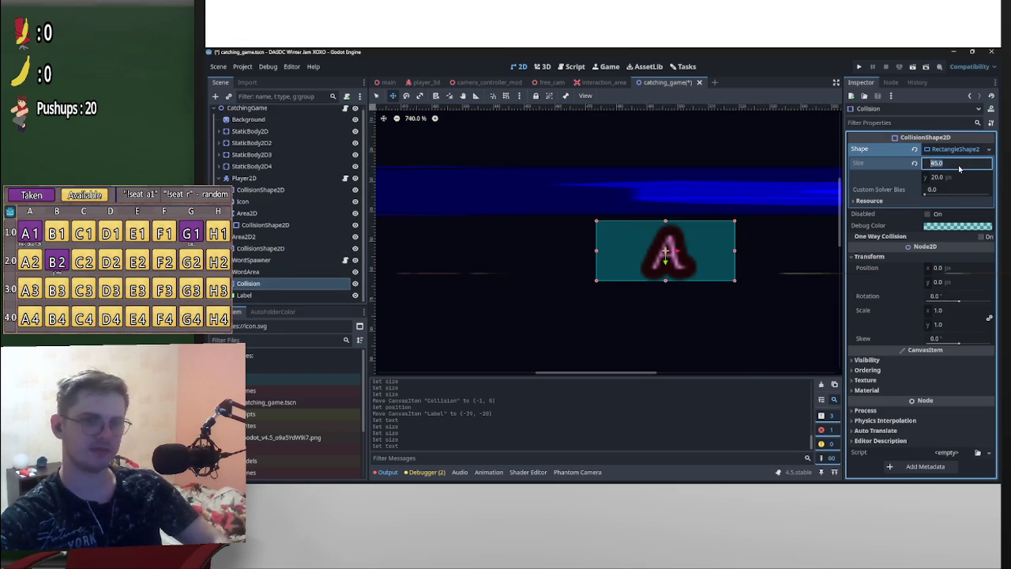
pyautogui.write('0')
pyautogui.press('Return')
pyautogui.scroll(3, 762, 262)
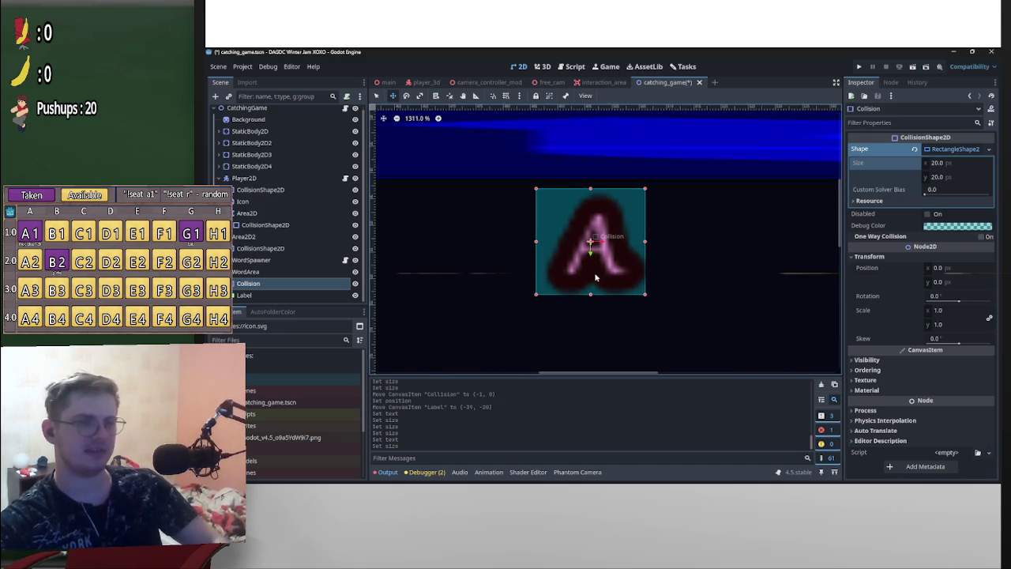
pyautogui.moveTo(602, 270)
pyautogui.mouseDown()
pyautogui.moveTo(626, 272)
pyautogui.moveTo(602, 274)
pyautogui.moveTo(621, 276)
pyautogui.moveTo(576, 246)
pyautogui.mouseUp()
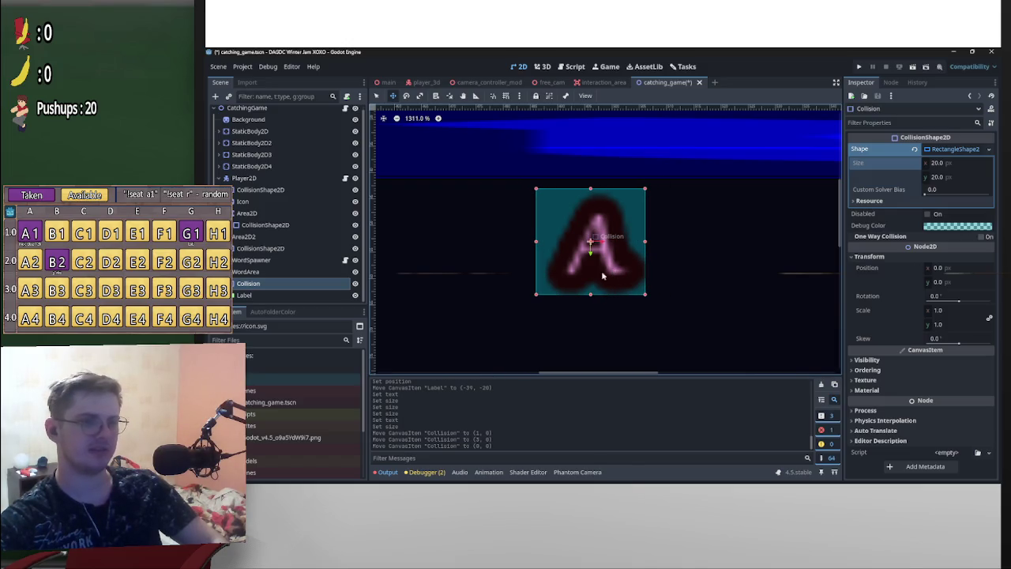
pyautogui.click(330, 295)
pyautogui.scroll(1, 667, 288)
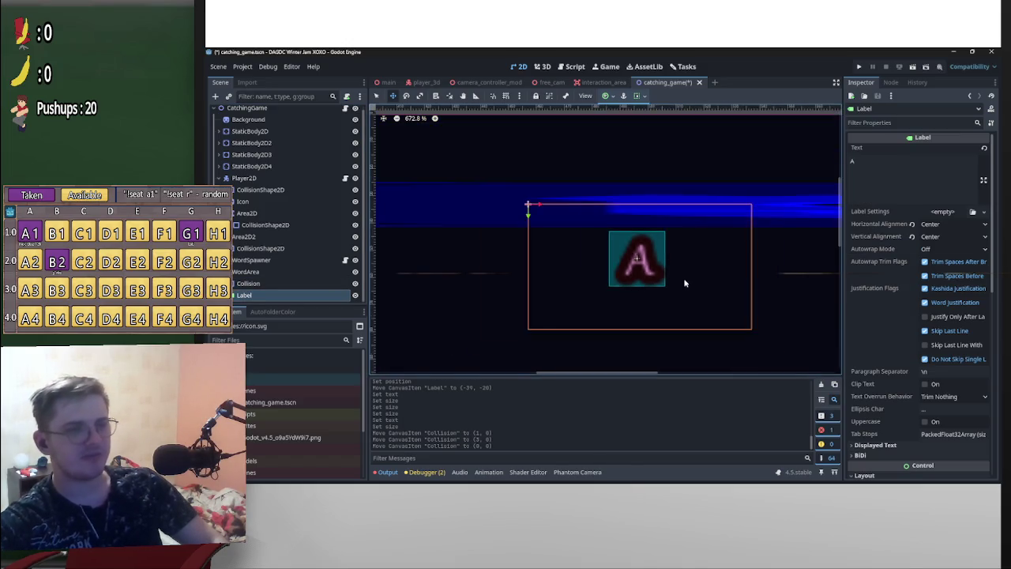
pyautogui.scroll(-7, 710, 277)
pyautogui.moveTo(681, 272)
pyautogui.mouseDown()
pyautogui.moveTo(698, 264)
pyautogui.moveTo(756, 291)
pyautogui.moveTo(683, 271)
pyautogui.mouseUp()
pyautogui.hotkey('ctrl', 'z')
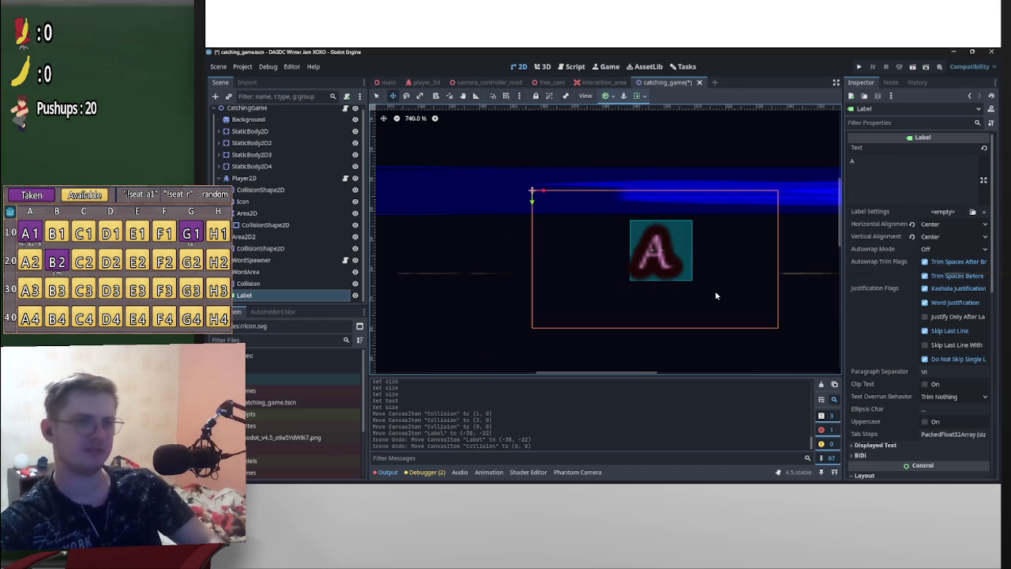
pyautogui.hotkey('ctrl', 'shift', 'z')
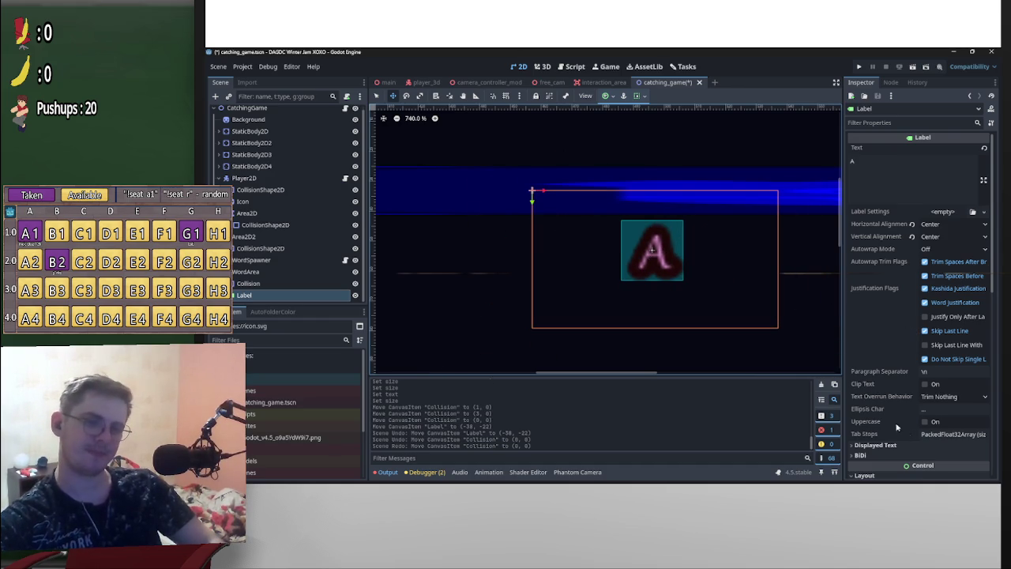
pyautogui.scroll(-3, 900, 426)
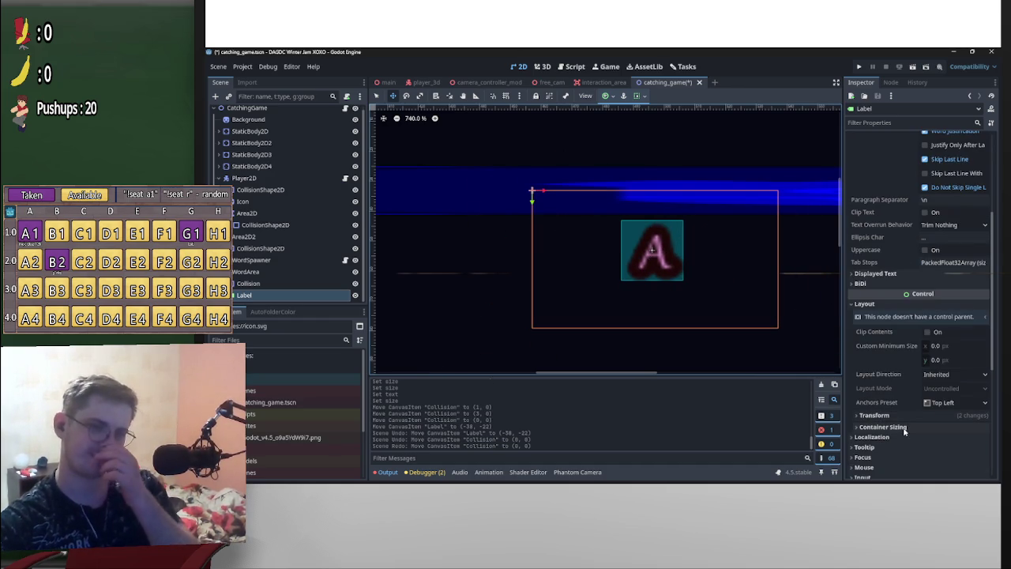
pyautogui.click(909, 426)
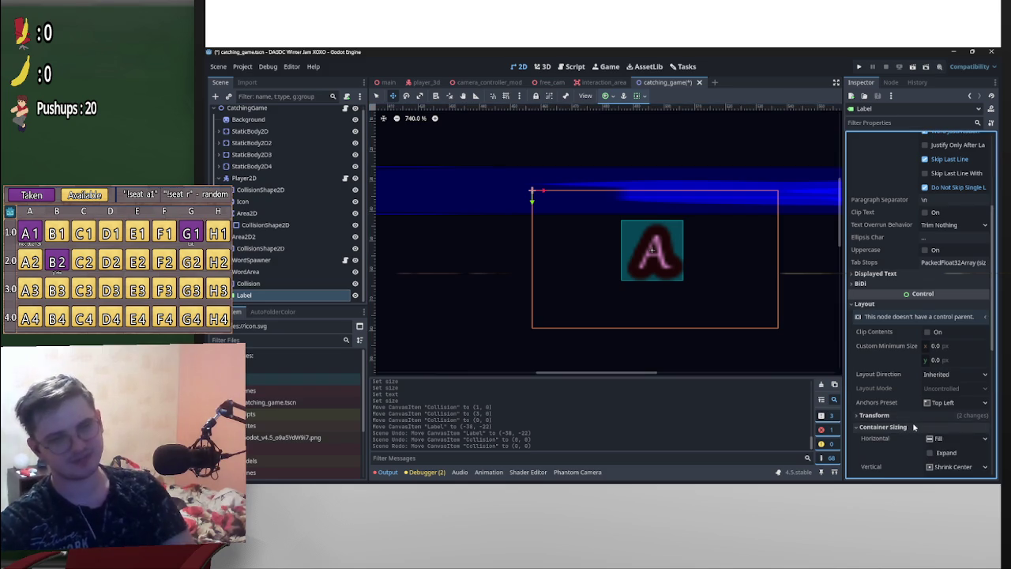
pyautogui.click(912, 422)
pyautogui.scroll(-2, 912, 421)
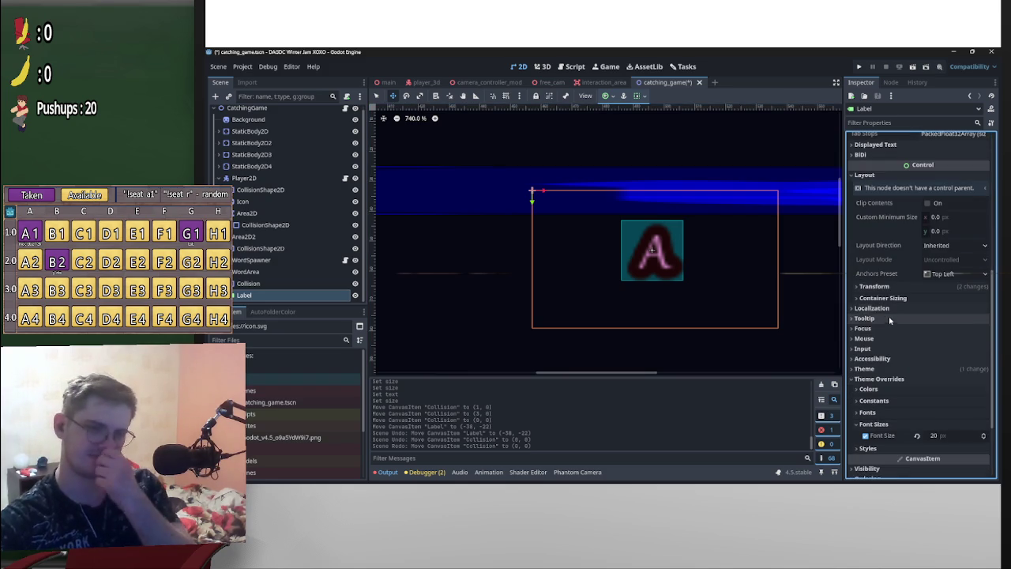
pyautogui.scroll(-2, 886, 393)
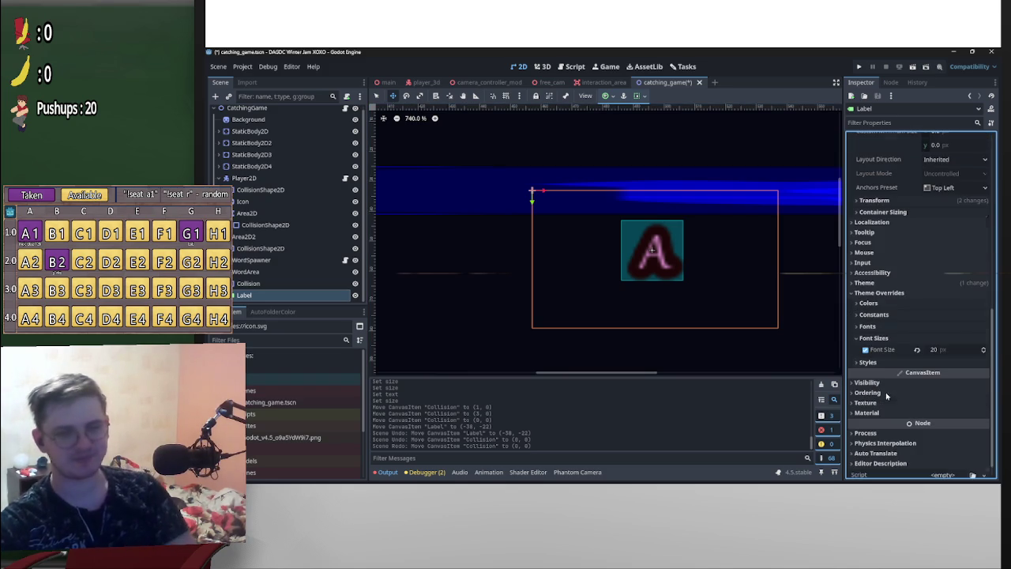
pyautogui.click(876, 364)
pyautogui.scroll(9, 884, 371)
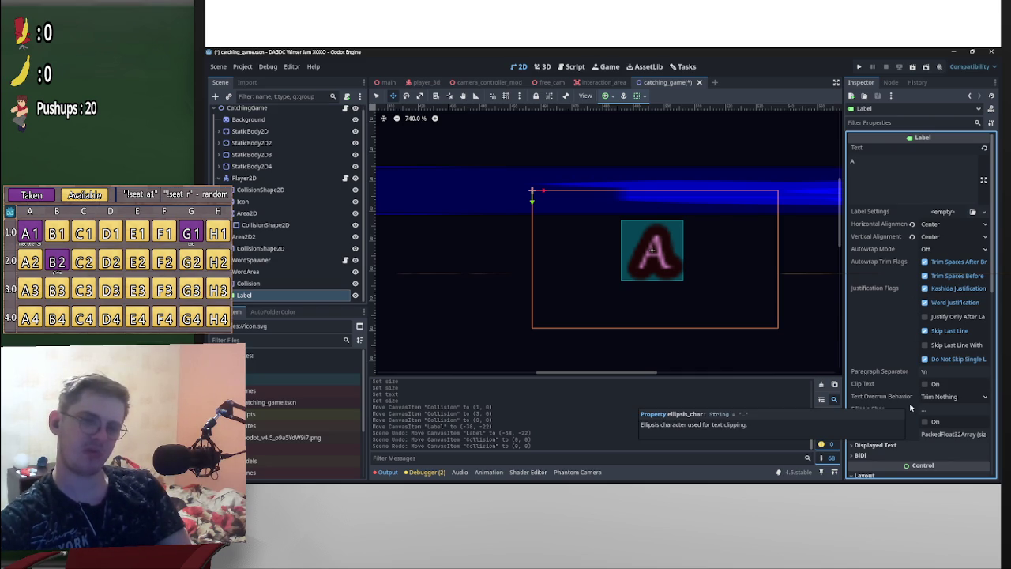
pyautogui.scroll(-2, 757, 333)
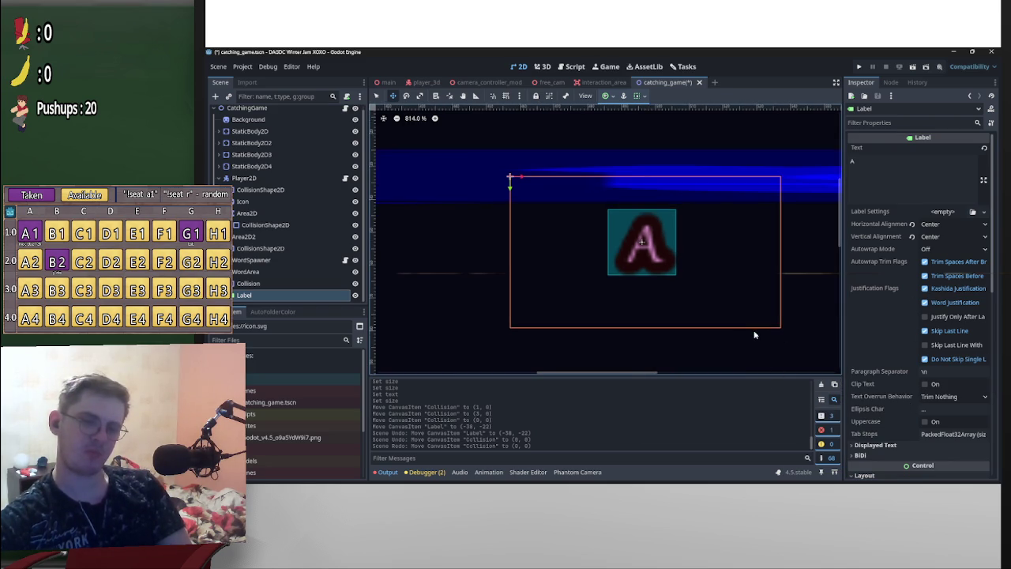
pyautogui.scroll(4, 665, 328)
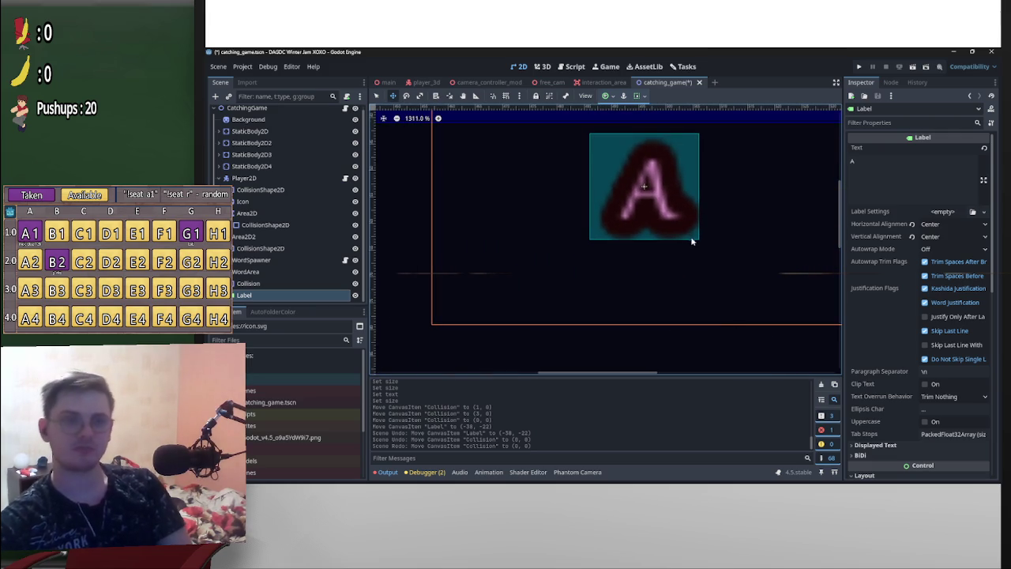
pyautogui.scroll(1, 705, 283)
pyautogui.moveTo(713, 306); pyautogui.dragTo(721, 305)
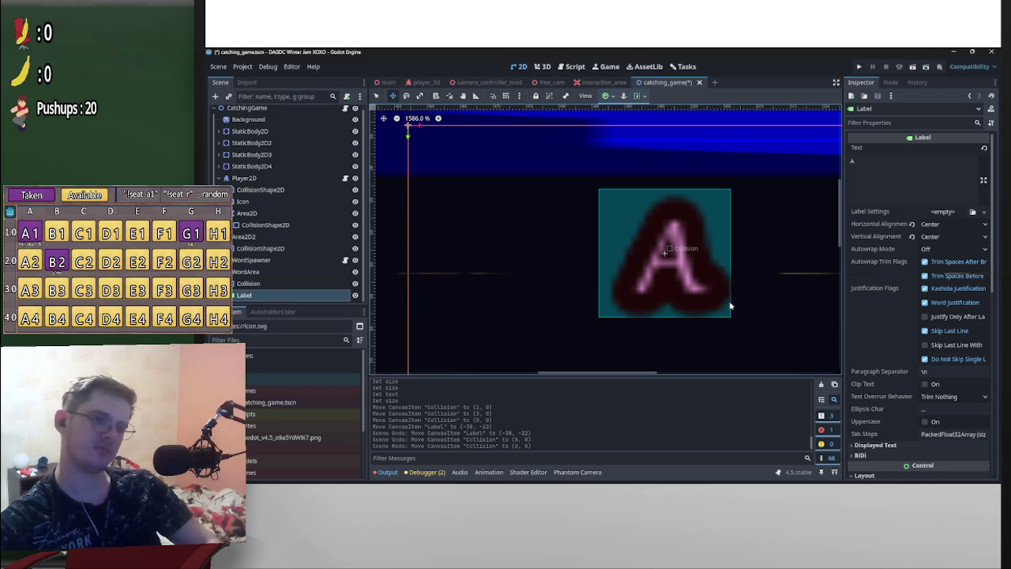
pyautogui.scroll(-5, 953, 413)
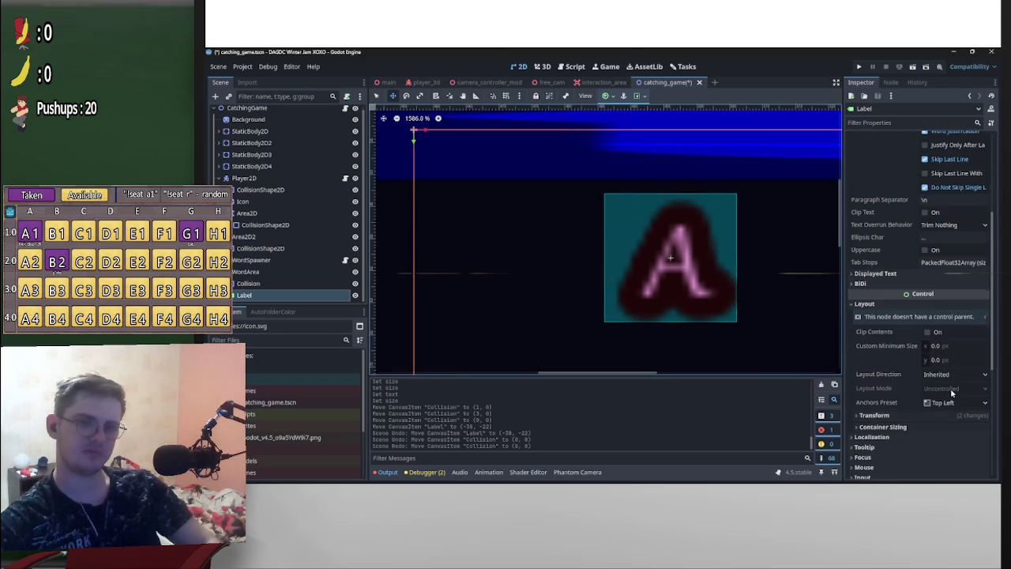
pyautogui.scroll(-4, 951, 391)
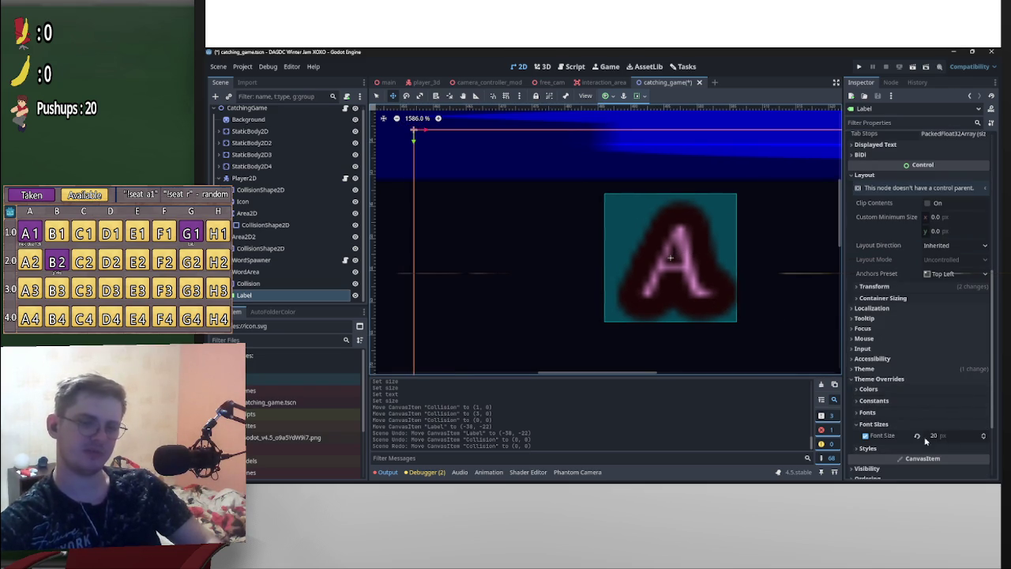
pyautogui.click(953, 435)
pyautogui.write('21')
pyautogui.press('Return')
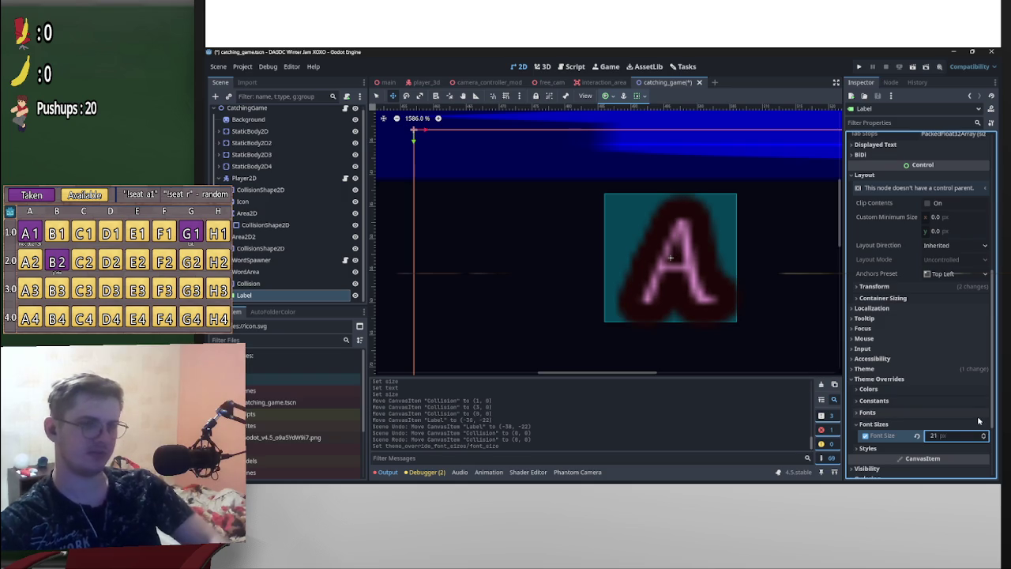
pyautogui.click(950, 435)
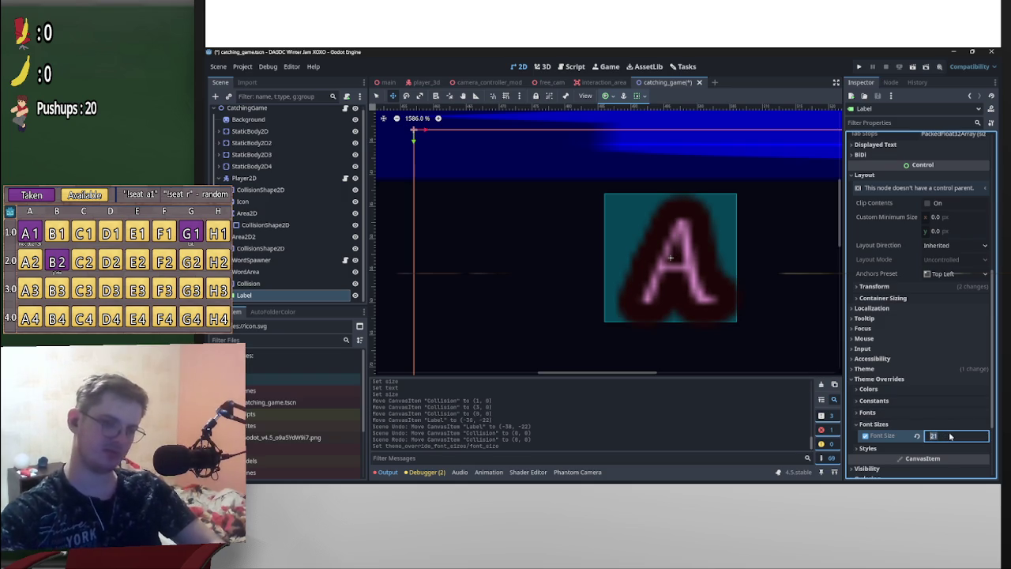
pyautogui.write('19')
pyautogui.press('Return')
pyautogui.click(963, 435)
pyautogui.write('20')
pyautogui.press('Return')
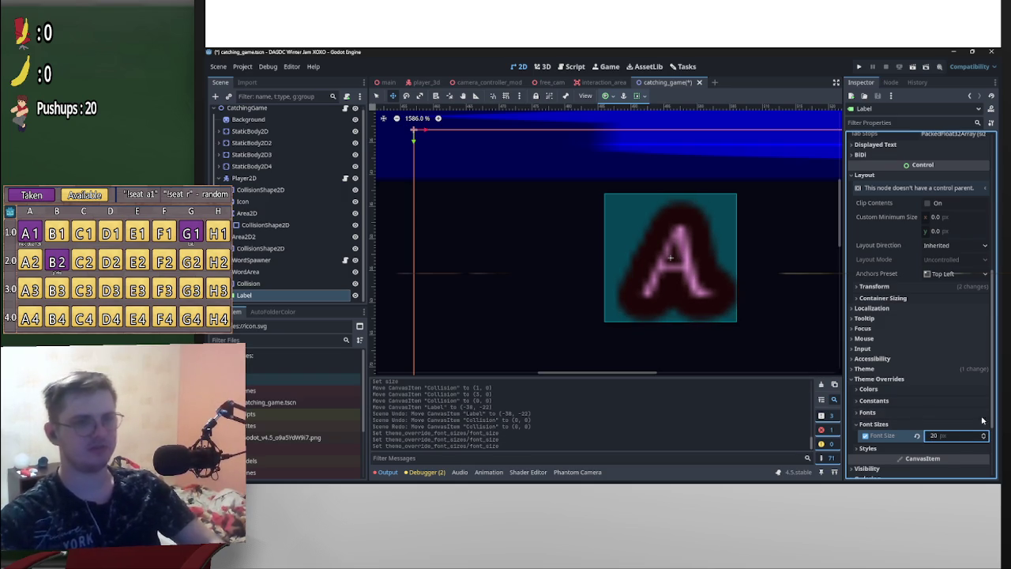
pyautogui.click(248, 283)
pyautogui.scroll(2, 683, 232)
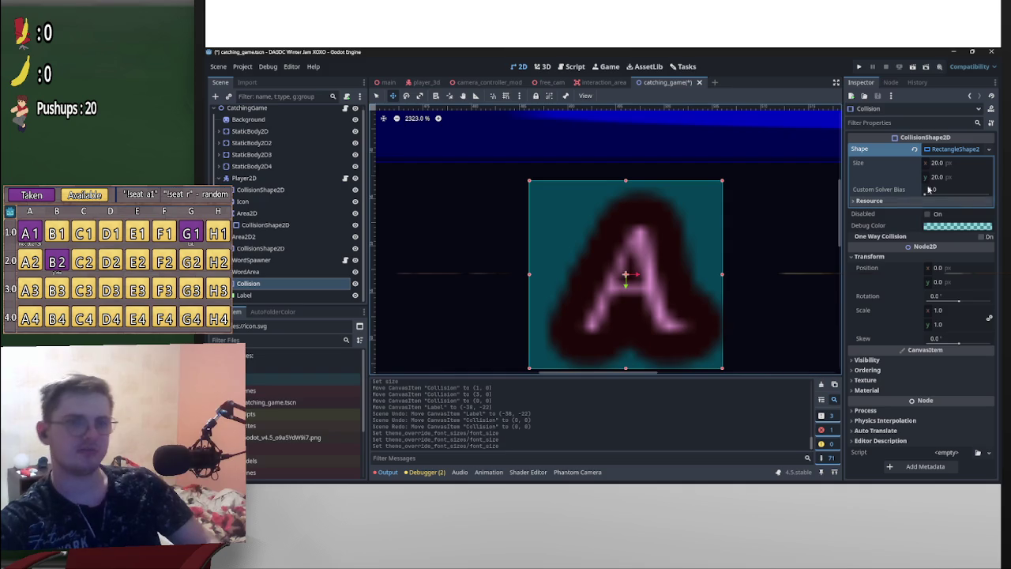
# Try the label text AS with collision widths of 26 and 28, then move the shape back to x 0
pyautogui.scroll(-4, 695, 261)
pyautogui.moveTo(717, 282); pyautogui.dragTo(720, 282)
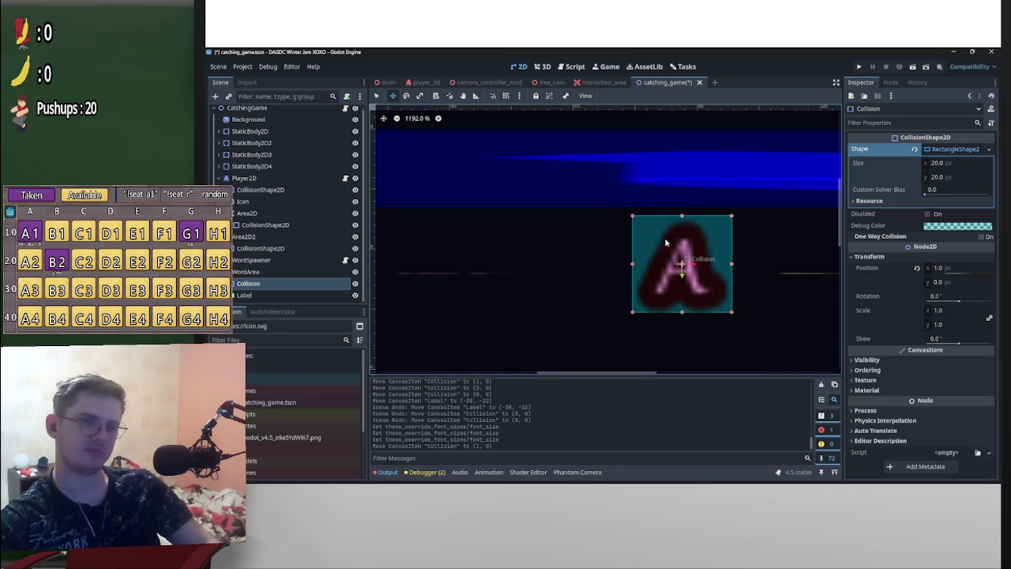
pyautogui.click(280, 296)
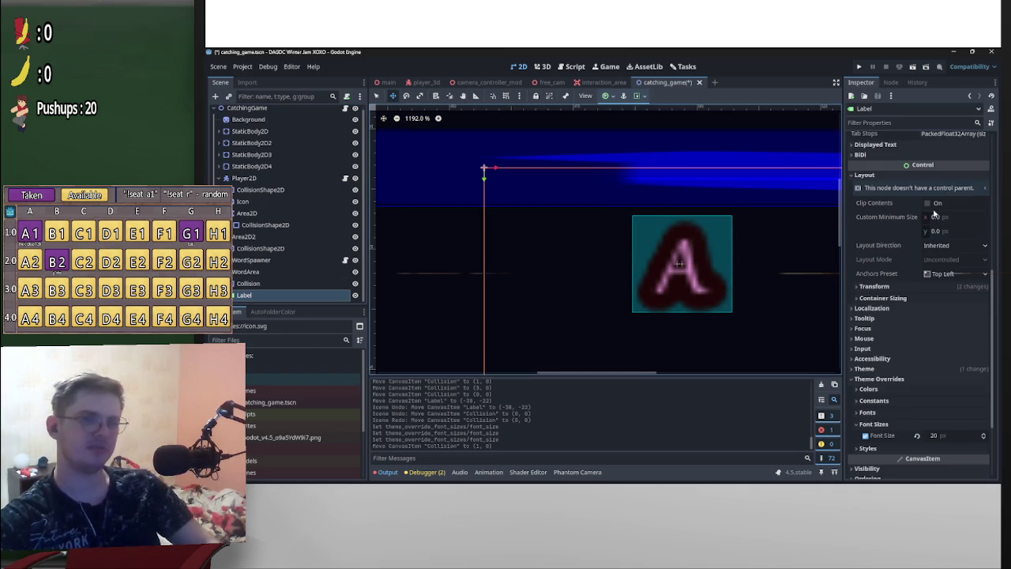
pyautogui.click(906, 172)
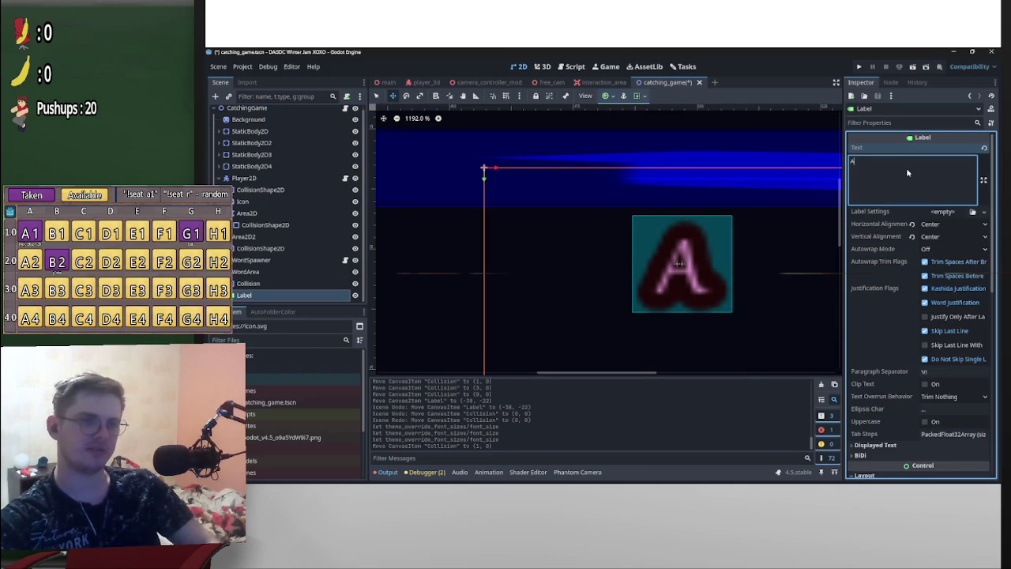
pyautogui.write('S')
pyautogui.click(248, 283)
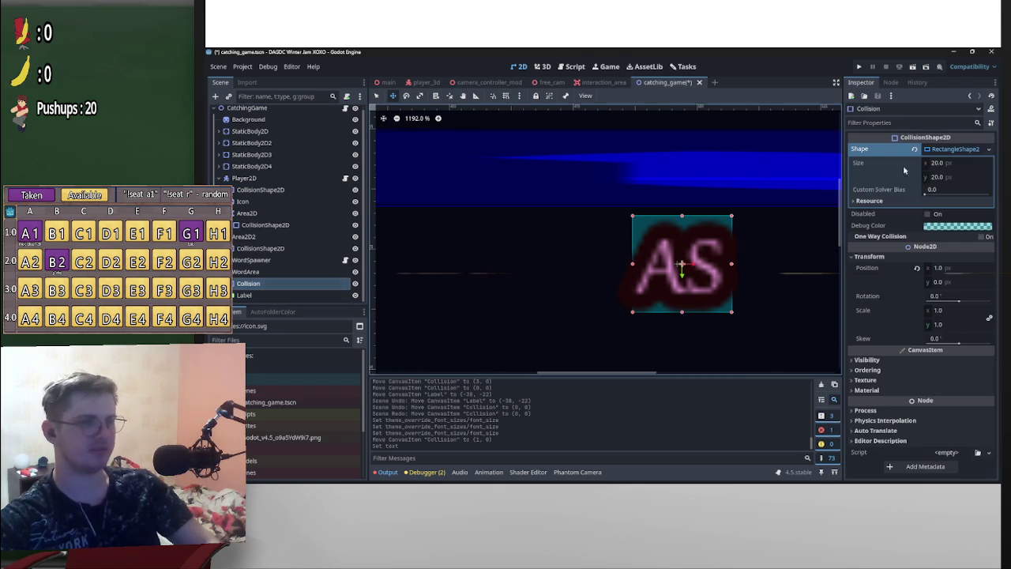
pyautogui.click(936, 163)
pyautogui.write('26')
pyautogui.press('Return')
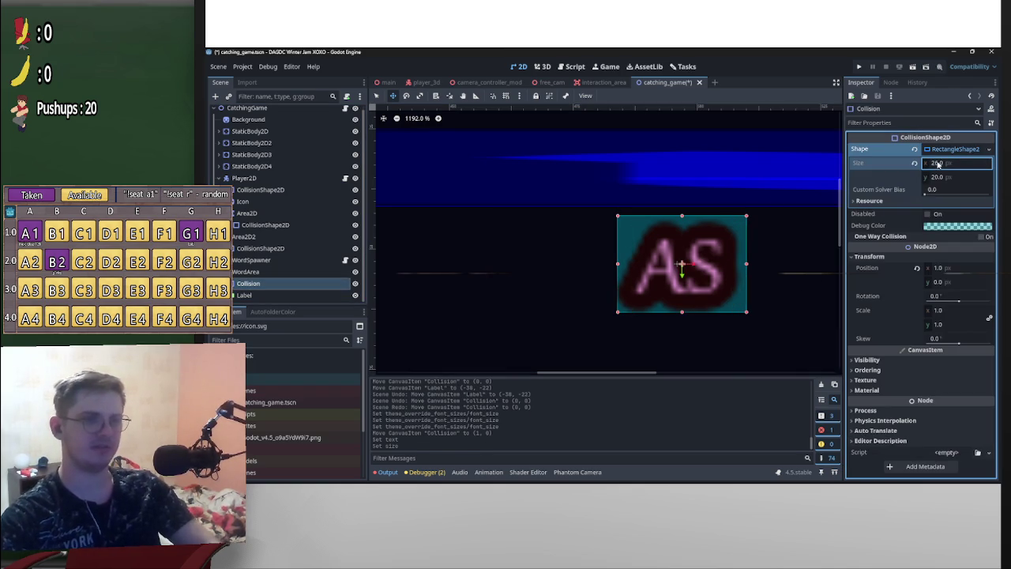
pyautogui.write('2')
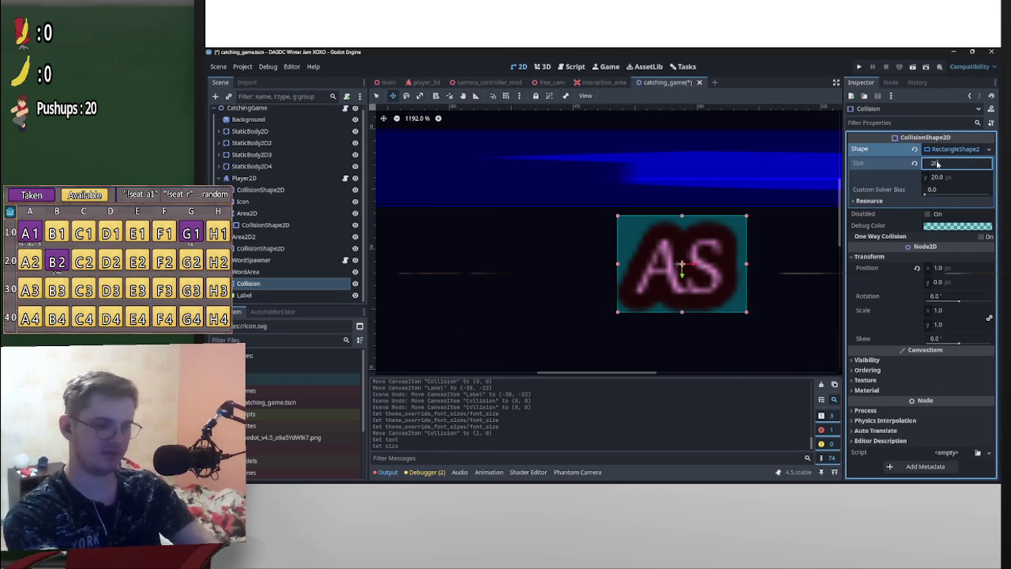
pyautogui.write('8')
pyautogui.press('Return')
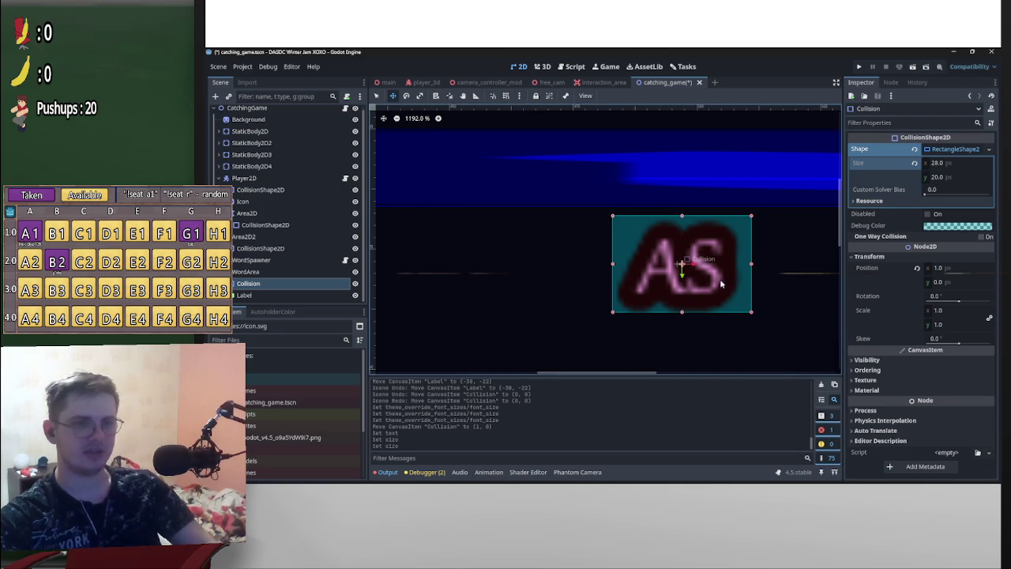
pyautogui.press('Left')
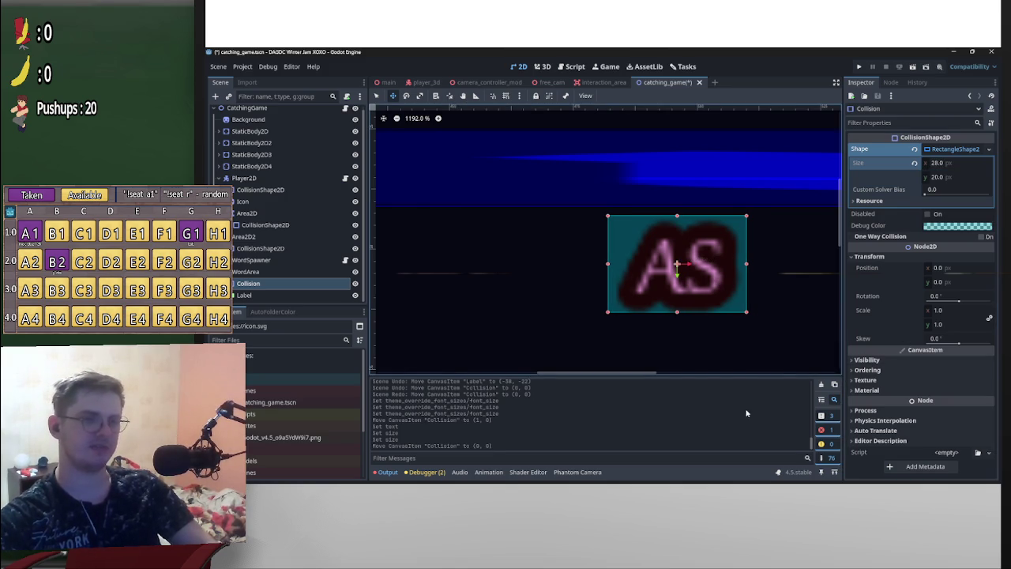
# Delete the S so the label reads A, and set the collision width to 20
pyautogui.click(277, 295)
pyautogui.click(857, 167)
pyautogui.press('BackSpace')
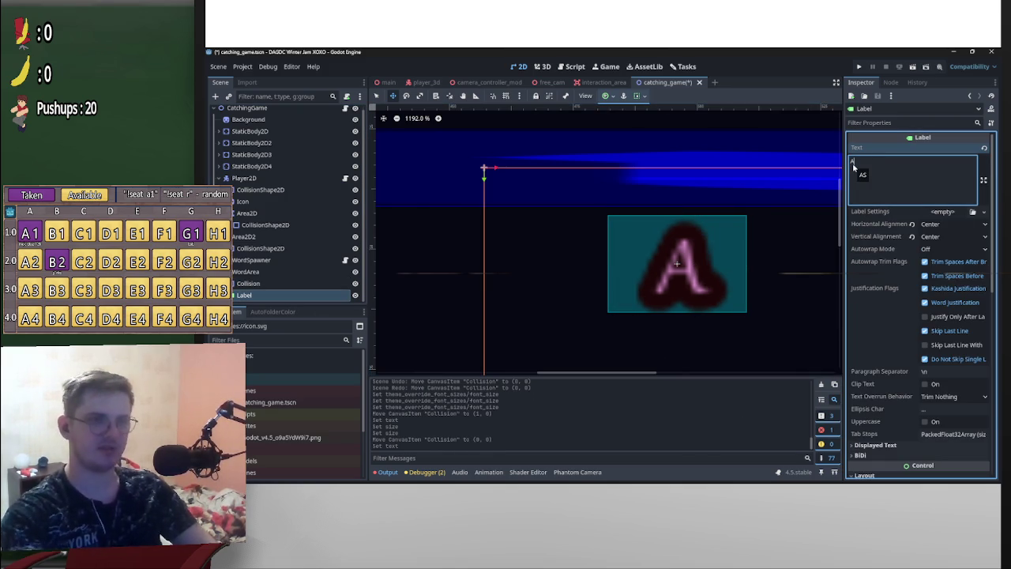
pyautogui.click(248, 283)
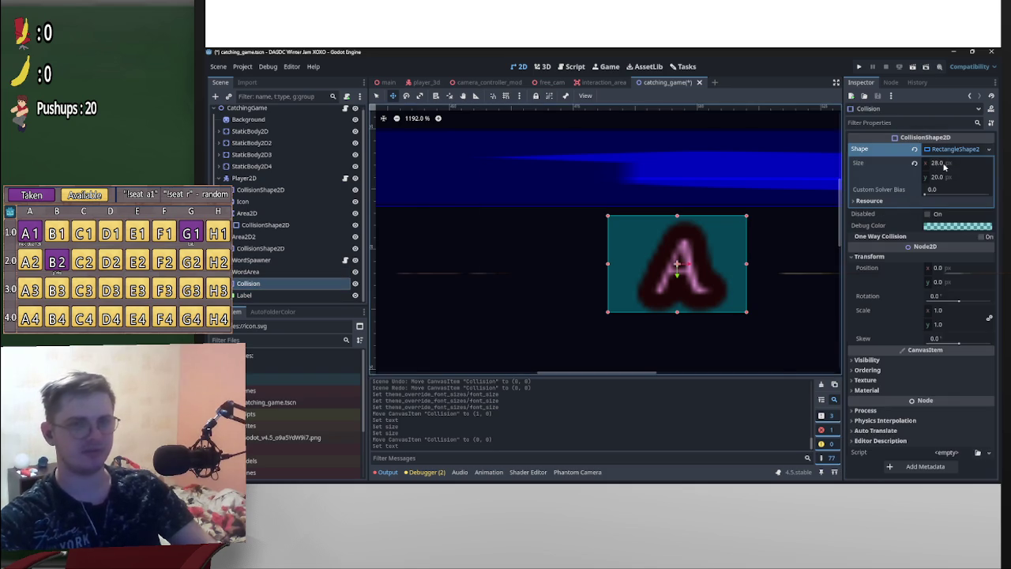
pyautogui.click(938, 163)
pyautogui.write('20')
pyautogui.press('Return')
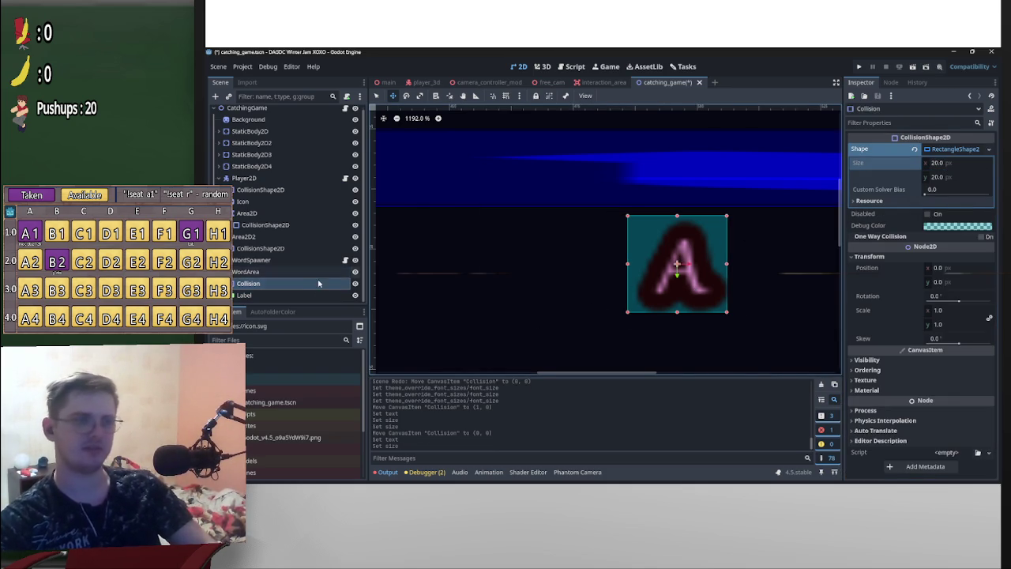
pyautogui.press('Down')
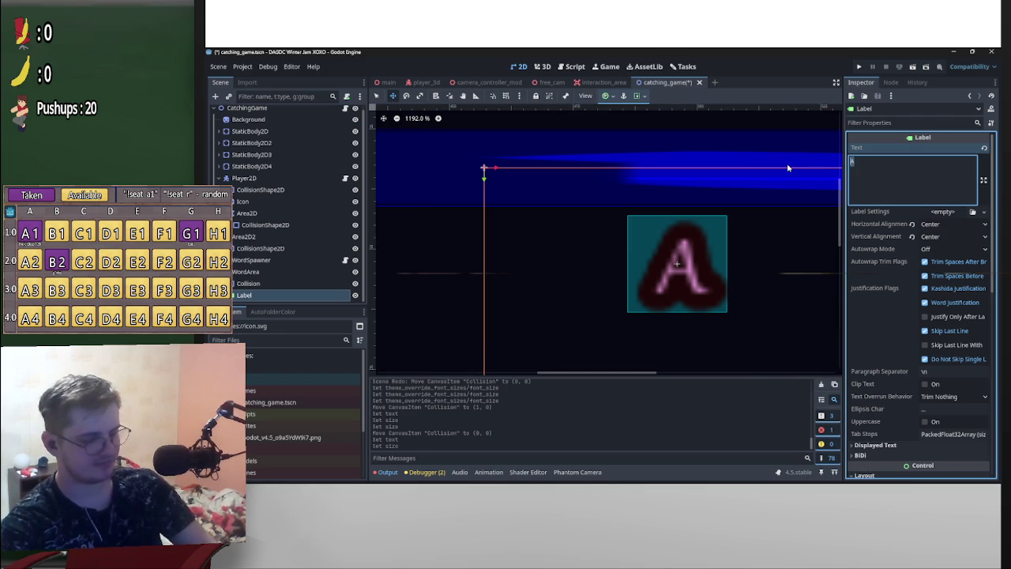
# Replace the label text with lowercase funny
pyautogui.write('Funny')
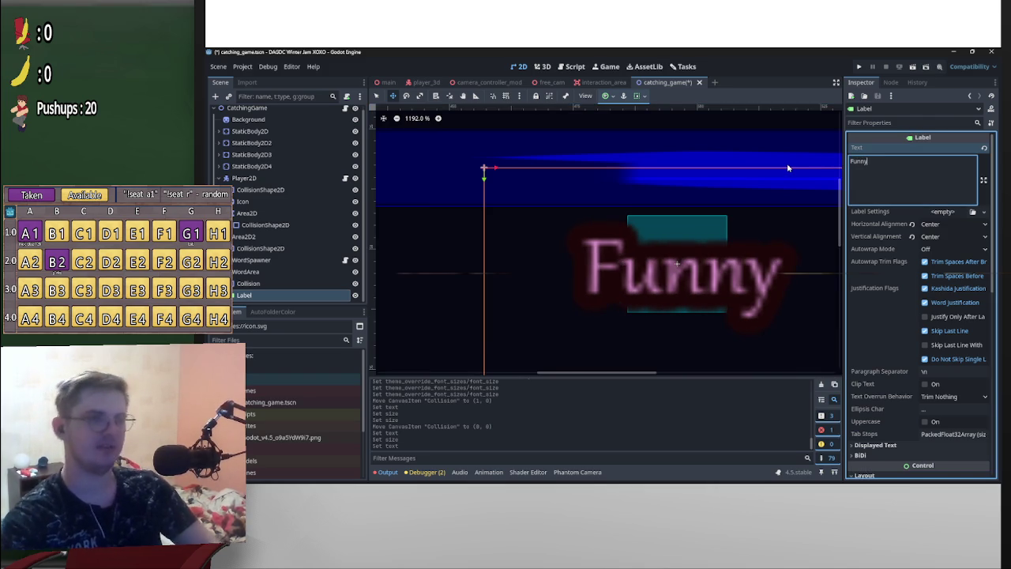
pyautogui.scroll(-4, 681, 293)
pyautogui.scroll(5, 679, 293)
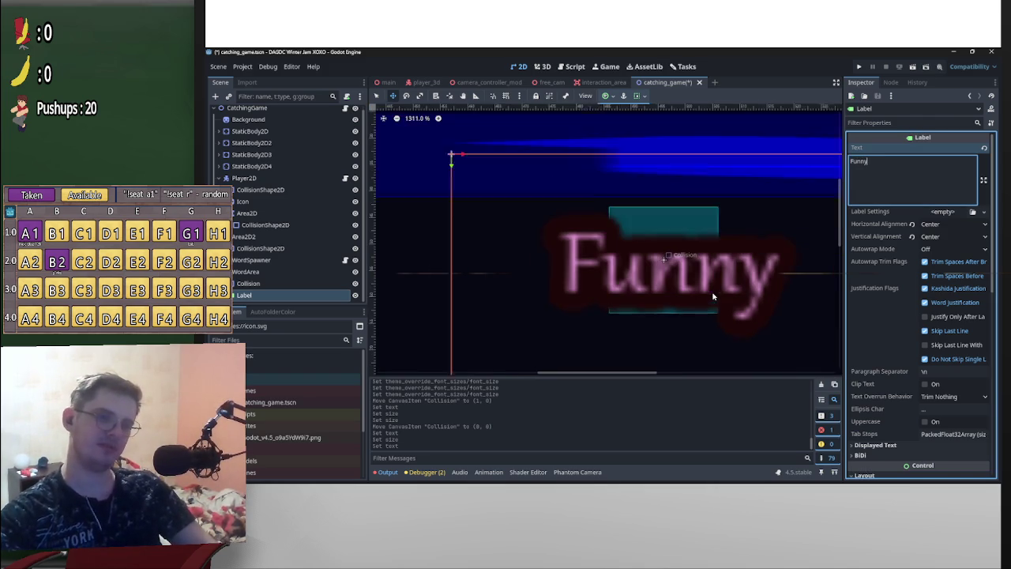
pyautogui.hotkey('ctrl', 'a')
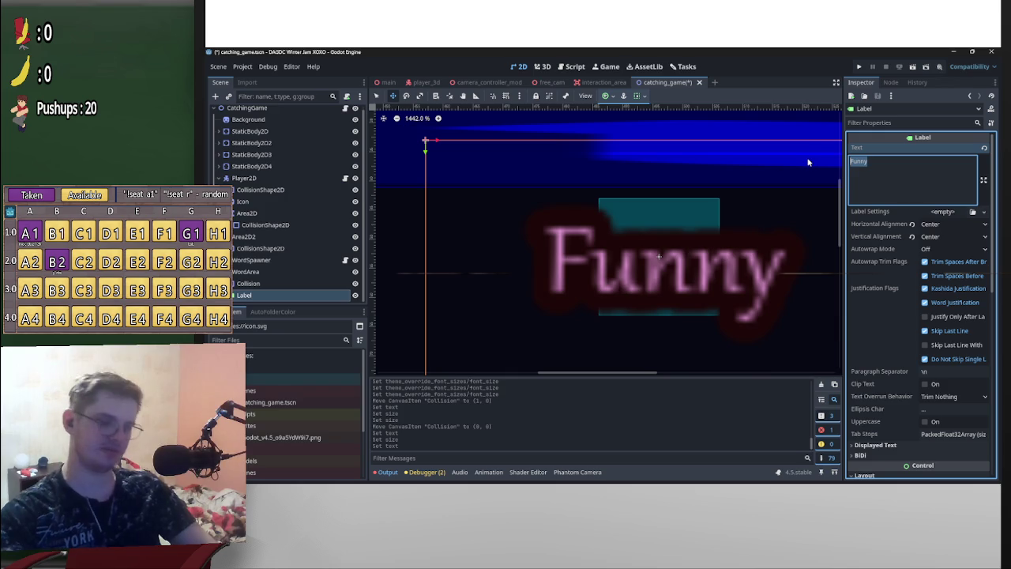
pyautogui.write('funny')
pyautogui.scroll(-4, 779, 221)
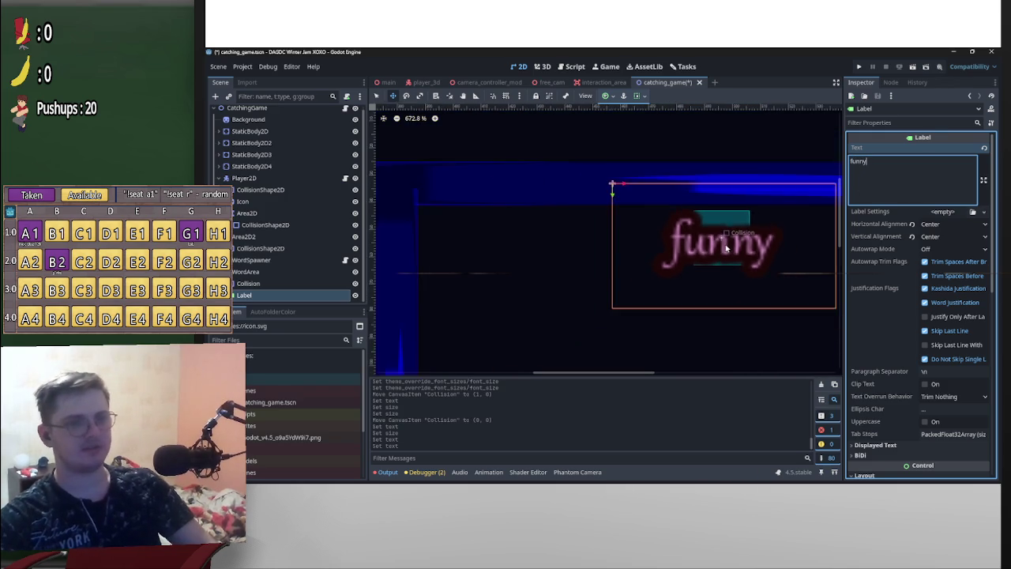
pyautogui.scroll(3, 725, 247)
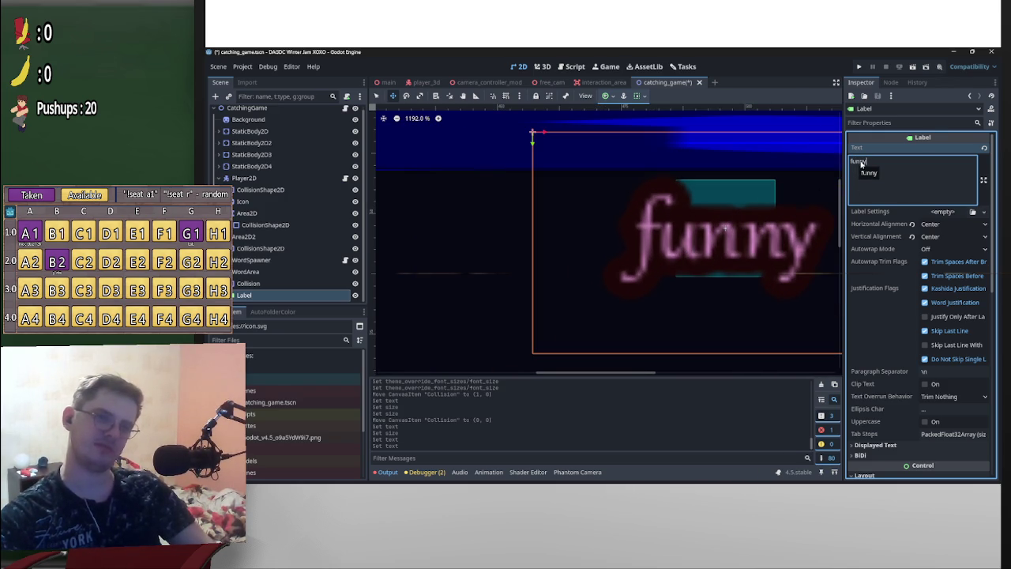
# Widen the collision rectangle through 40 and 45 to 50 px and nudge it left
pyautogui.click(274, 285)
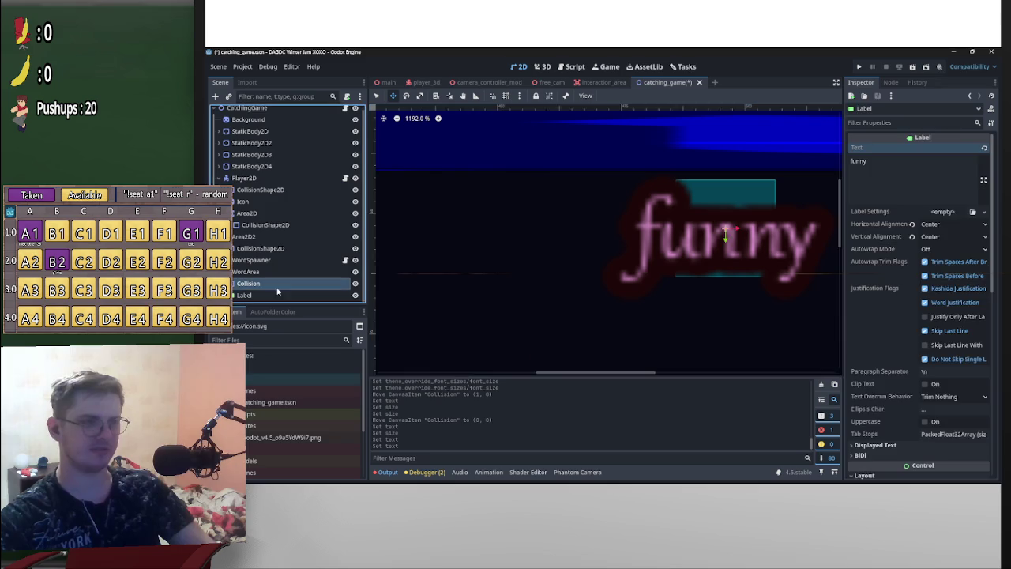
pyautogui.click(959, 164)
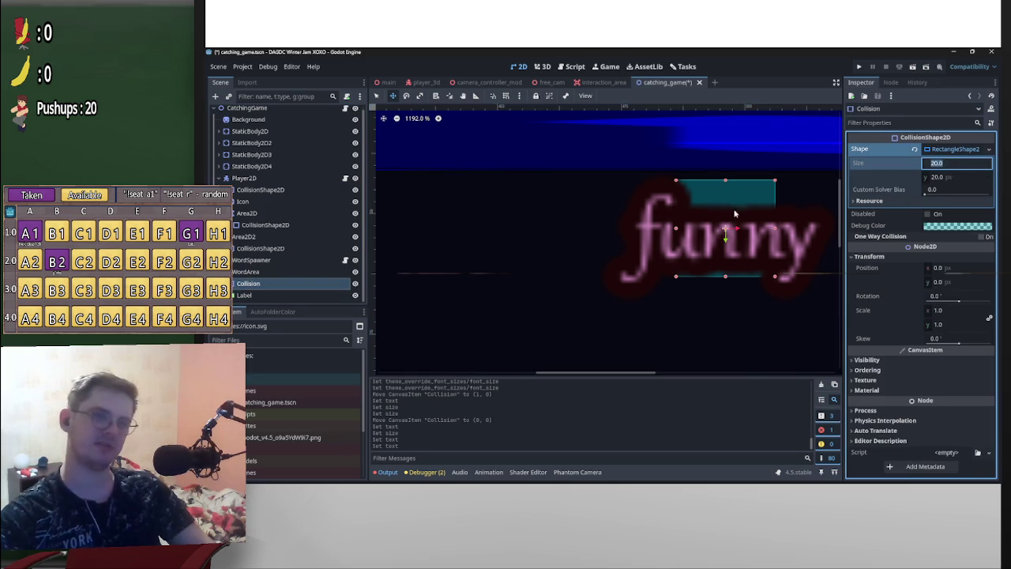
pyautogui.press('Return')
pyautogui.click(936, 163)
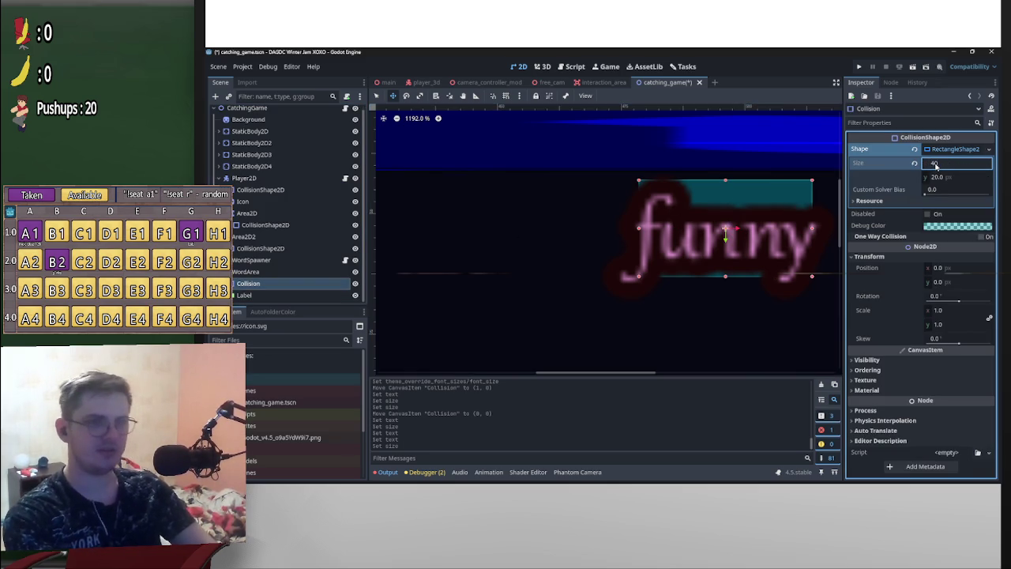
pyautogui.press('Return')
pyautogui.click(937, 163)
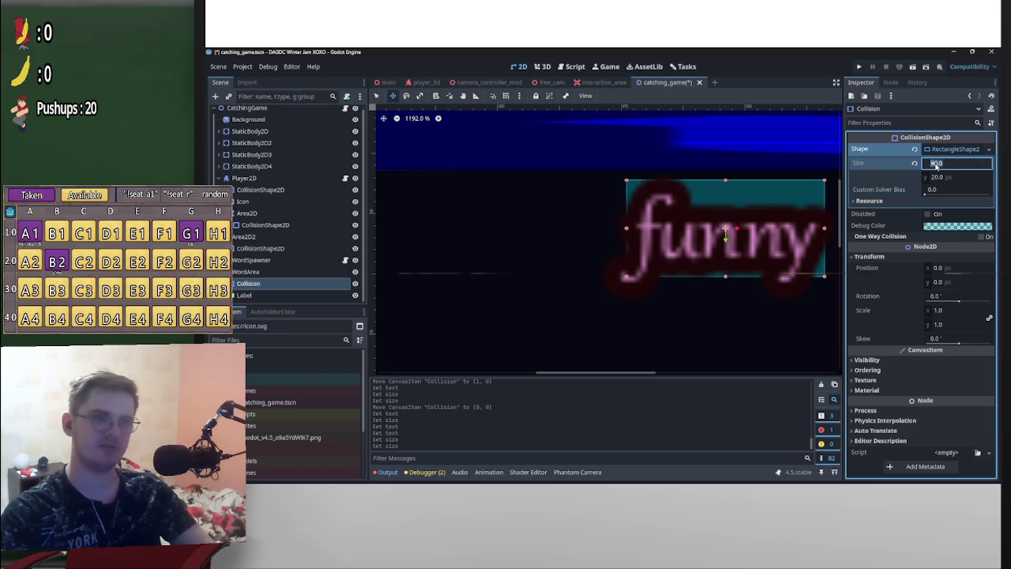
pyautogui.write('45')
pyautogui.press('Return')
pyautogui.click(936, 164)
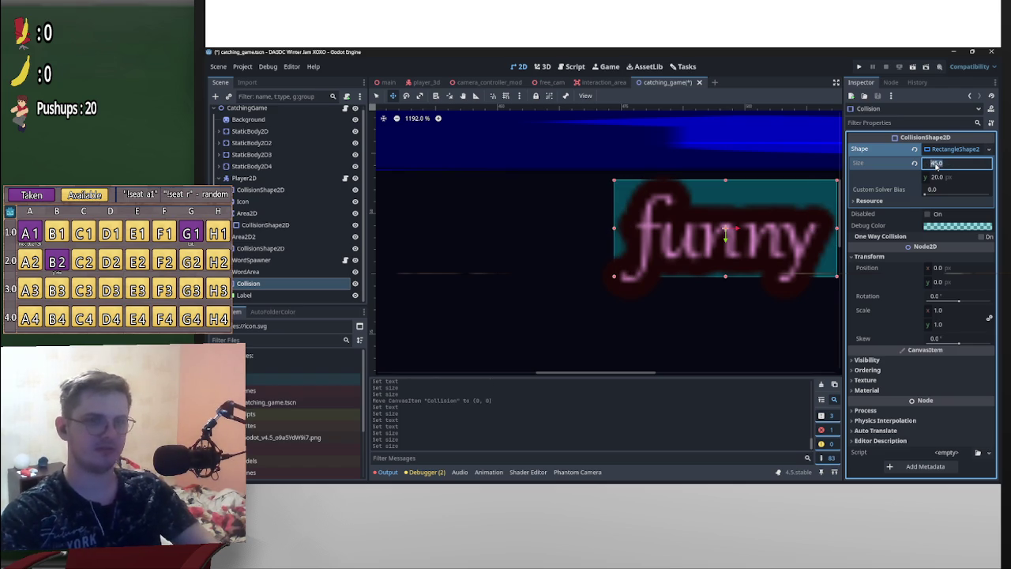
pyautogui.write('50')
pyautogui.press('Return')
pyautogui.hscroll(3, 758, 237)
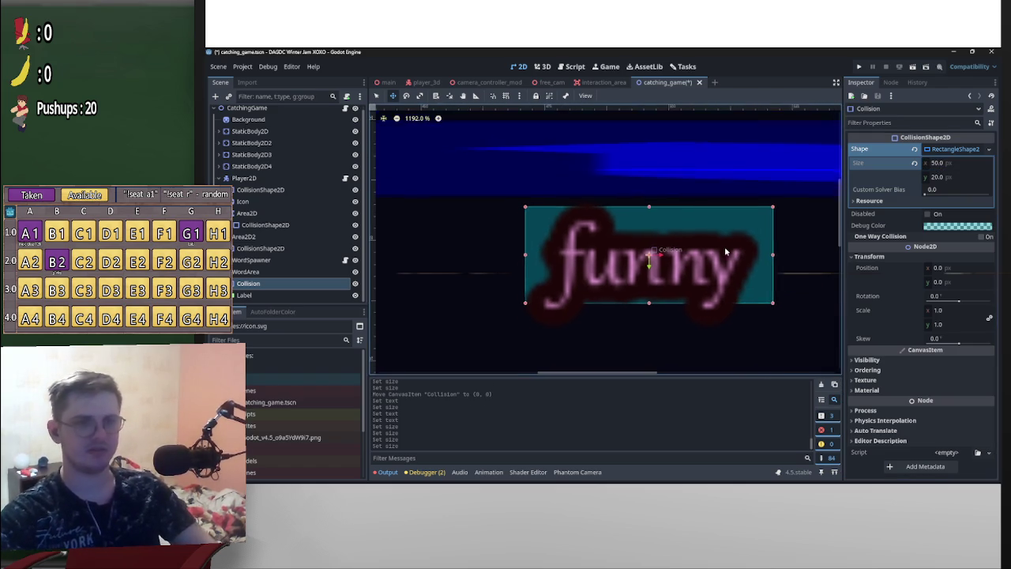
pyautogui.moveTo(679, 283)
pyautogui.mouseDown()
pyautogui.moveTo(689, 283)
pyautogui.moveTo(669, 283)
pyautogui.moveTo(679, 282)
pyautogui.mouseUp()
# Set the collision height to 26 and nudge the rectangle down to (-1, 2)
pyautogui.click(936, 178)
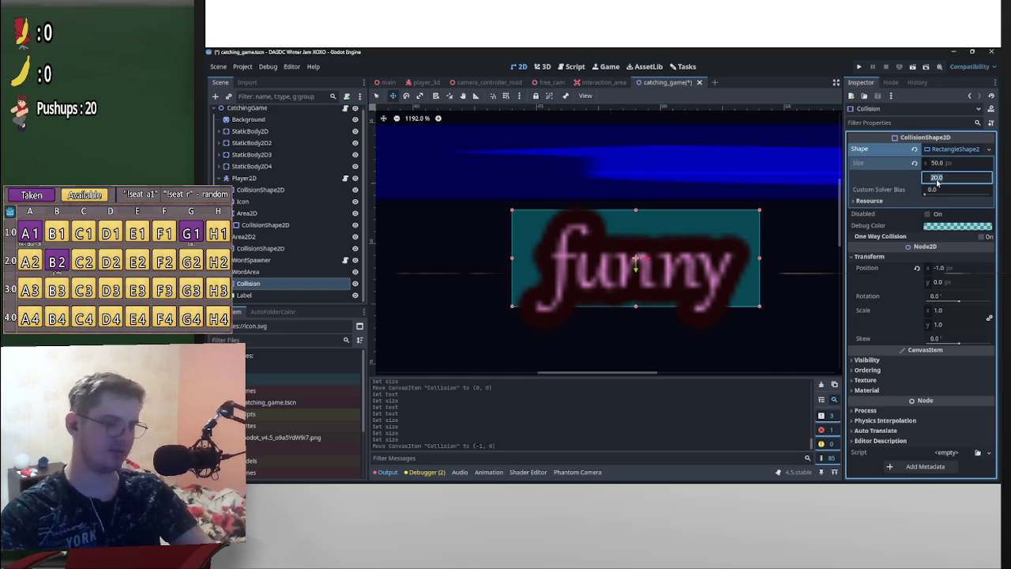
pyautogui.write('22')
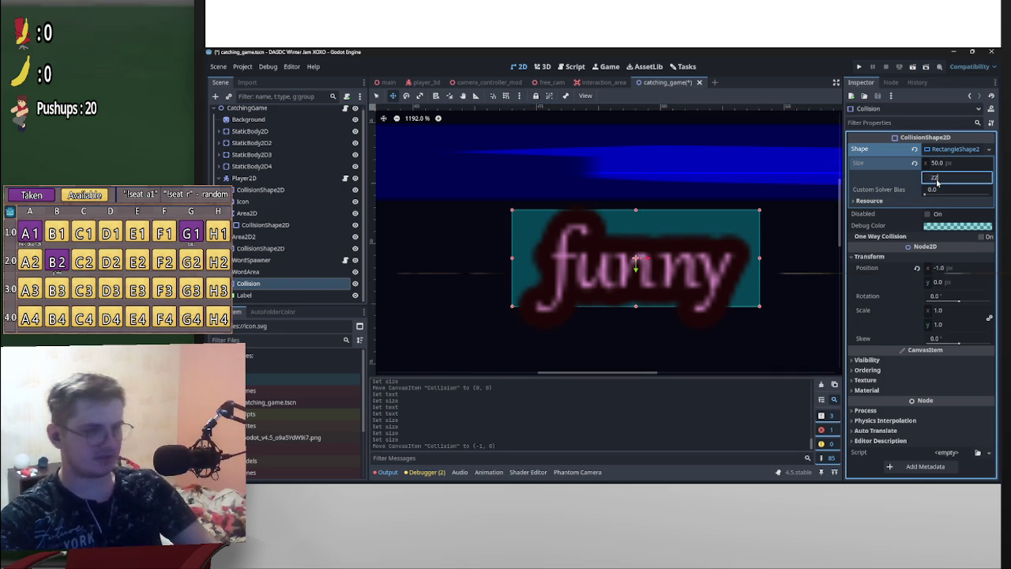
pyautogui.press('Return')
pyautogui.click(949, 180)
pyautogui.write('2')
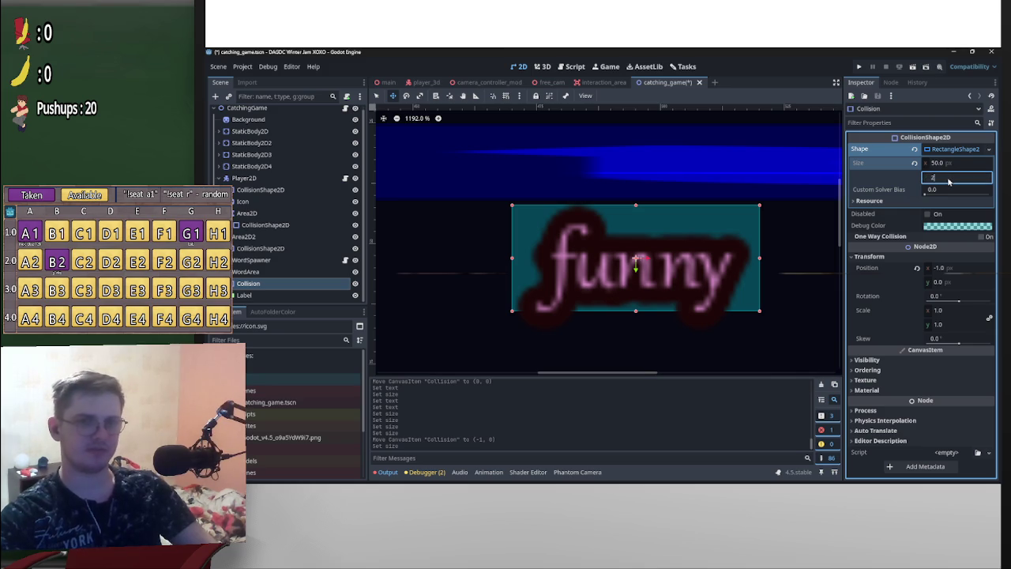
pyautogui.press('Return')
pyautogui.moveTo(687, 282); pyautogui.dragTo(690, 296)
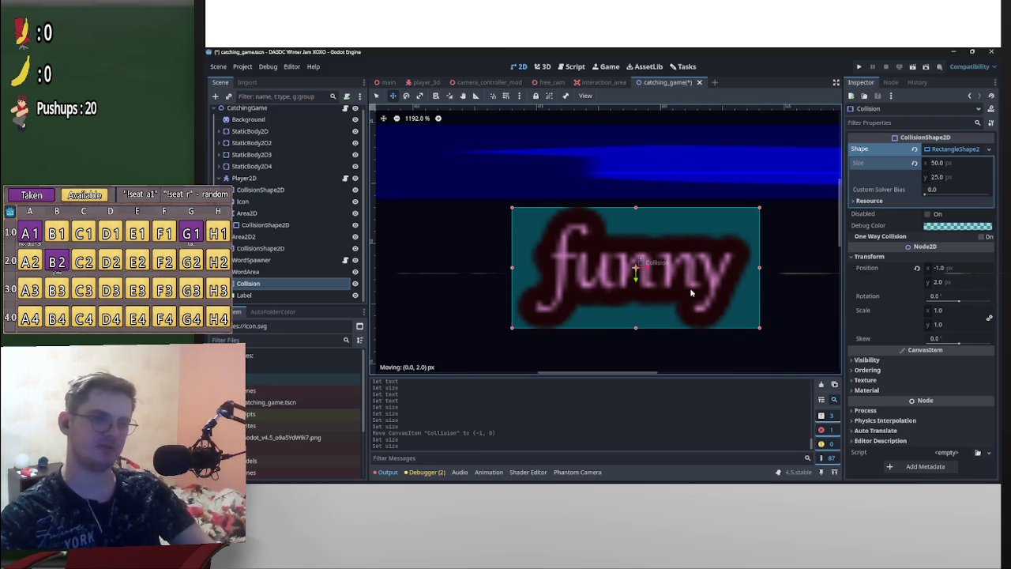
pyautogui.click(935, 178)
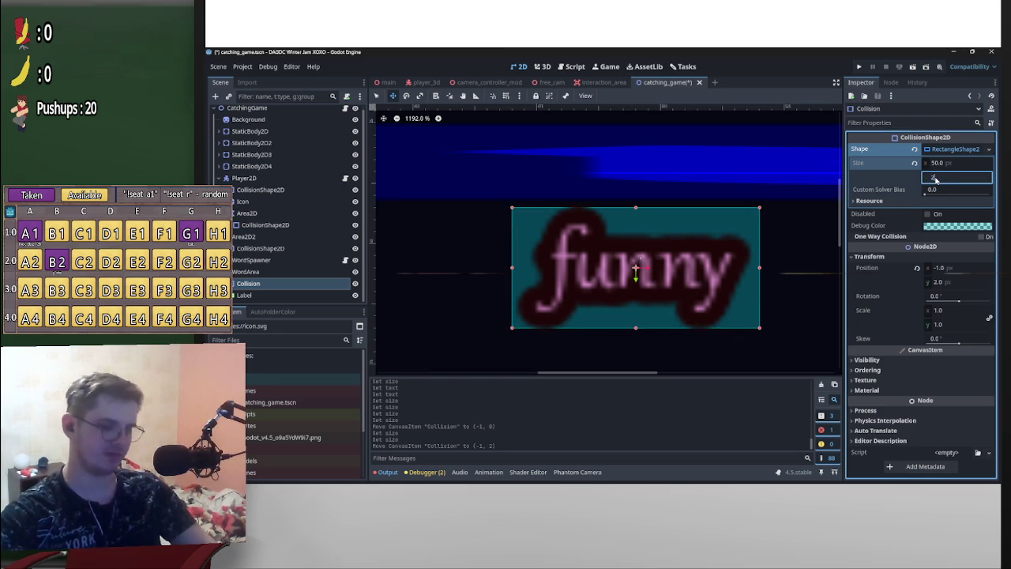
pyautogui.write('6')
pyautogui.press('Return')
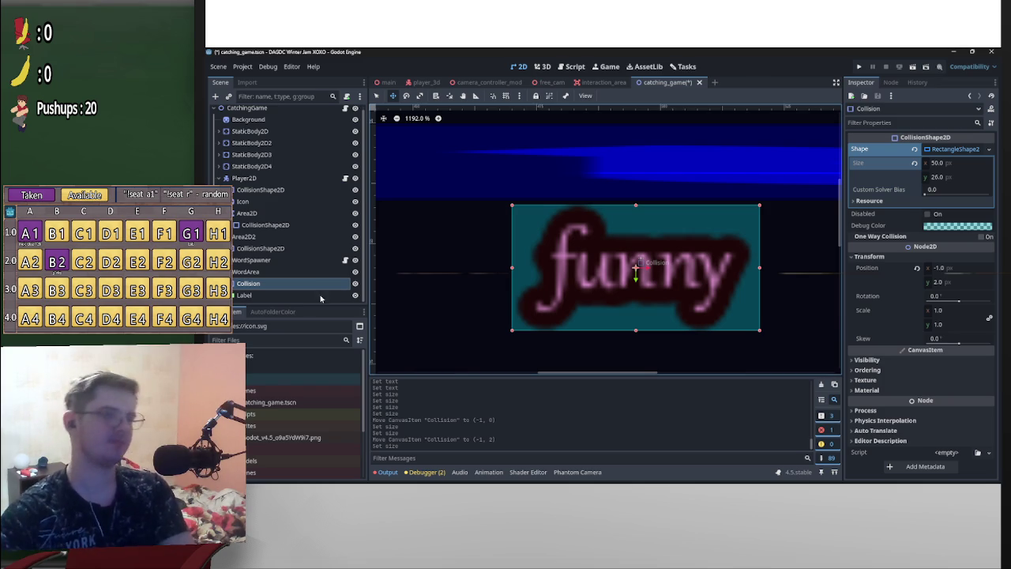
pyautogui.click(526, 259)
# Reset the funny label's size to fit its text and its position back to 0, 0
pyautogui.scroll(-3, 526, 260)
pyautogui.scroll(-2, 635, 256)
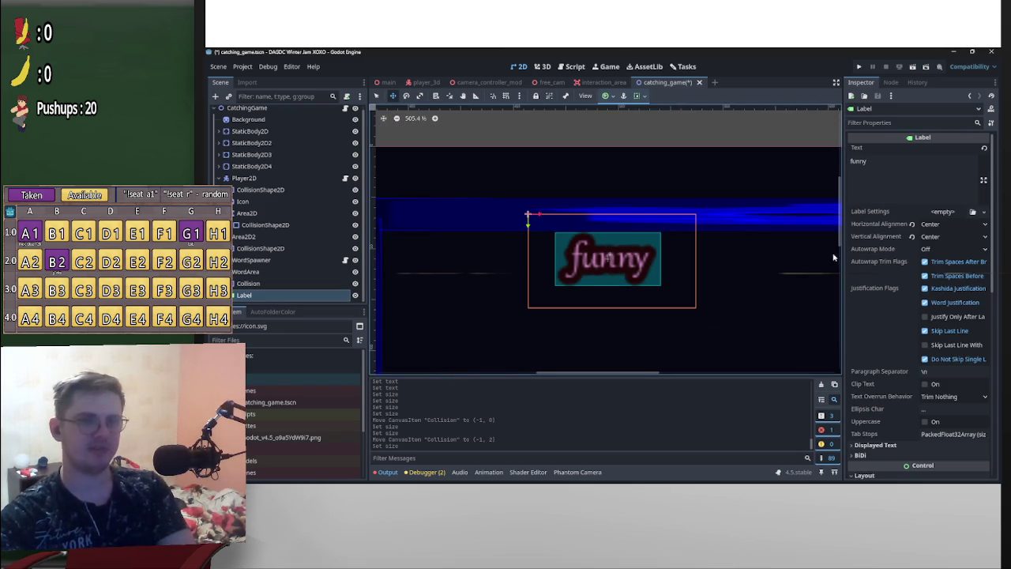
pyautogui.scroll(-3, 914, 379)
pyautogui.scroll(3, 914, 372)
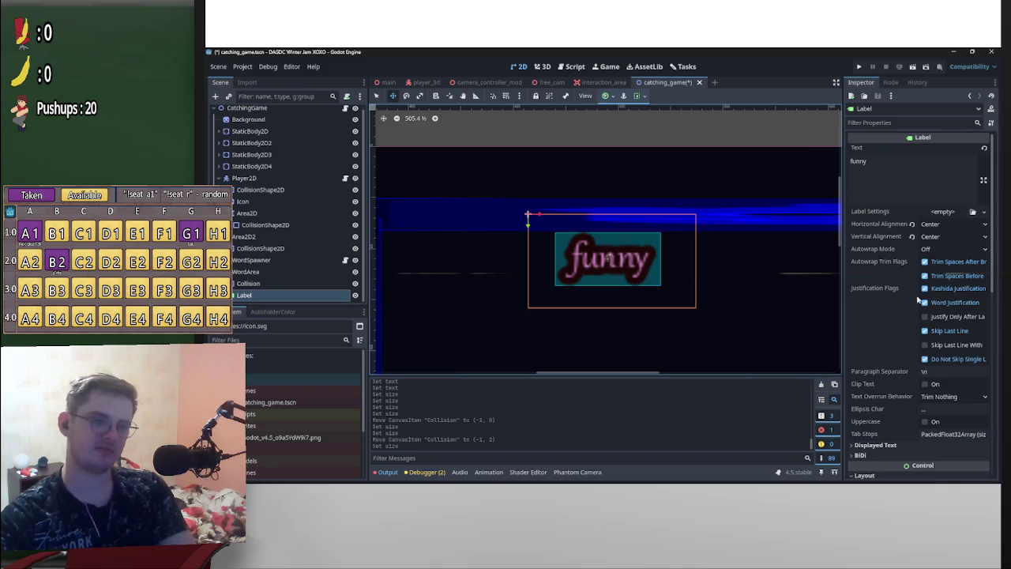
pyautogui.scroll(-1, 954, 317)
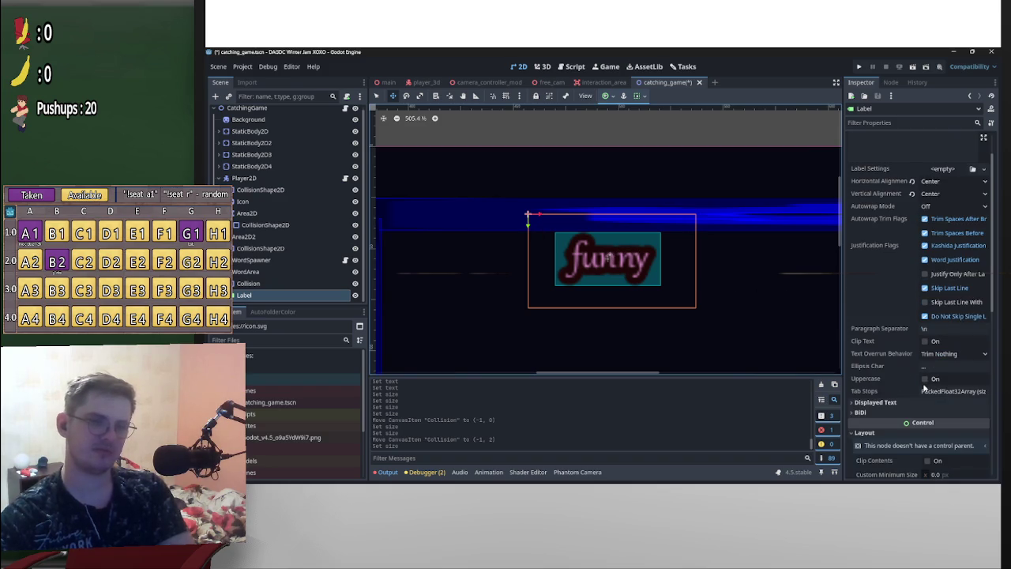
pyautogui.scroll(1, 922, 386)
pyautogui.scroll(-2, 908, 339)
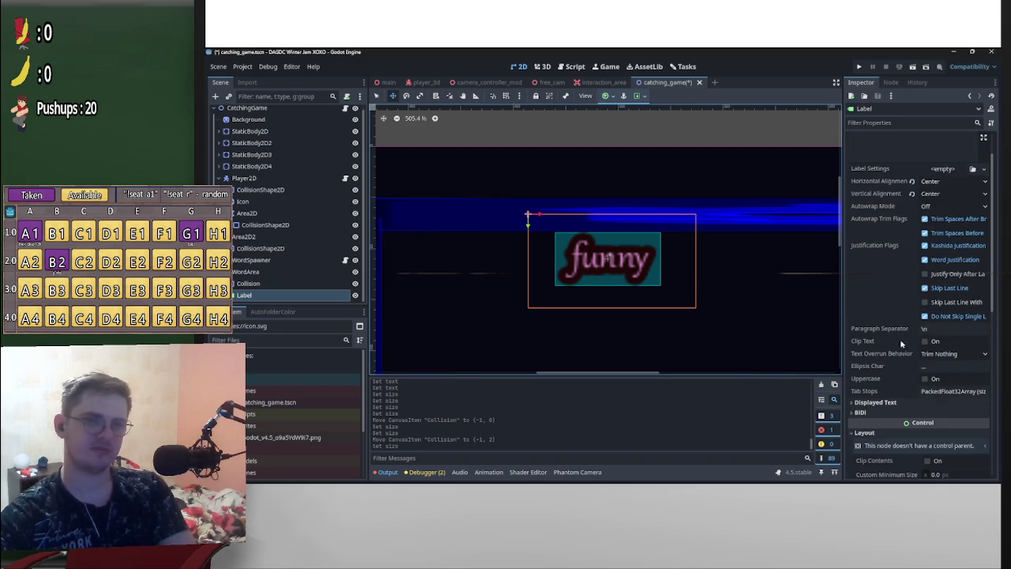
pyautogui.scroll(2, 903, 332)
pyautogui.scroll(-6, 908, 340)
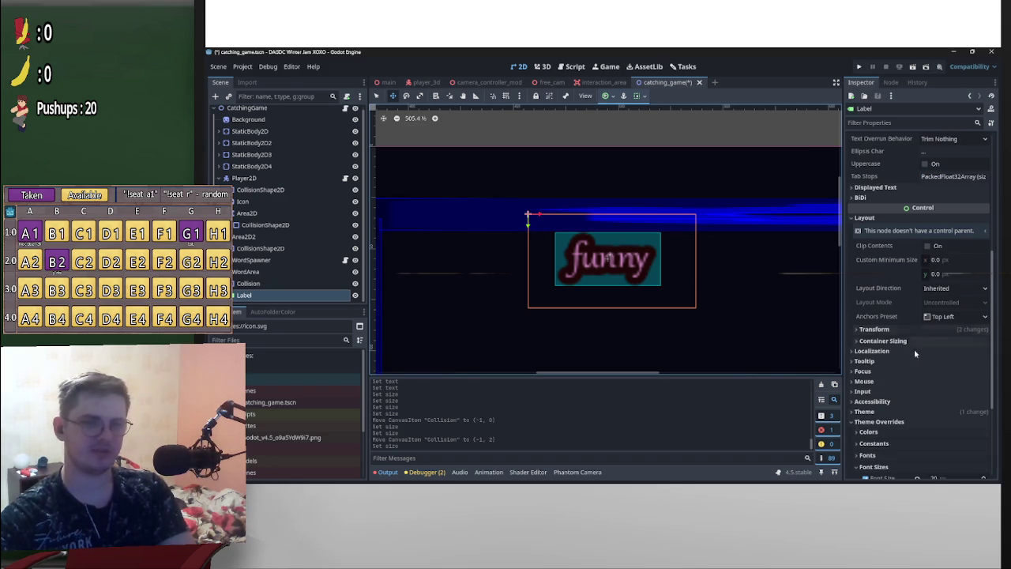
pyautogui.click(886, 328)
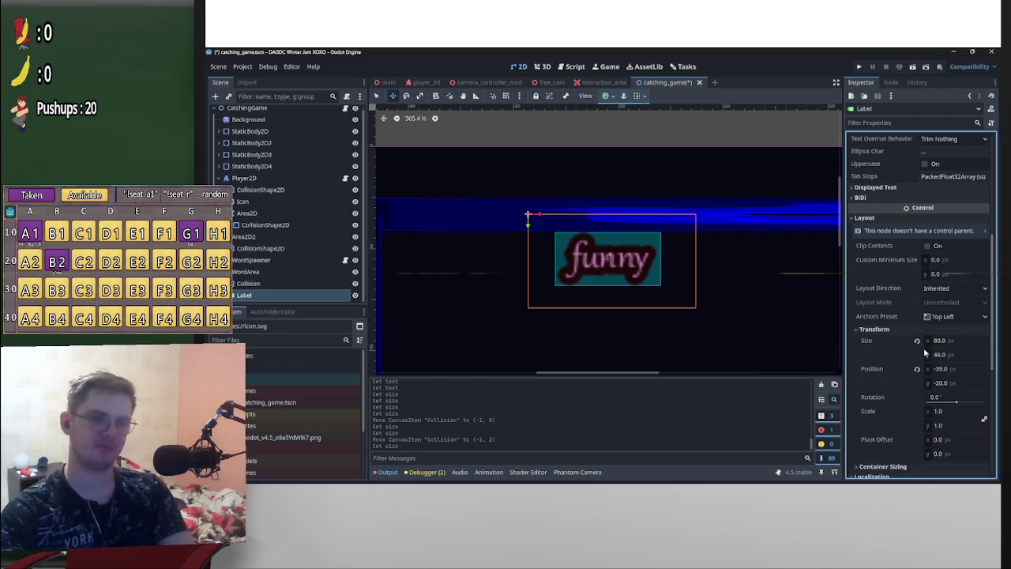
pyautogui.click(916, 340)
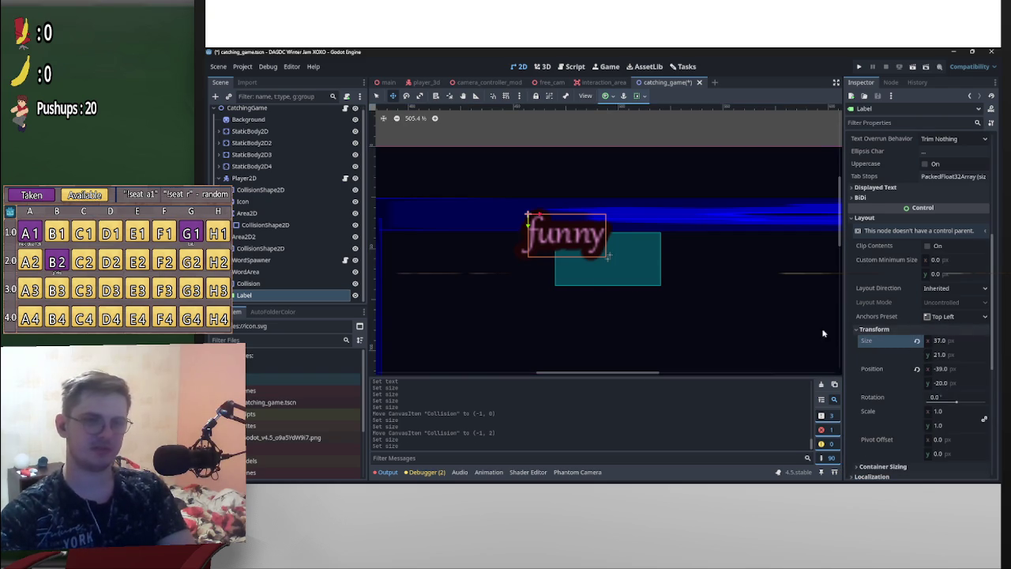
pyautogui.moveTo(529, 231); pyautogui.dragTo(563, 249)
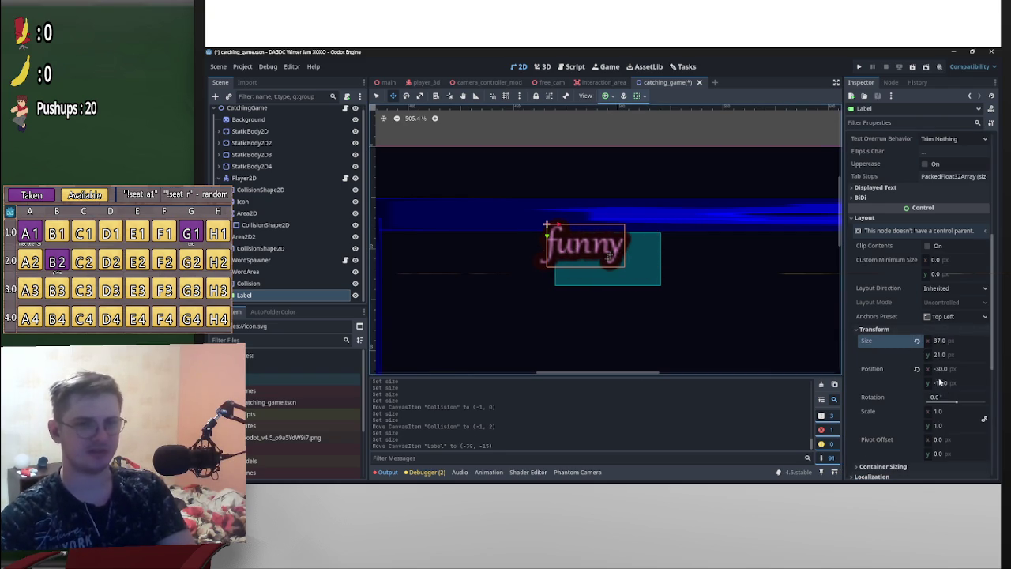
pyautogui.click(916, 369)
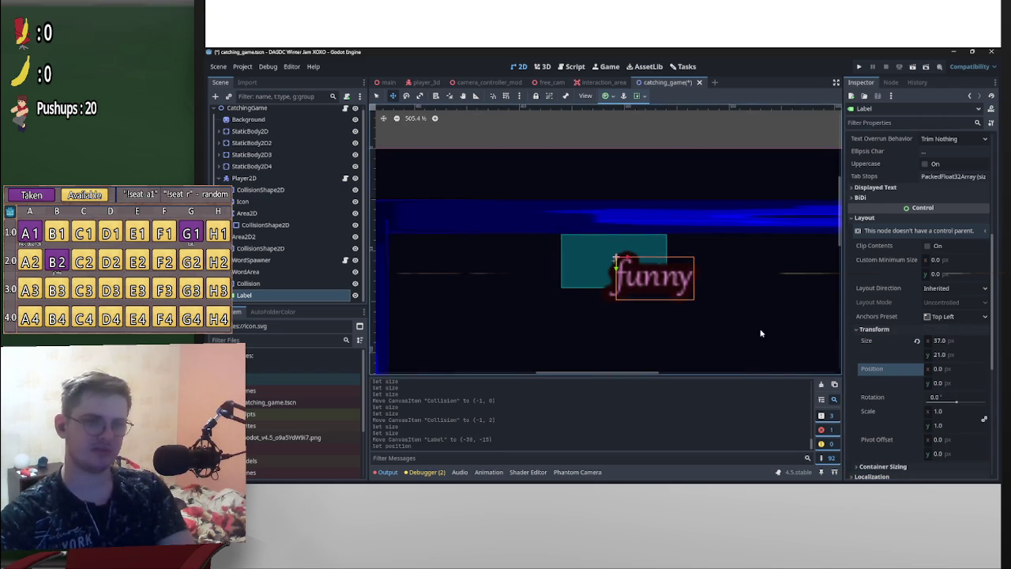
# Undo an accidental nudge of the Label and select the Collision node
pyautogui.scroll(5, 745, 332)
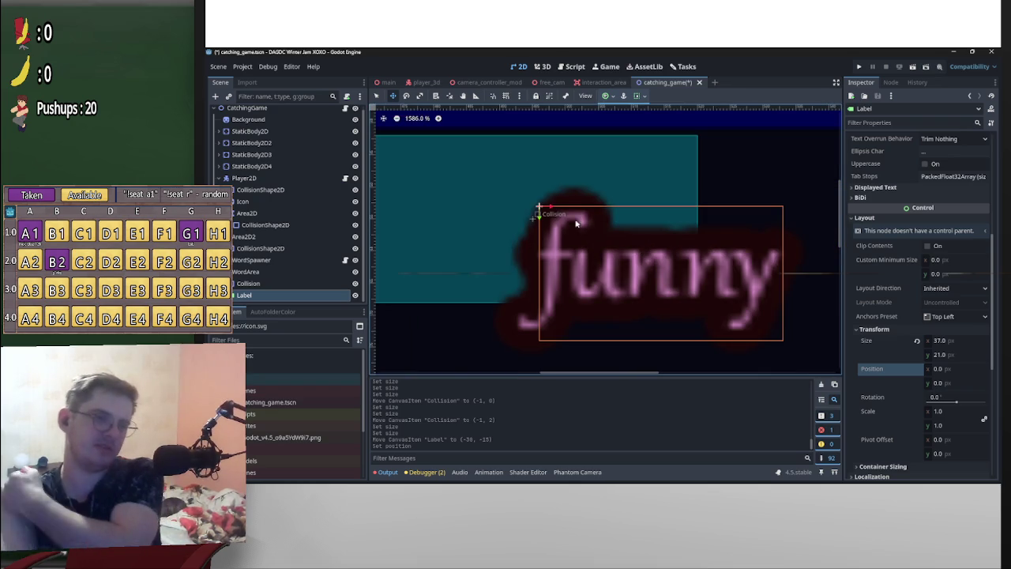
pyautogui.scroll(1, 597, 242)
pyautogui.moveTo(615, 244); pyautogui.dragTo(689, 281)
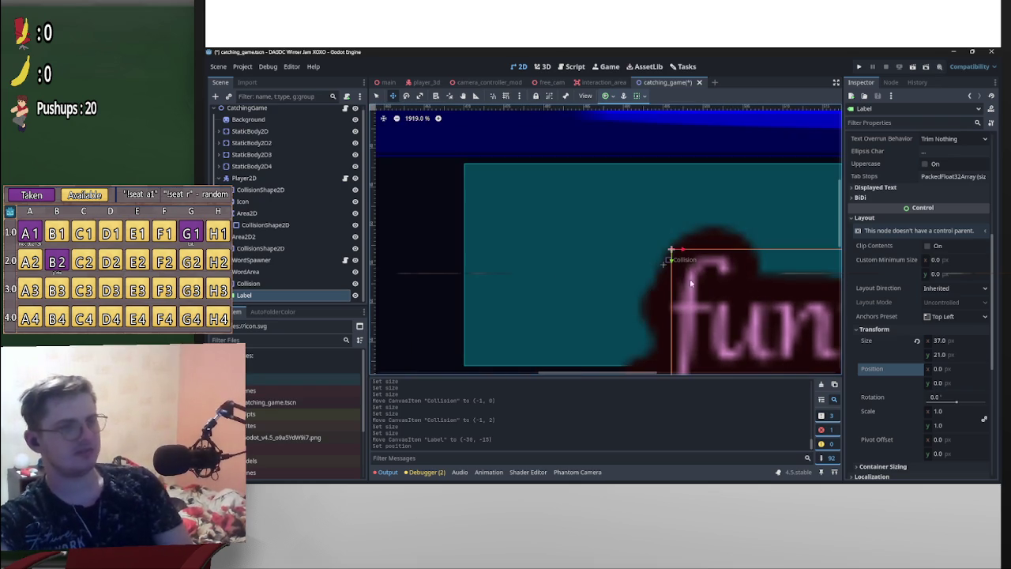
pyautogui.moveTo(627, 270)
pyautogui.mouseDown()
pyautogui.moveTo(577, 255)
pyautogui.moveTo(621, 267)
pyautogui.mouseUp()
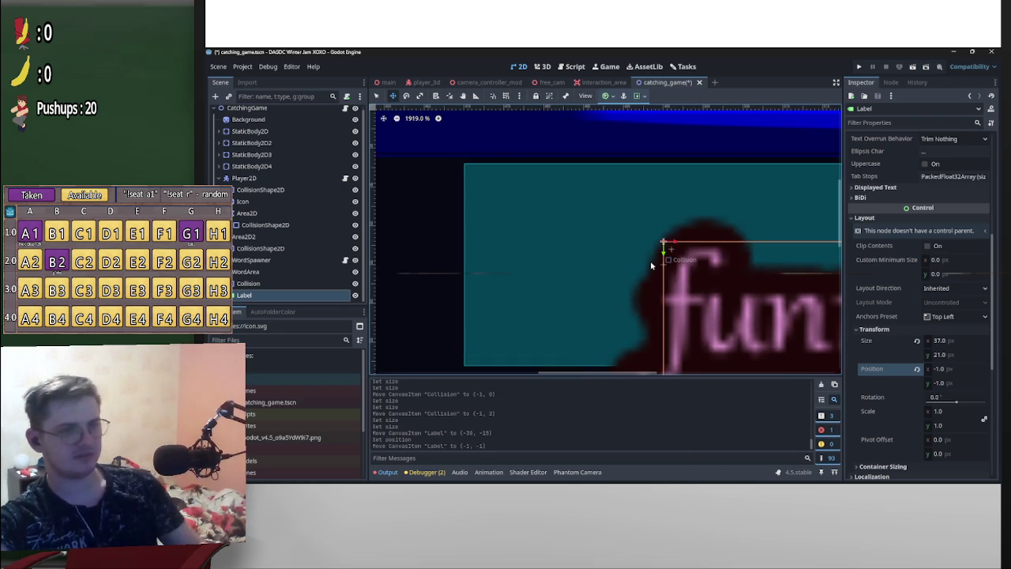
pyautogui.hotkey('ctrl', 'z')
pyautogui.click(248, 282)
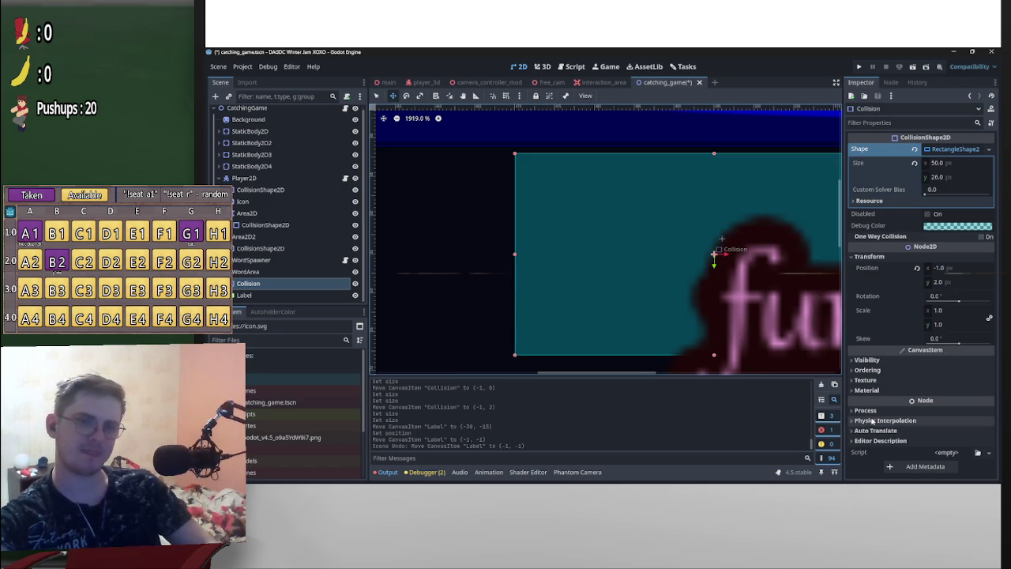
# Revert the 50 × 26 Collision shape's position to 0, 0 and reselect the Label
pyautogui.click(918, 269)
pyautogui.scroll(-5, 784, 283)
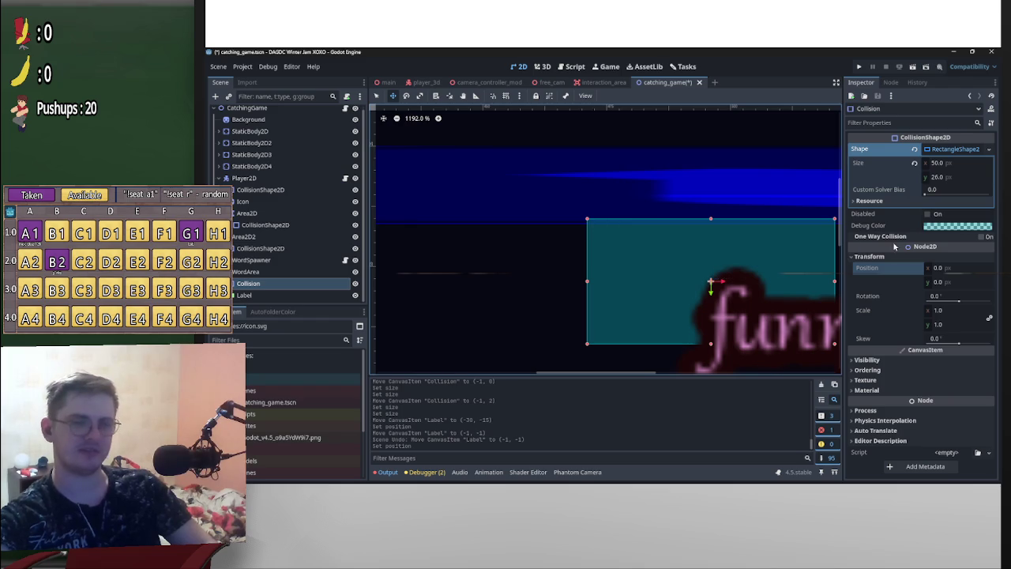
pyautogui.moveTo(712, 284); pyautogui.dragTo(629, 248)
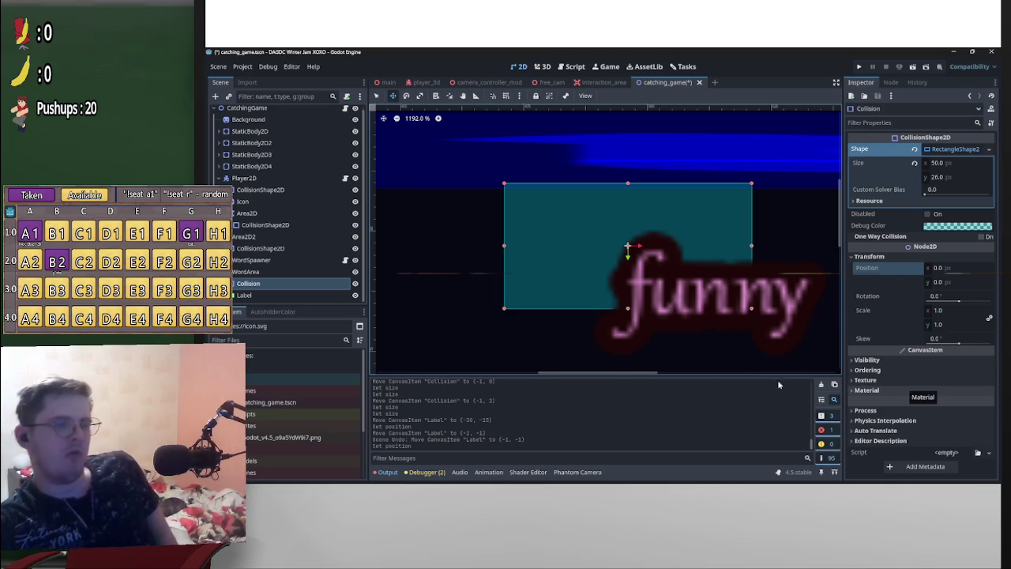
pyautogui.click(297, 294)
pyautogui.moveTo(298, 293); pyautogui.dragTo(297, 299)
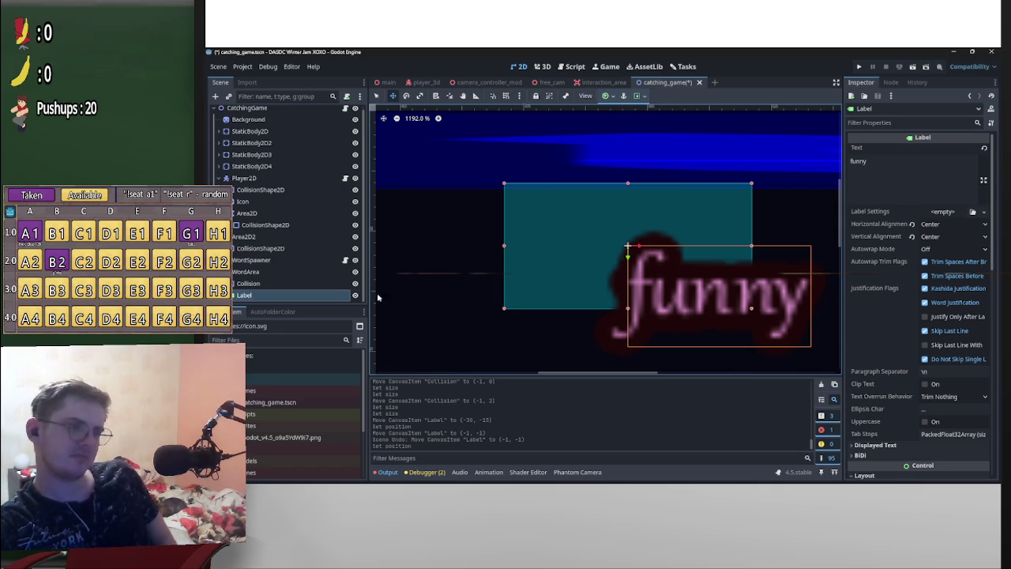
# Drag the 37 × 21 funny Label to position -17, -10, centred over the collision box
pyautogui.scroll(-3, 710, 308)
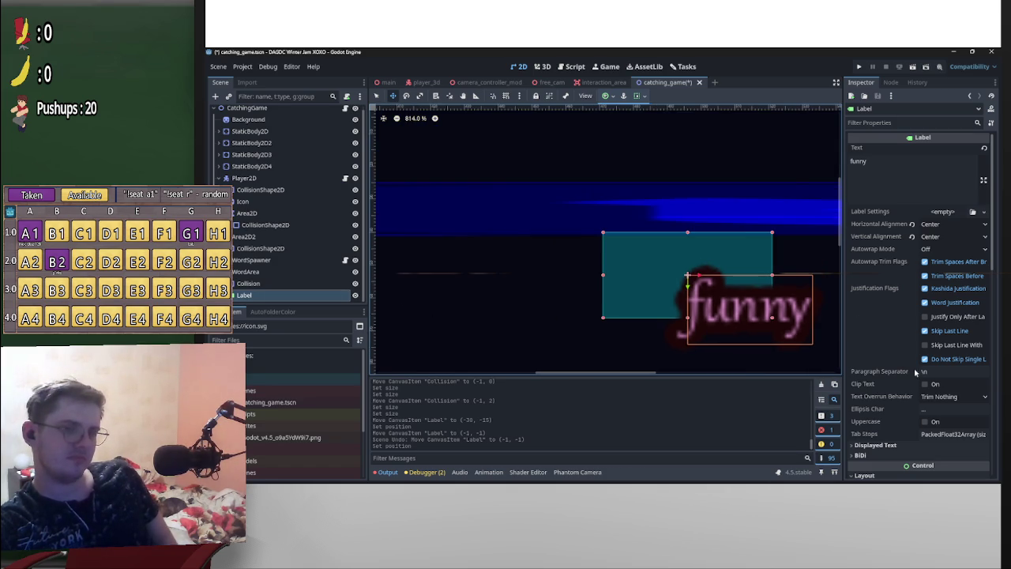
pyautogui.scroll(2, 728, 325)
pyautogui.scroll(-3, 931, 402)
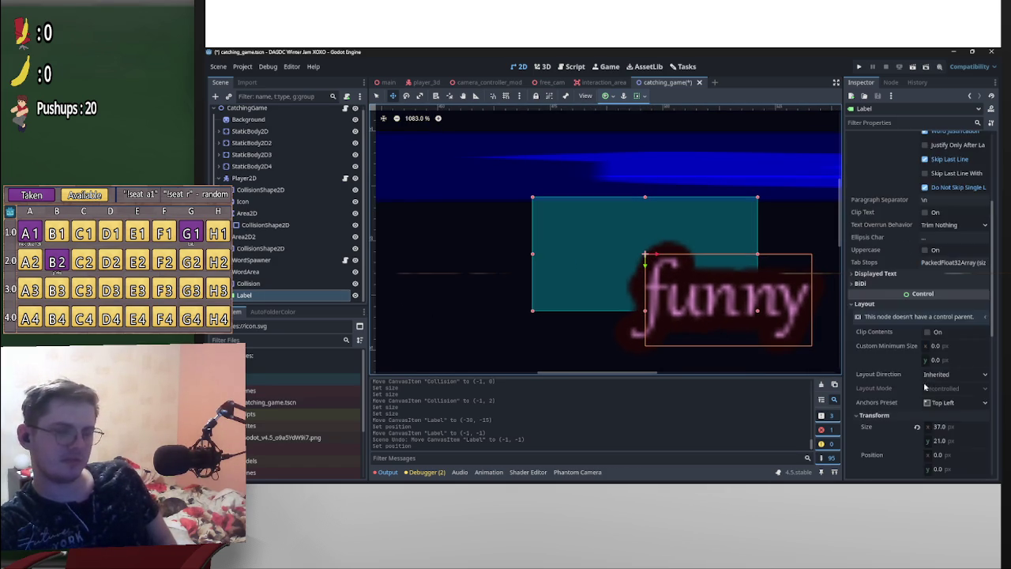
pyautogui.click(914, 347)
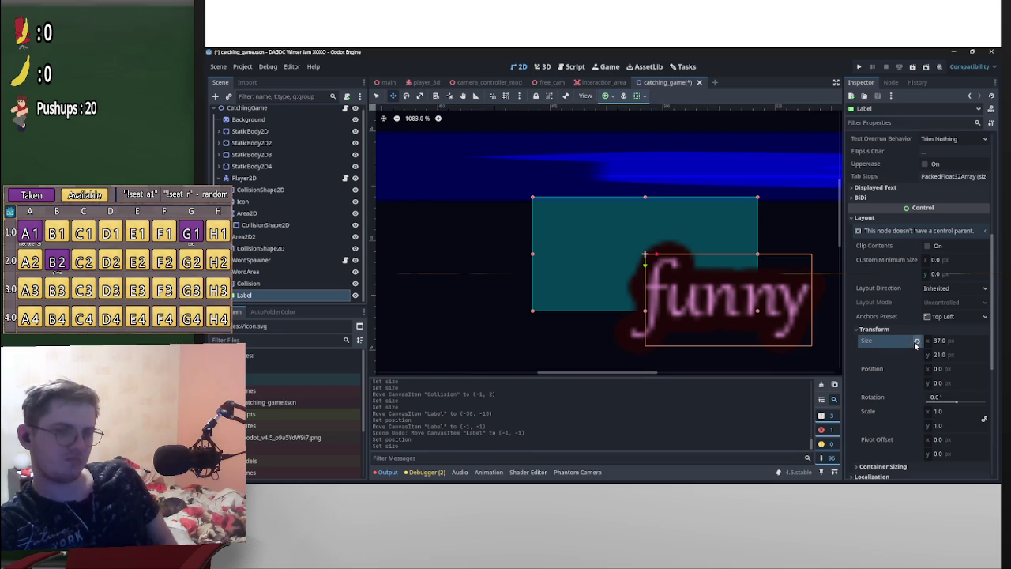
pyautogui.moveTo(730, 299)
pyautogui.mouseDown()
pyautogui.moveTo(675, 287)
pyautogui.moveTo(619, 249)
pyautogui.mouseUp()
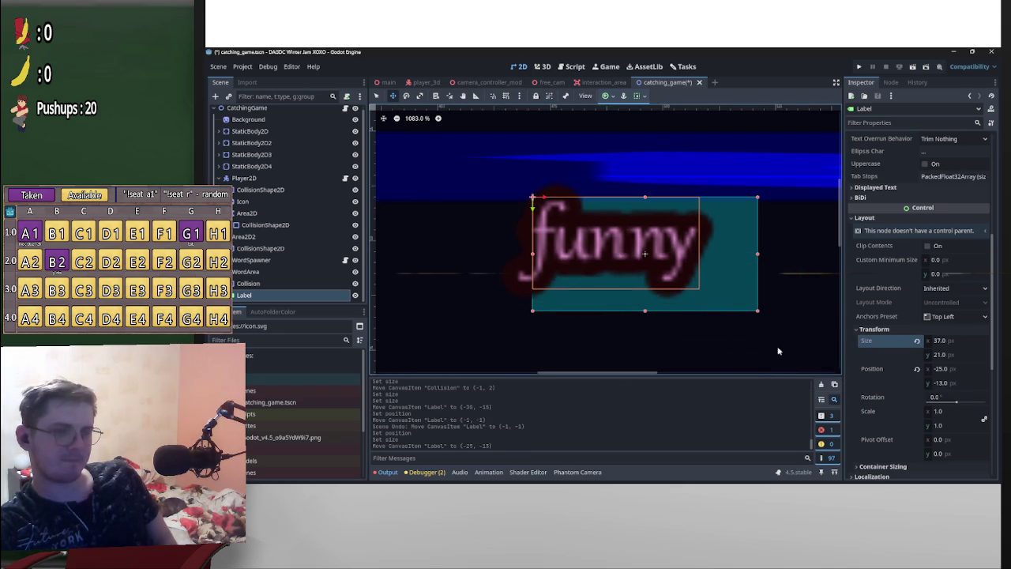
pyautogui.scroll(-4, 679, 341)
pyautogui.hscroll(-3, 718, 340)
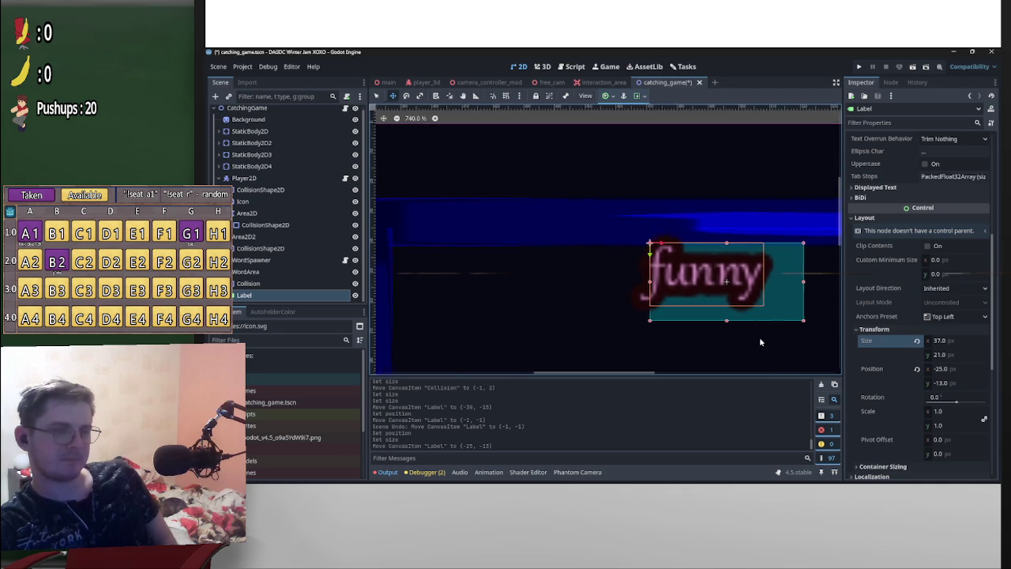
pyautogui.scroll(3, 760, 340)
pyautogui.moveTo(694, 284); pyautogui.dragTo(724, 291)
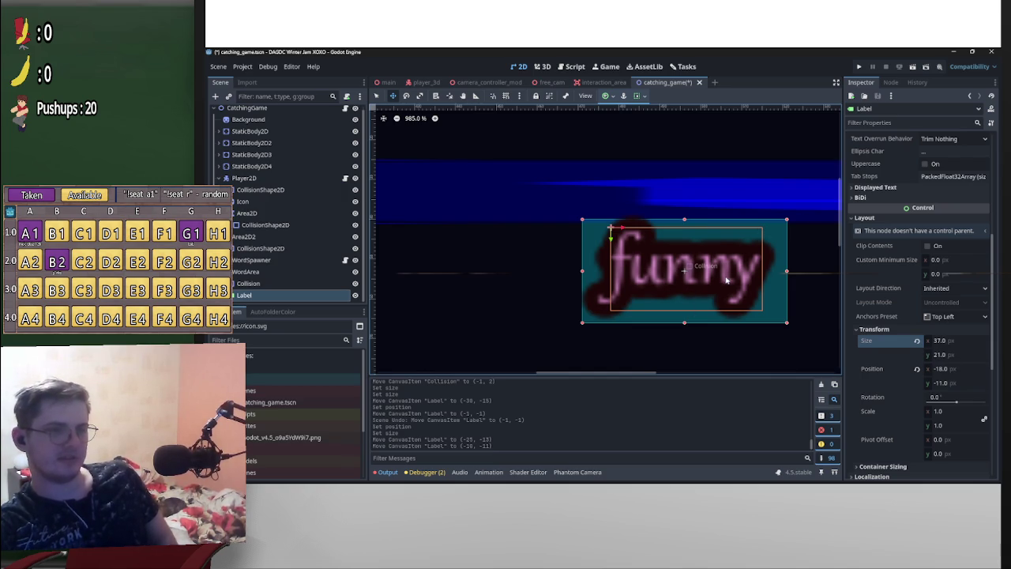
pyautogui.moveTo(734, 298)
pyautogui.mouseDown()
pyautogui.moveTo(746, 316)
pyautogui.moveTo(813, 345)
pyautogui.moveTo(615, 237)
pyautogui.mouseUp()
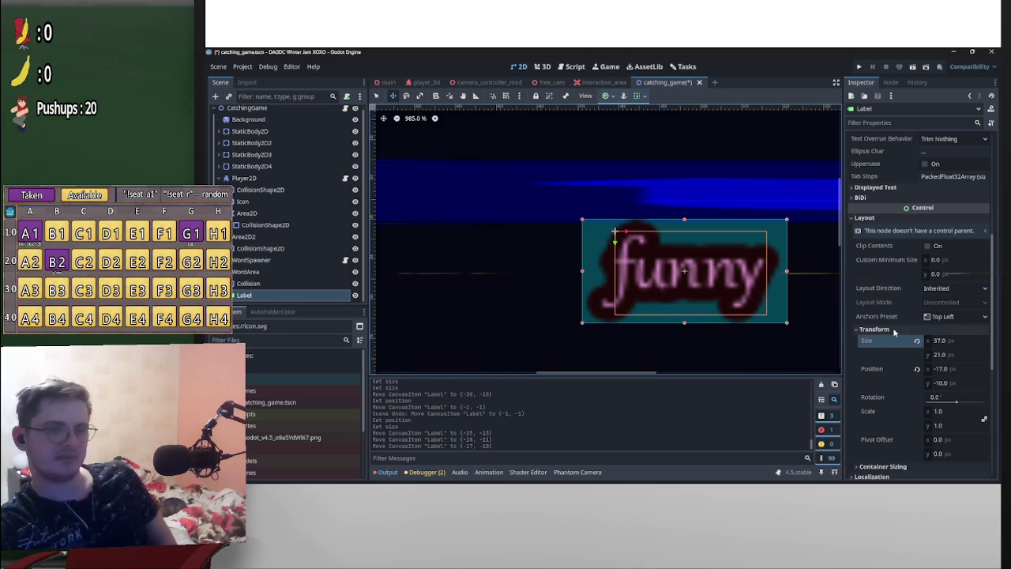
pyautogui.scroll(-1, 881, 368)
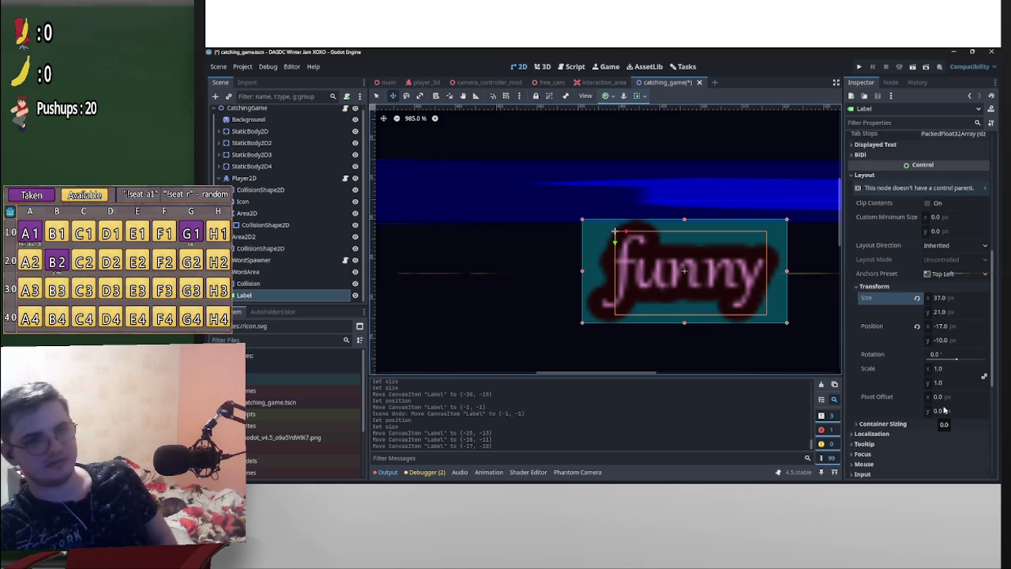
# Revert the Label's size to default and view the size property's documentation
pyautogui.rightClick(893, 300)
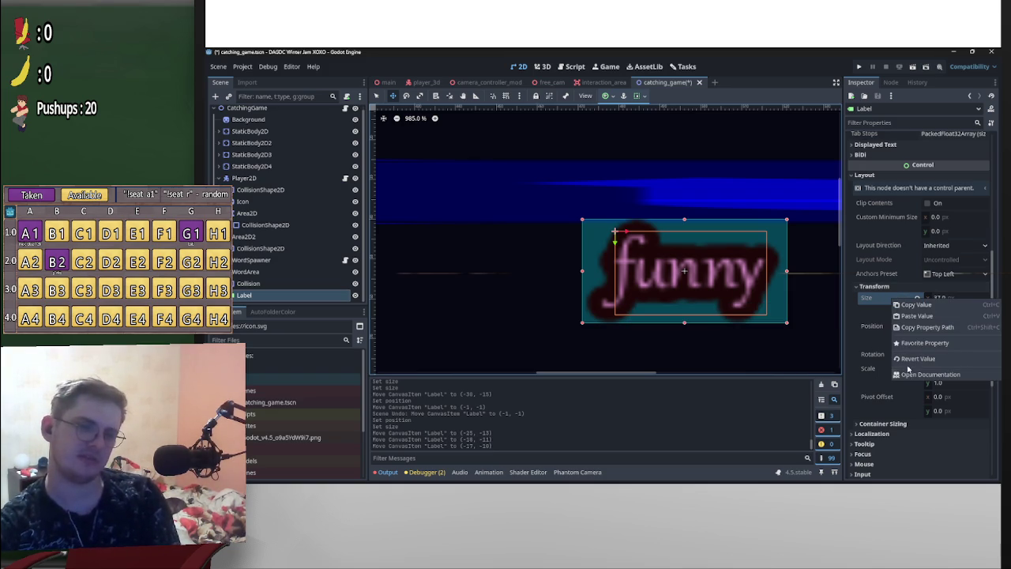
pyautogui.click(906, 361)
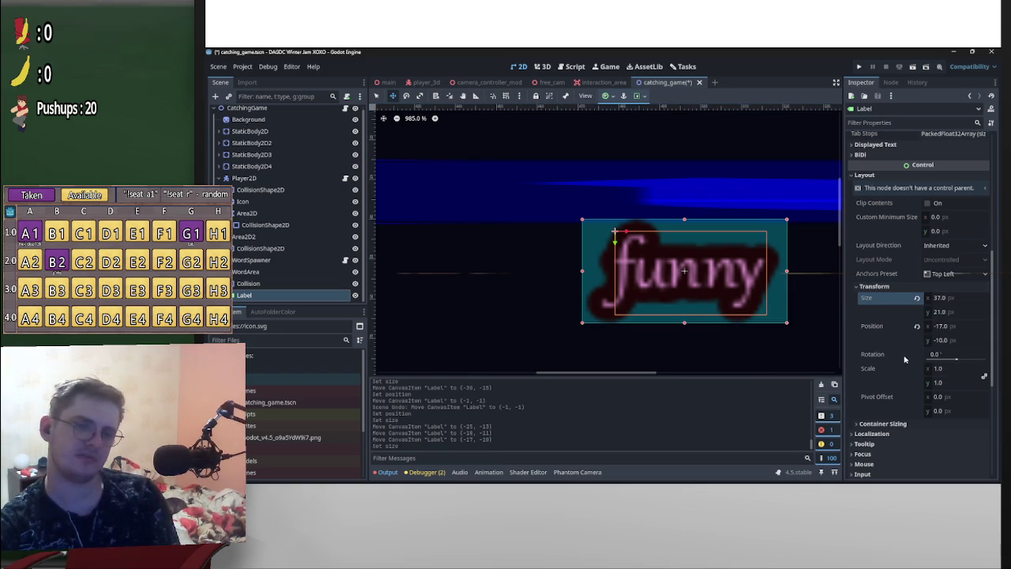
pyautogui.rightClick(882, 299)
pyautogui.click(898, 371)
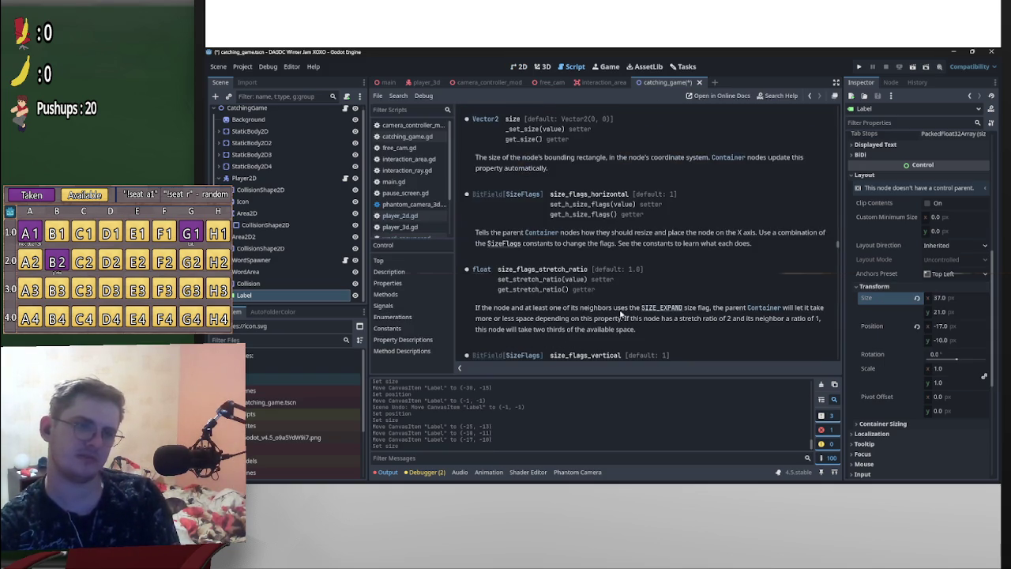
pyautogui.scroll(1, 640, 252)
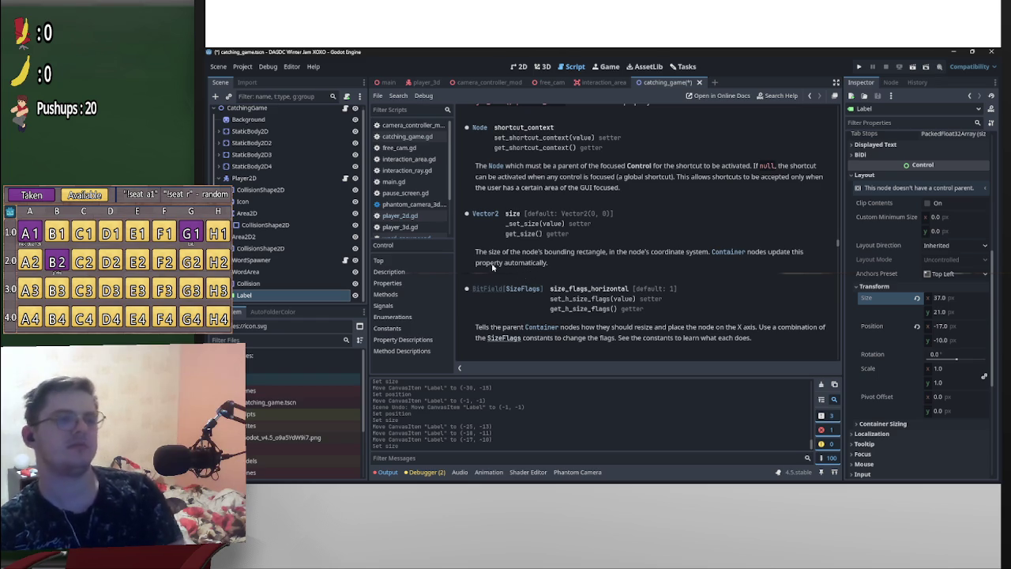
# Set the Label's size to 100 × 100
pyautogui.click(947, 297)
pyautogui.write('100')
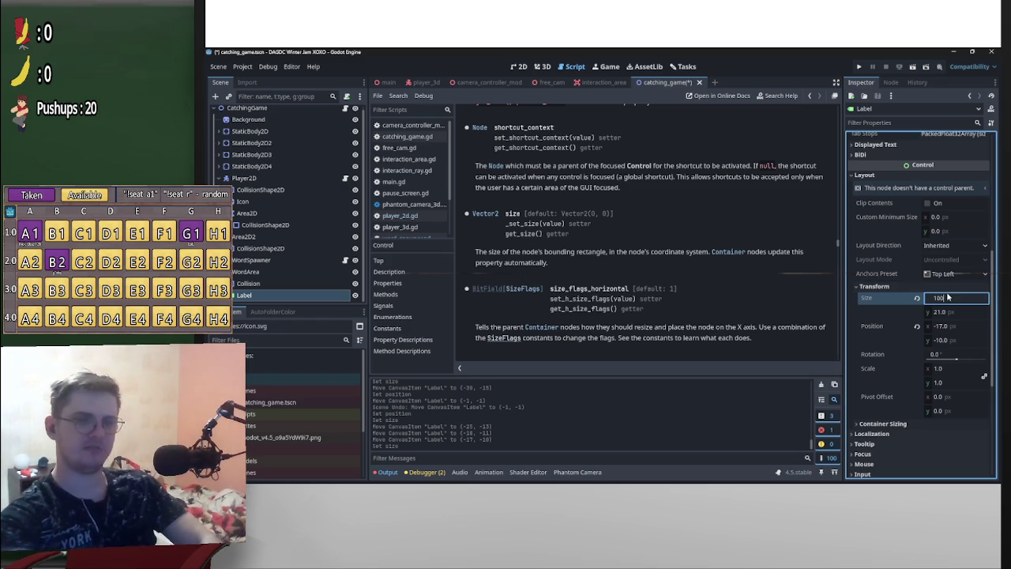
pyautogui.press('Return')
pyautogui.click(947, 312)
pyautogui.write('10')
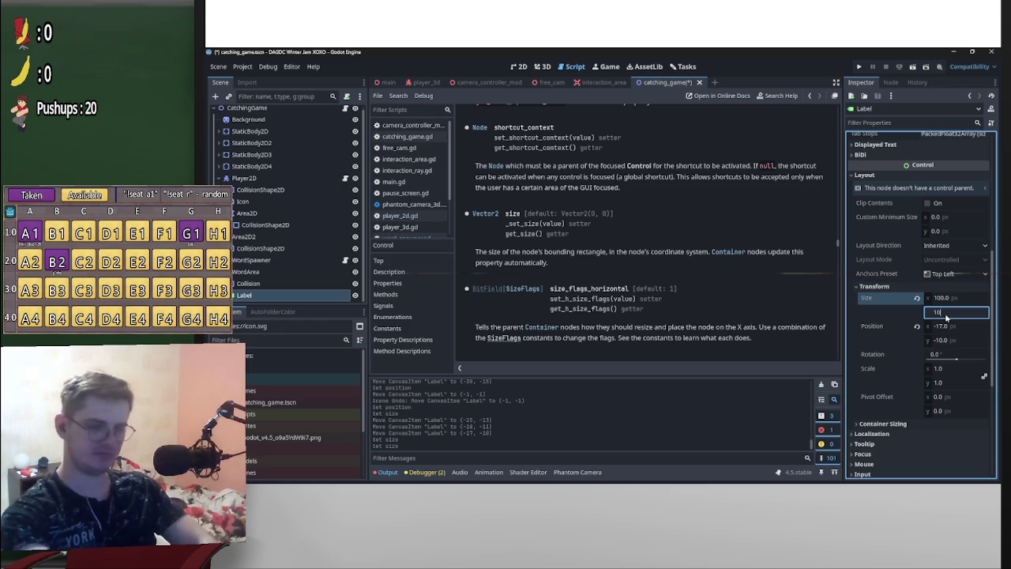
pyautogui.press('Return')
# Back in the 2D scene, open the root node's catching_game.gd script
pyautogui.click(518, 66)
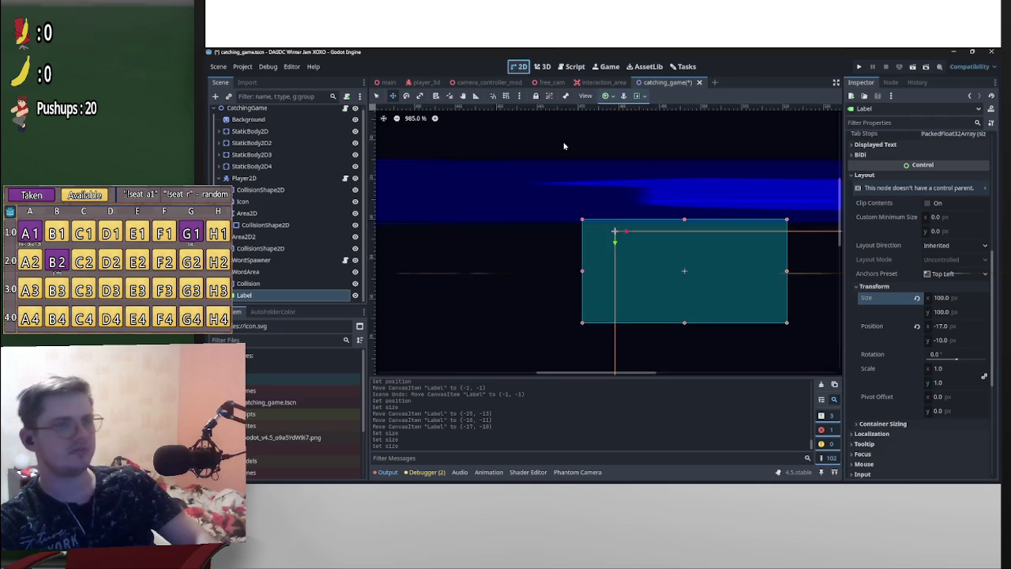
pyautogui.scroll(-6, 711, 234)
pyautogui.scroll(4, 643, 214)
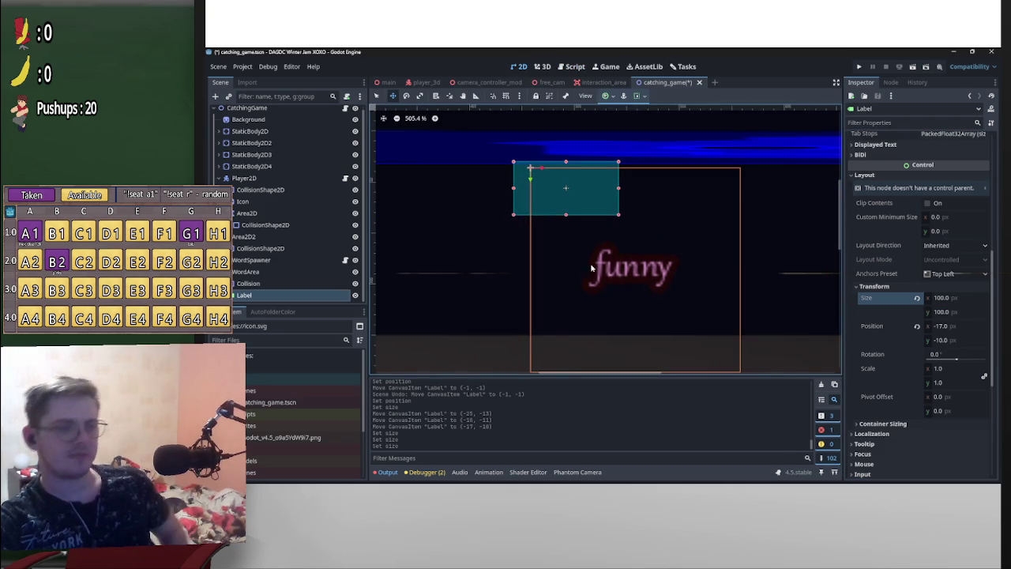
pyautogui.click(345, 111)
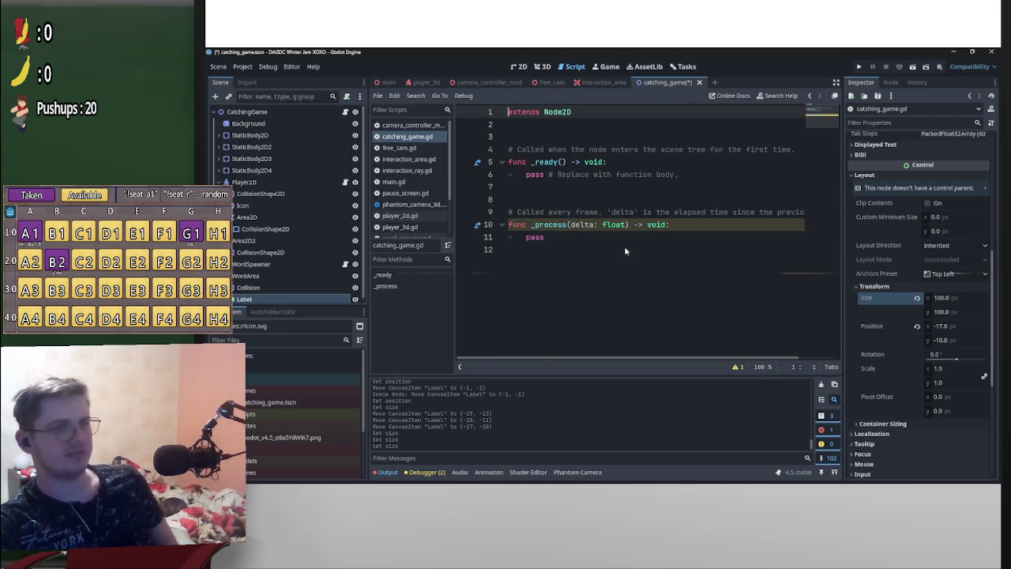
# In word_spawner.gd's _spawn_word, set the WordArea Label's size to Vector2(0,0)
pyautogui.click(345, 264)
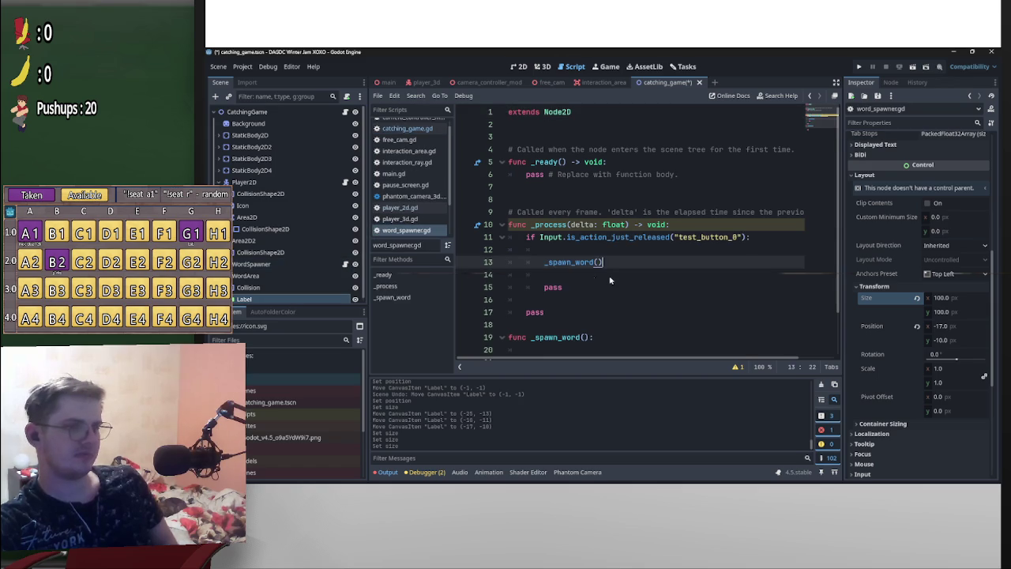
pyautogui.scroll(-2, 586, 281)
pyautogui.click(562, 300)
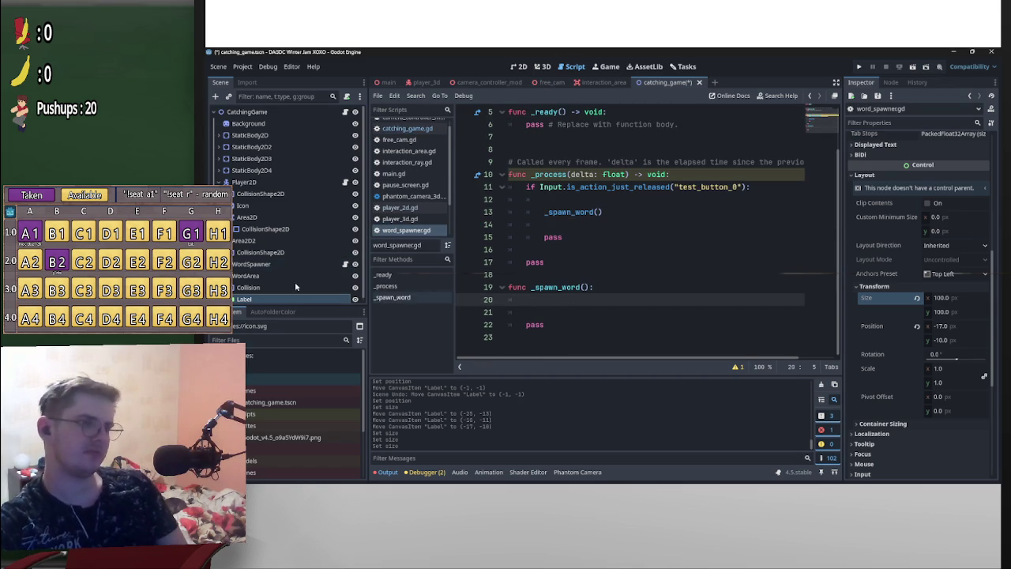
pyautogui.scroll(-1, 284, 299)
pyautogui.moveTo(263, 298); pyautogui.dragTo(669, 303)
pyautogui.write('.s')
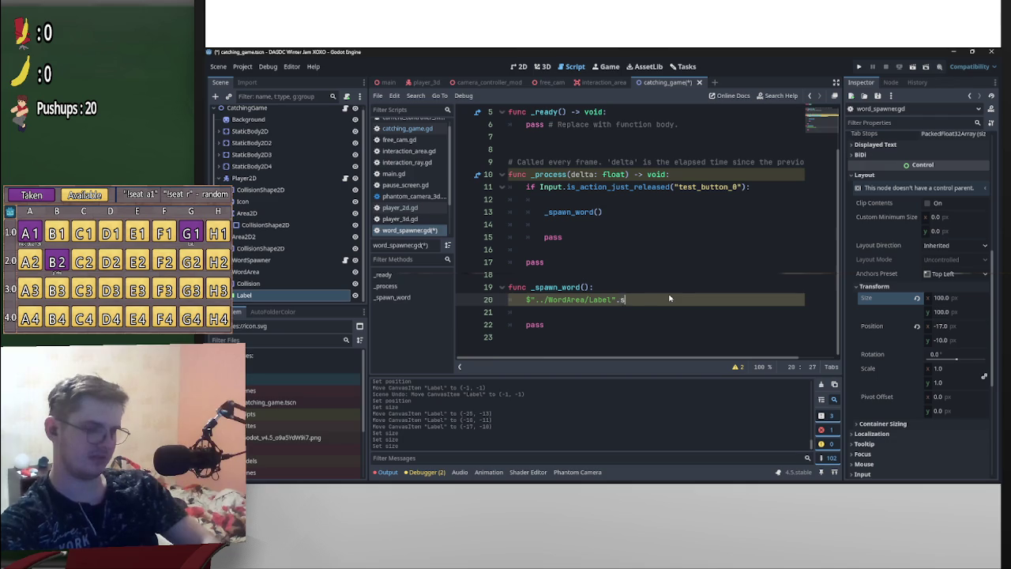
pyautogui.write('ize ')
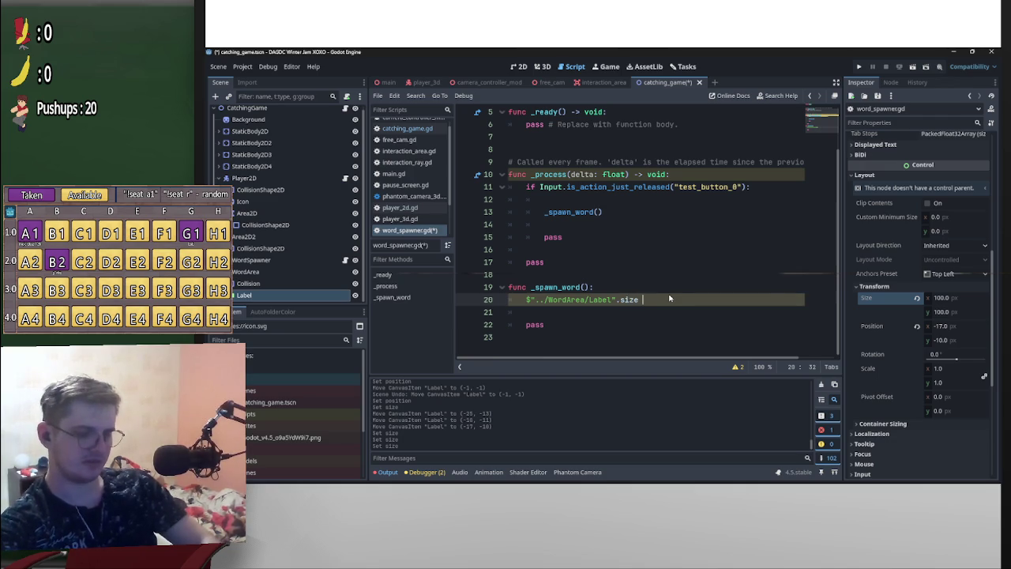
pyautogui.write('= Veco')
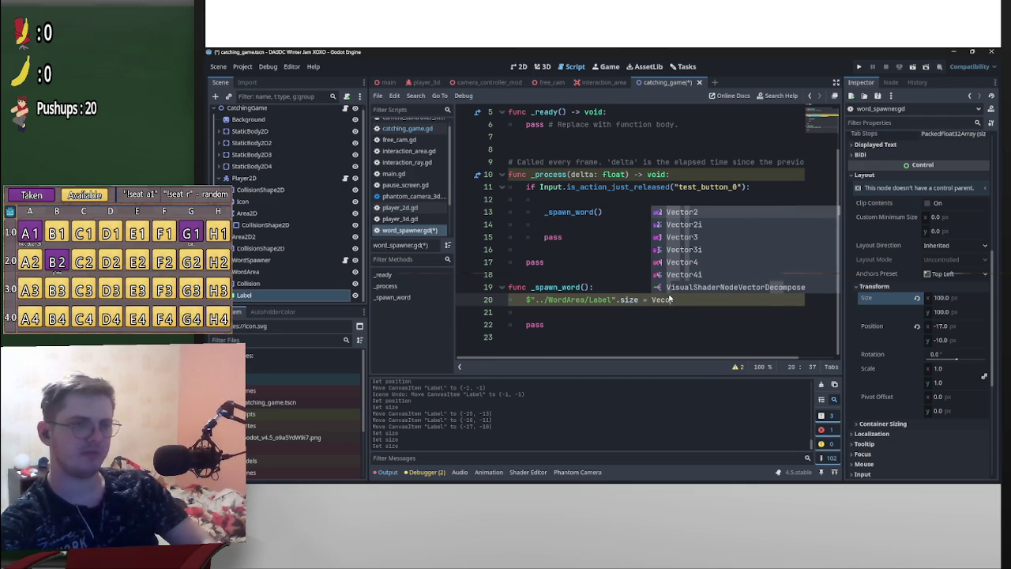
pyautogui.press('Return')
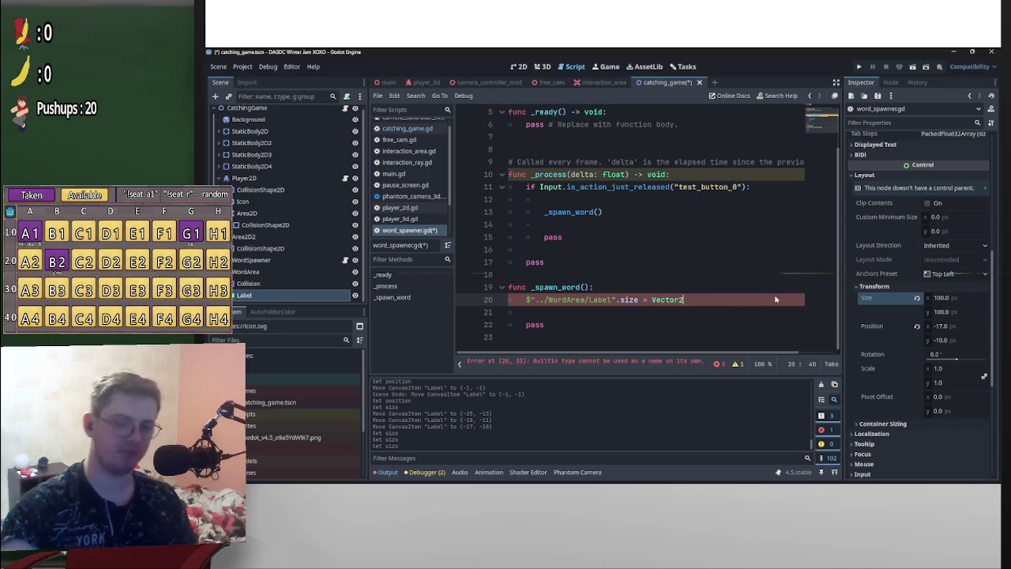
pyautogui.write('(')
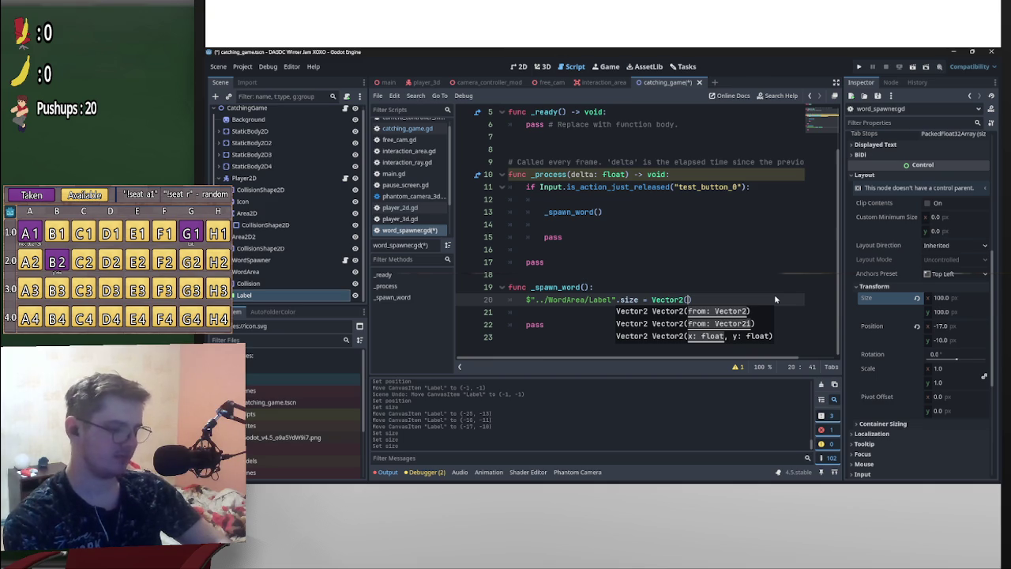
pyautogui.write('0,0')
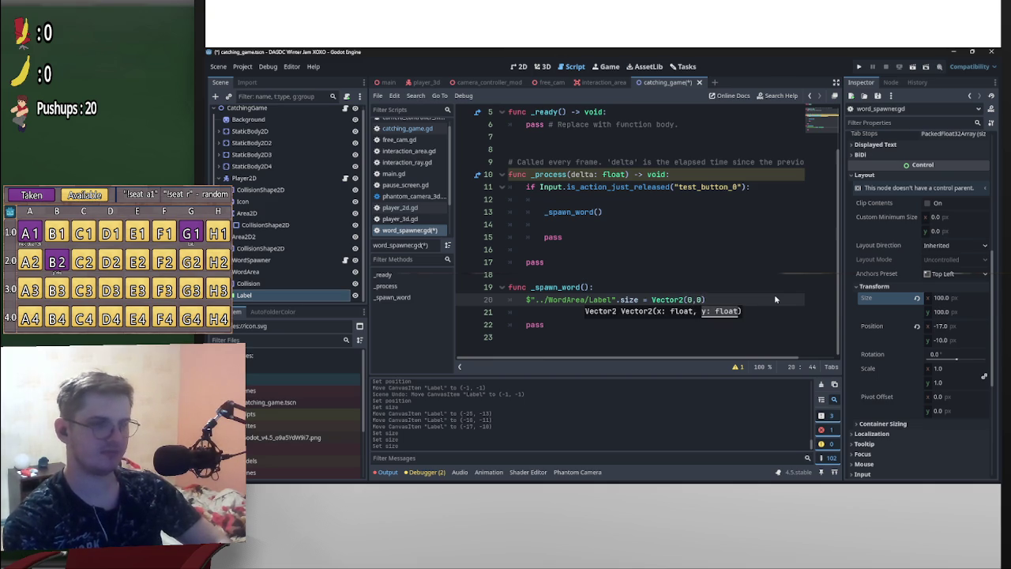
# Save word_spawner.gd and run the scene to test spawning
pyautogui.click(699, 278)
pyautogui.hotkey('ctrl', 's')
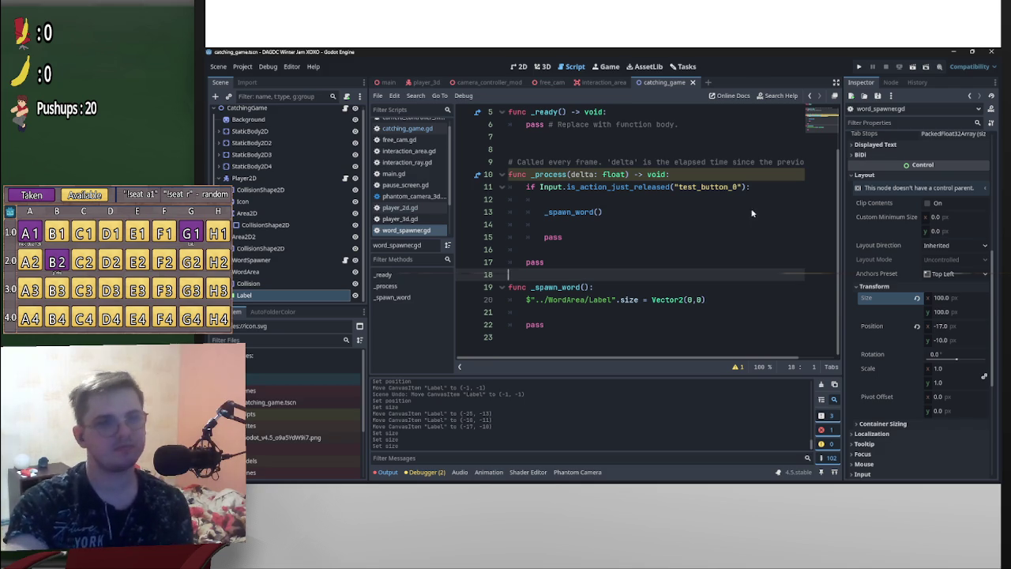
pyautogui.click(913, 67)
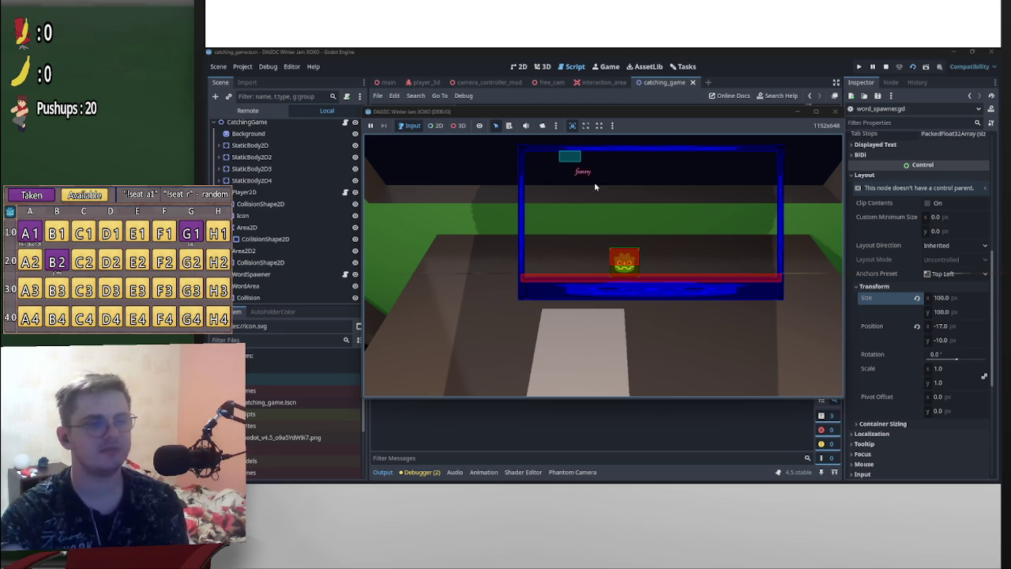
# Stop the game, add a print of the Label's size on line 21, and rerun
pyautogui.click(885, 67)
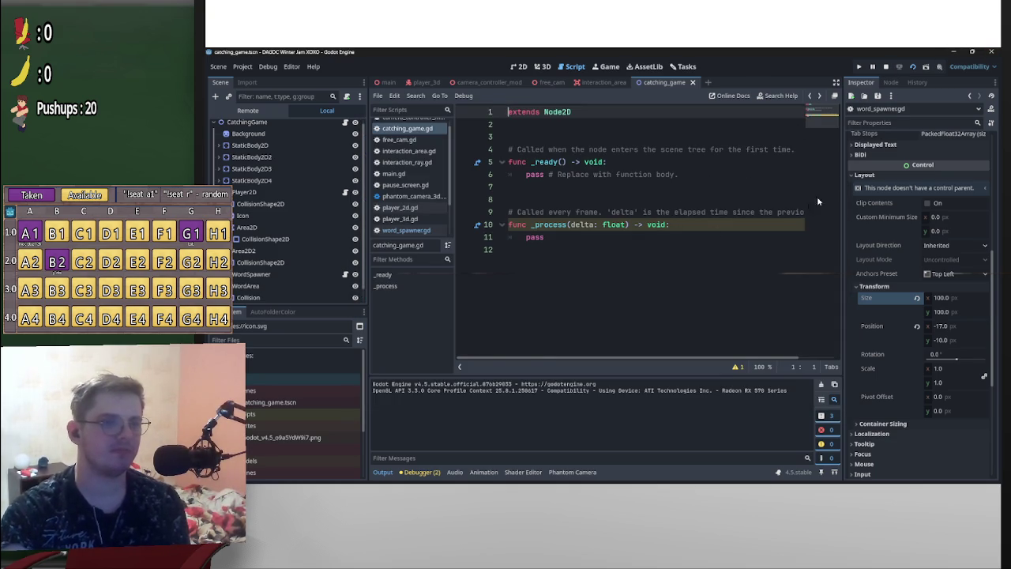
pyautogui.scroll(-1, 319, 295)
pyautogui.click(319, 294)
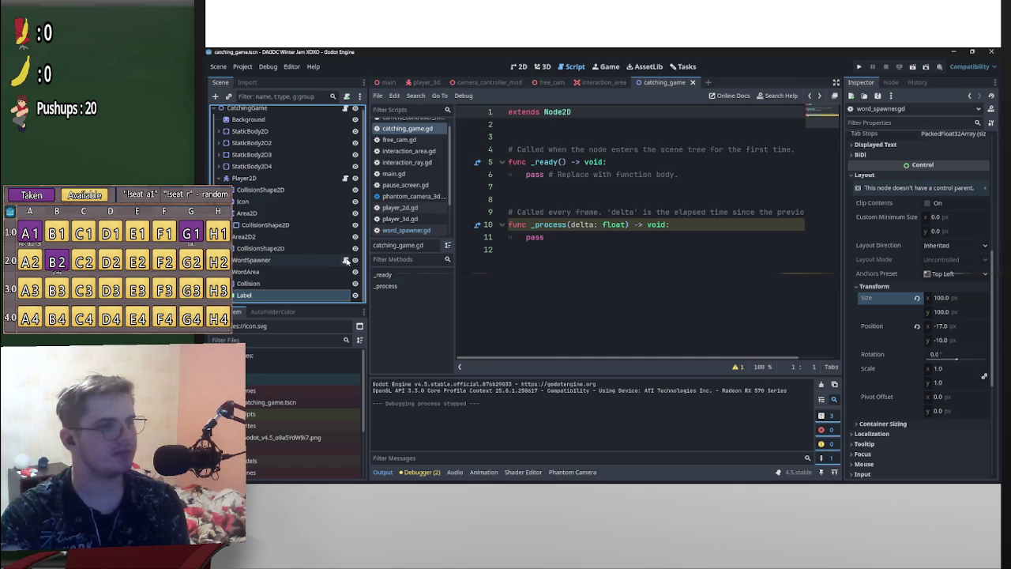
pyautogui.click(345, 260)
pyautogui.click(724, 299)
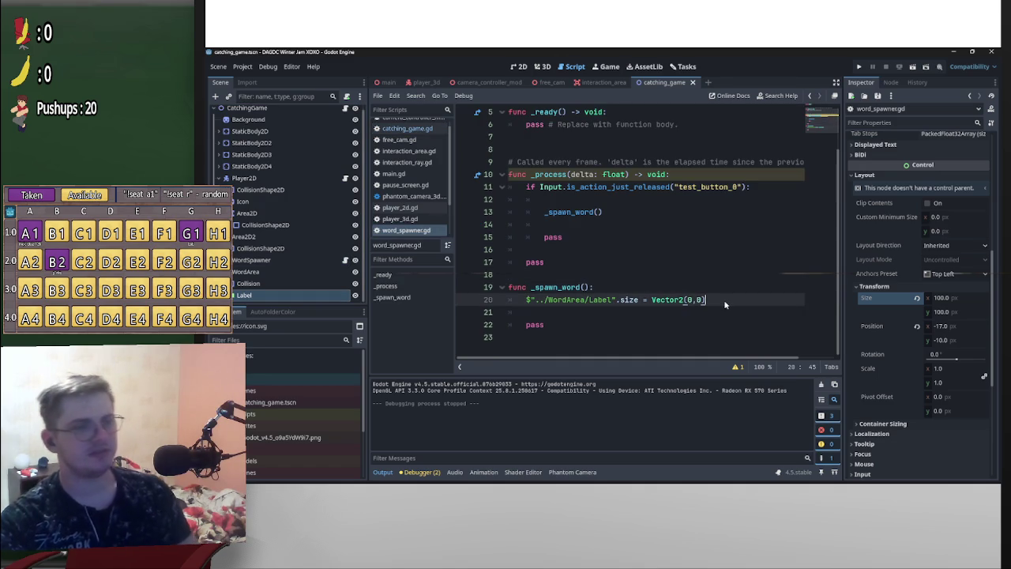
pyautogui.press('Return')
pyautogui.write('print(')
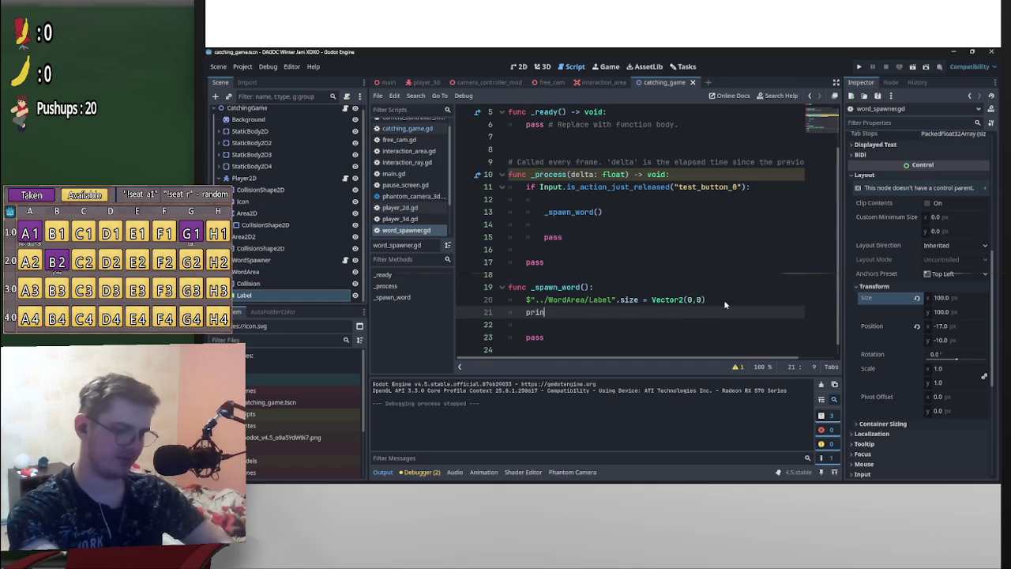
pyautogui.moveTo(641, 304)
pyautogui.mouseDown()
pyautogui.moveTo(526, 299)
pyautogui.moveTo(553, 312)
pyautogui.mouseUp()
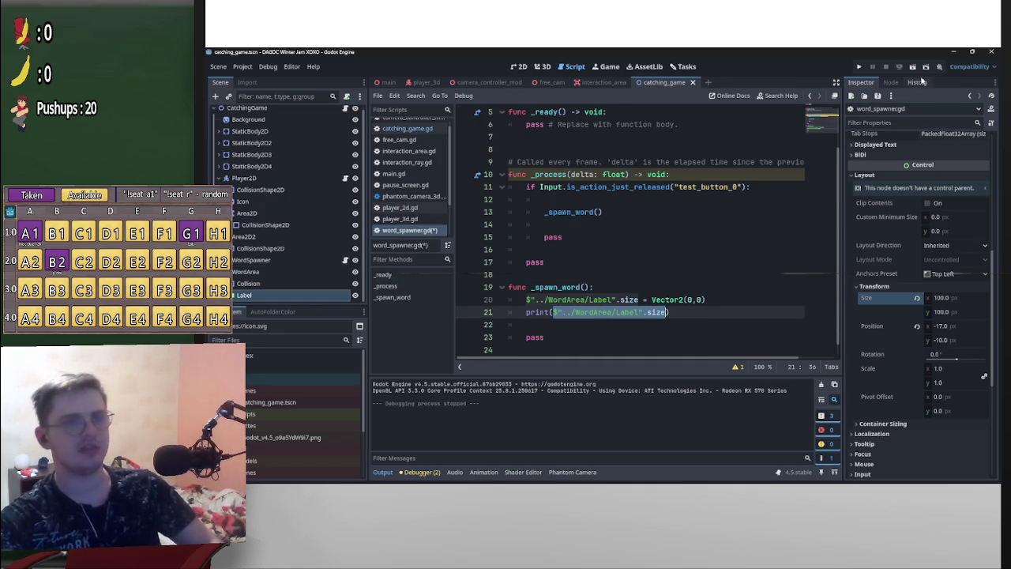
pyautogui.click(912, 67)
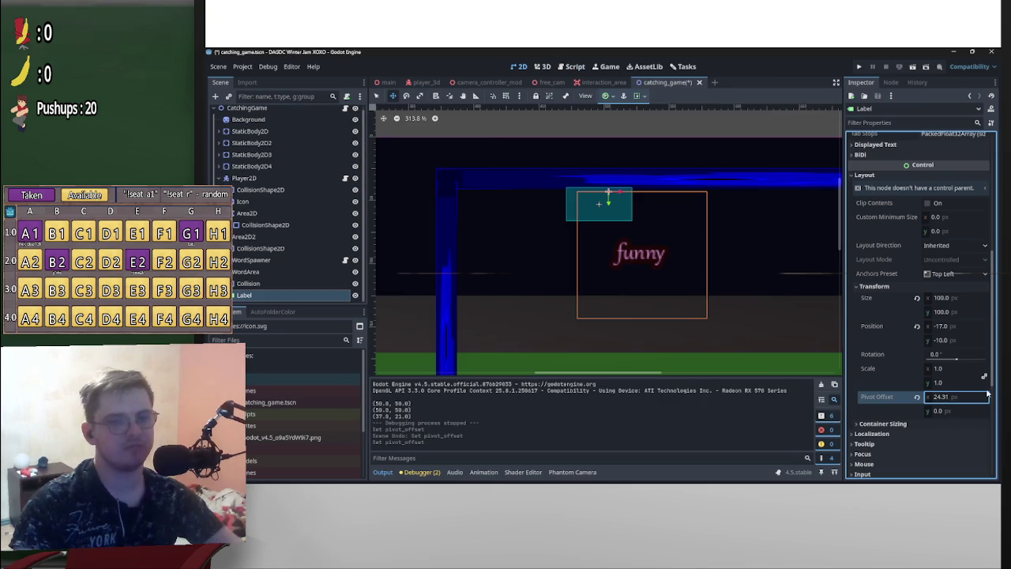
# Try raising the Label's pivot offset x to 30.515, then undo it back to 0
pyautogui.moveTo(975, 395); pyautogui.dragTo(996, 395)
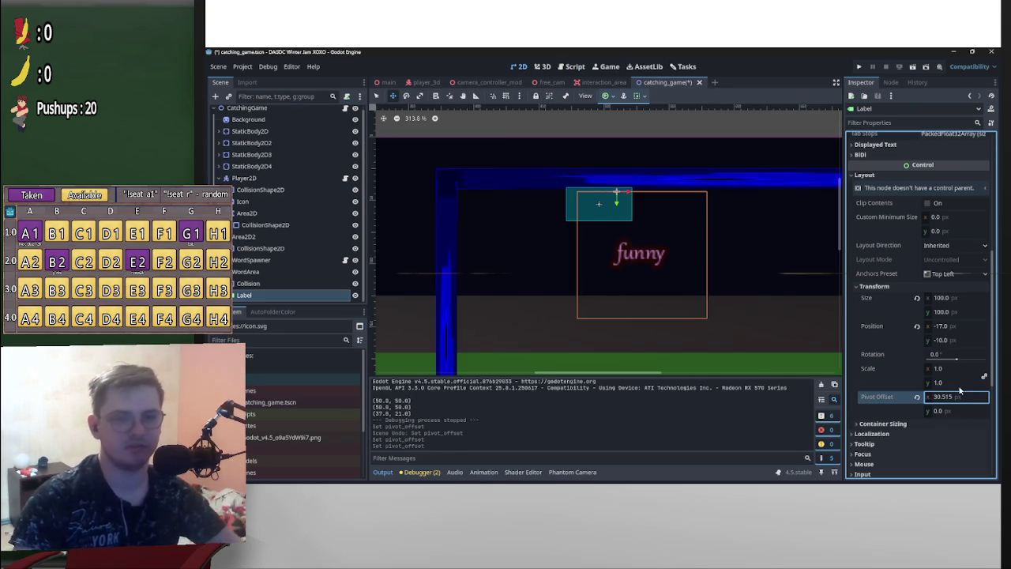
pyautogui.hotkey('ctrl', 'z')
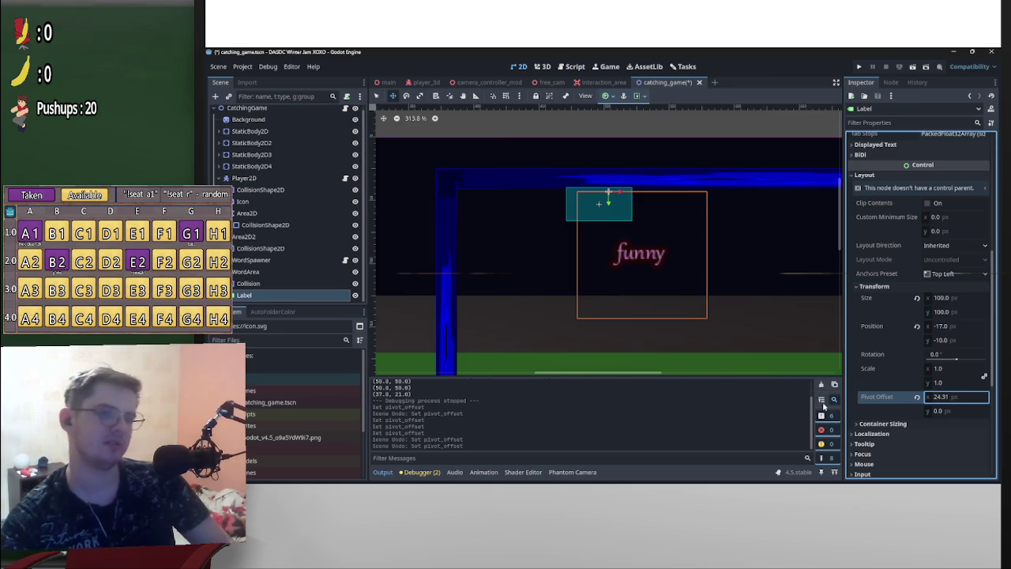
pyautogui.hotkey('ctrl', 'z')
pyautogui.hotkey('ctrl', 'z')
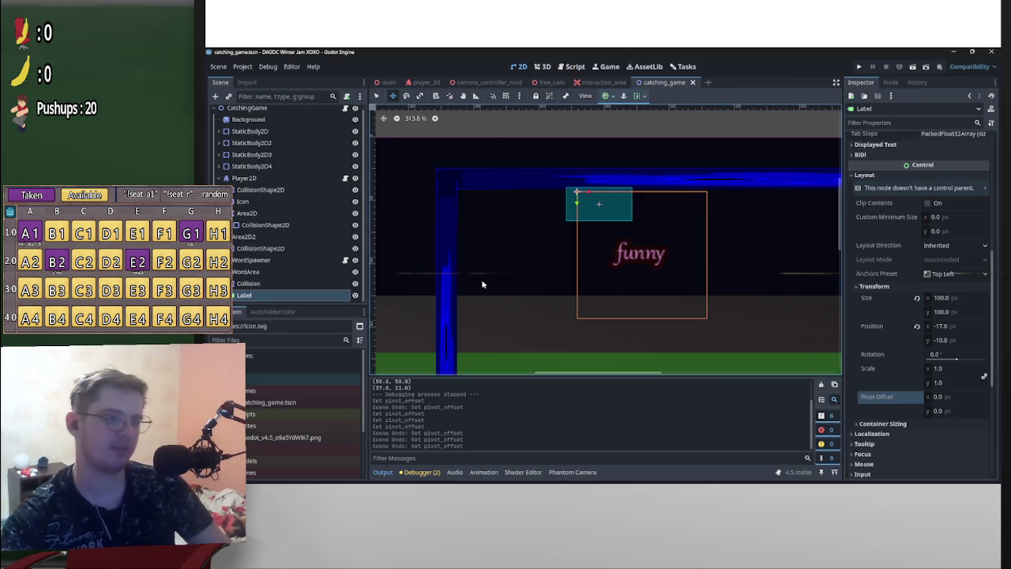
# Delete the pivot_offset line from word_spawner.gd's _spawn_word and return to the 2D scene
pyautogui.click(345, 260)
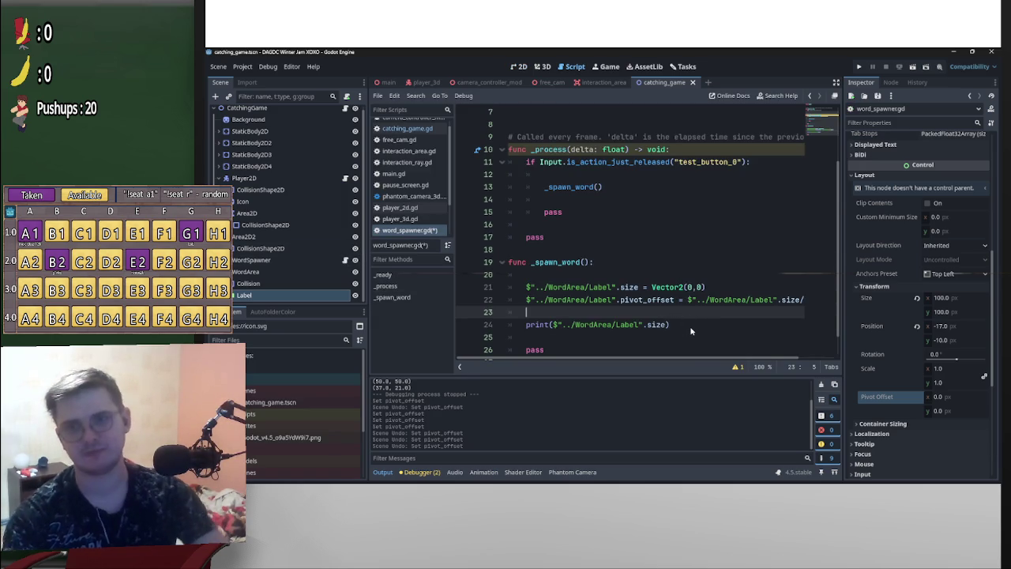
pyautogui.moveTo(556, 311); pyautogui.dragTo(508, 300)
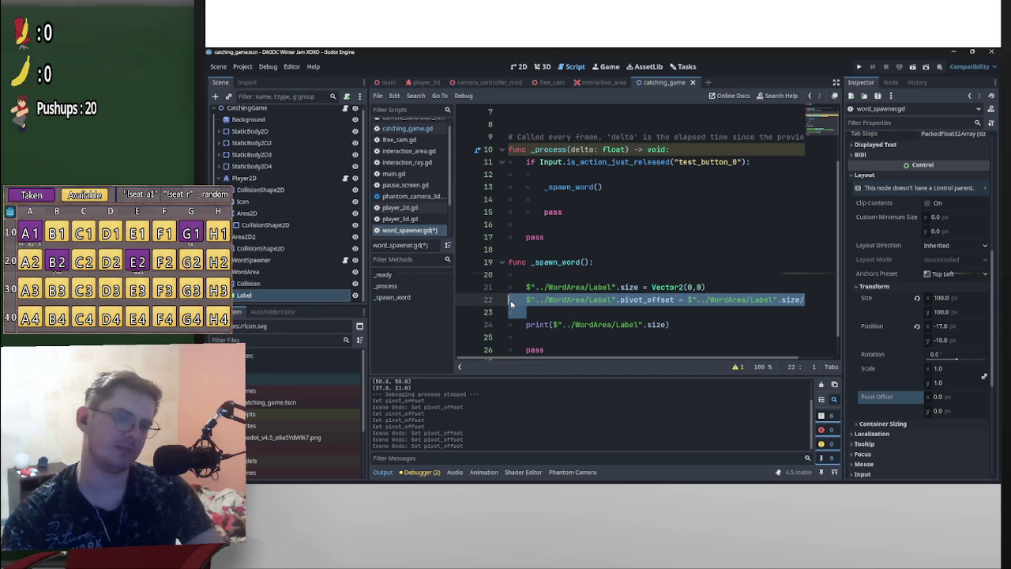
pyautogui.press('BackSpace')
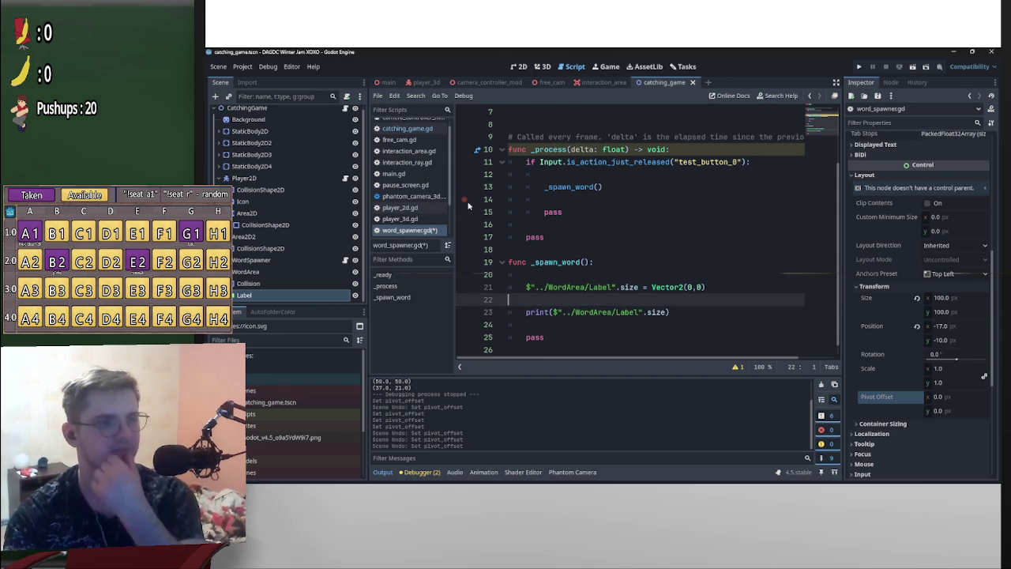
pyautogui.press('Tab')
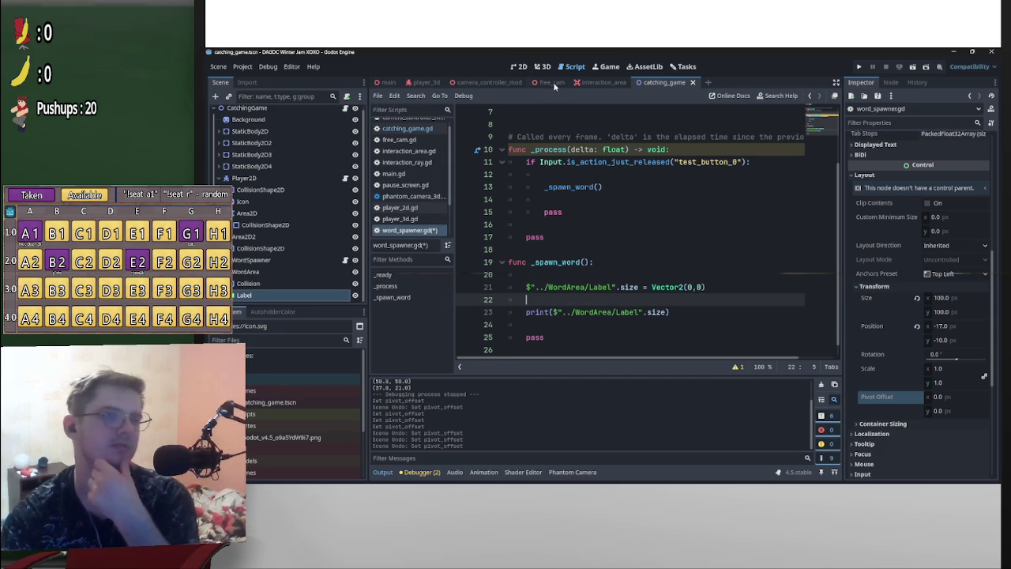
pyautogui.click(542, 68)
pyautogui.click(521, 68)
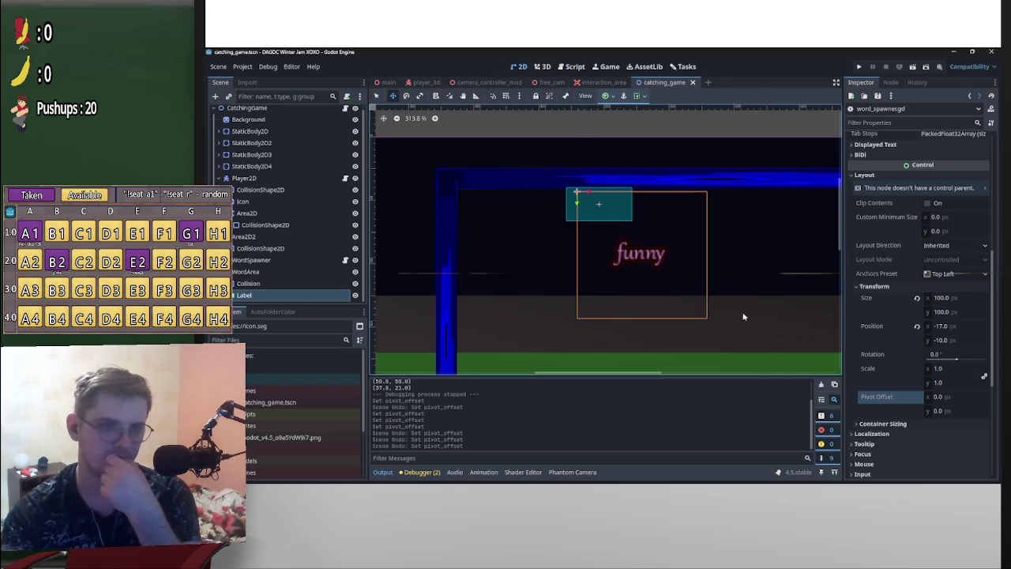
# Revert the funny Label's position to 0, 0, then go back to word_spawner.gd
pyautogui.click(917, 326)
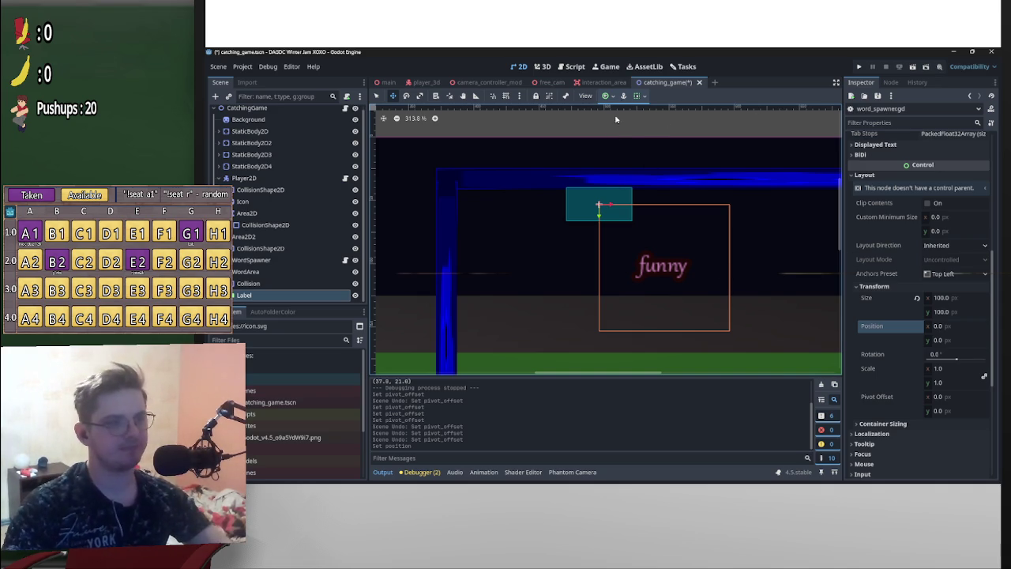
pyautogui.click(575, 68)
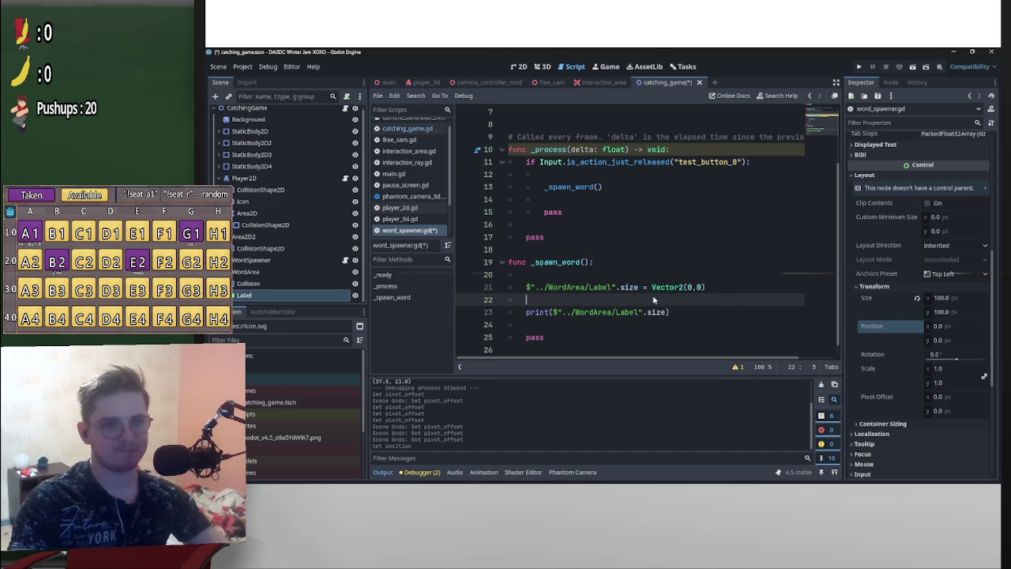
# Duplicate the Label size expression onto line 22 as a += statement
pyautogui.moveTo(636, 290)
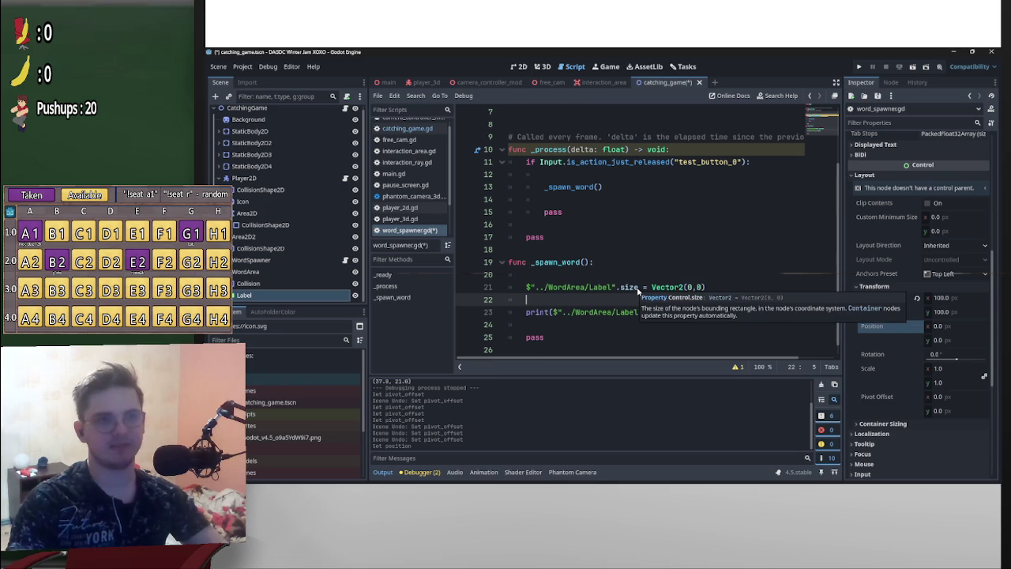
pyautogui.moveTo(638, 289); pyautogui.dragTo(527, 292)
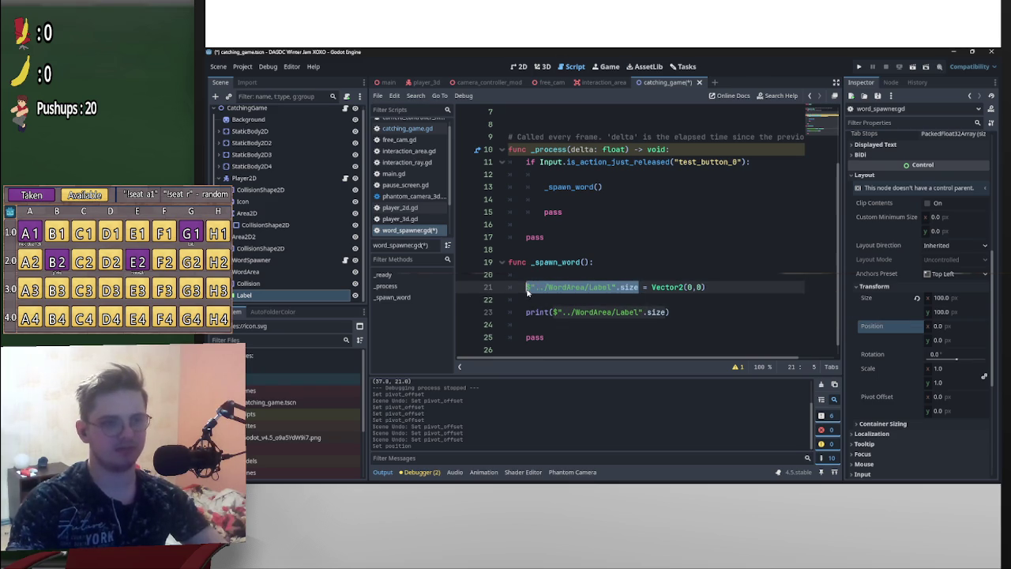
pyautogui.hotkey('ctrl', 'c')
pyautogui.click(669, 306)
pyautogui.hotkey('ctrl', 'v')
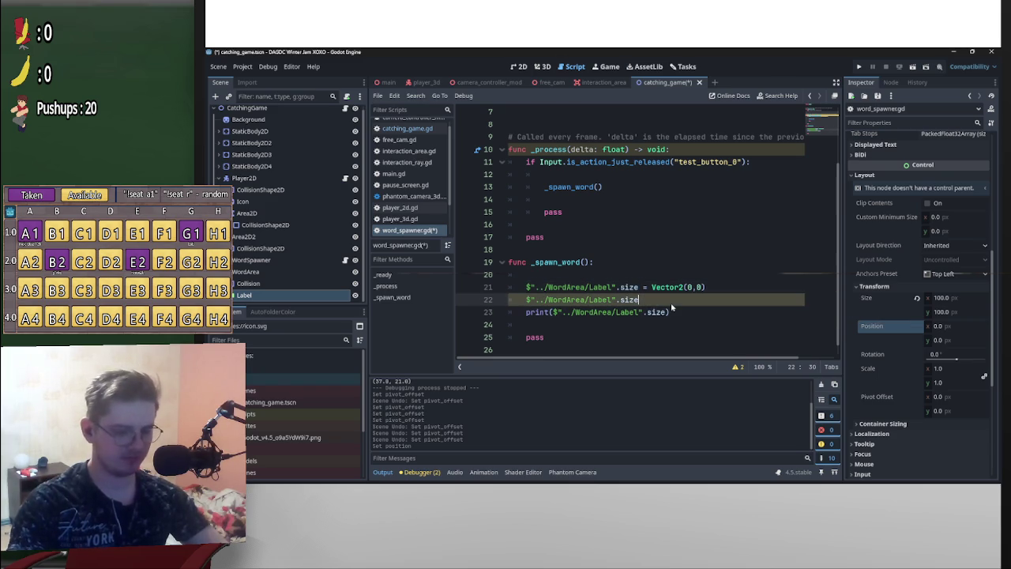
pyautogui.write(' +=')
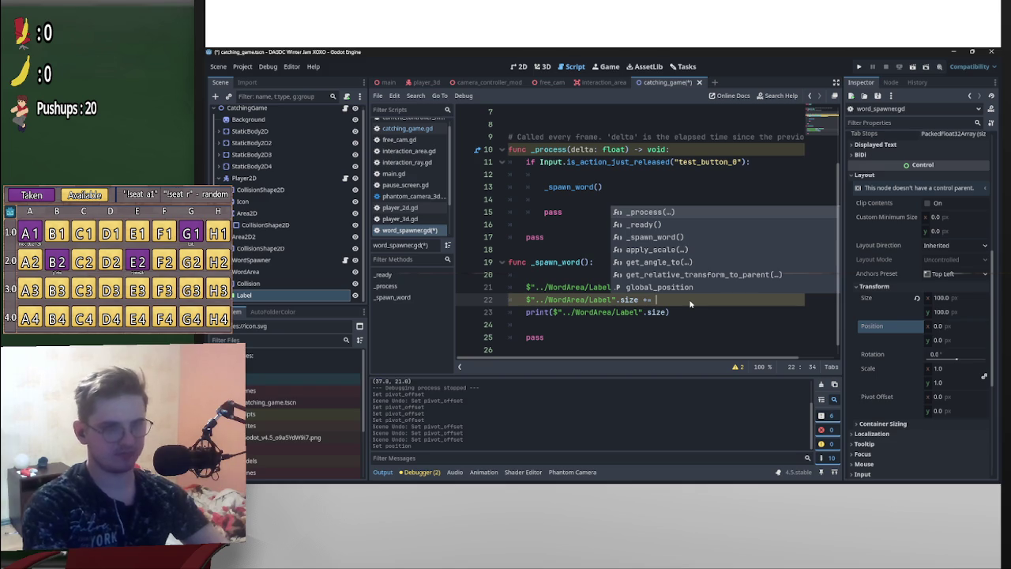
pyautogui.press('Escape')
# Make line 22 add Vector2(2,2) to the Label's size
pyautogui.moveTo(708, 289)
pyautogui.mouseDown()
pyautogui.moveTo(643, 289)
pyautogui.moveTo(652, 289)
pyautogui.mouseUp()
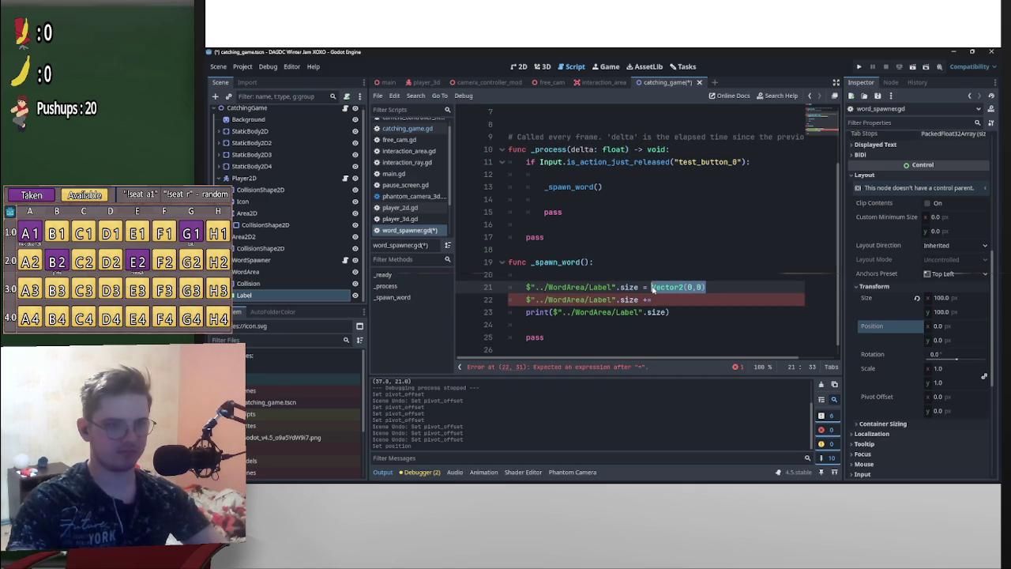
pyautogui.hotkey('ctrl', 'c')
pyautogui.click(653, 300)
pyautogui.hotkey('ctrl', 'v')
pyautogui.click(695, 300)
pyautogui.press('BackSpace')
pyautogui.write('2')
pyautogui.press('Right')
pyautogui.press('Delete')
pyautogui.write('2')
pyautogui.click(743, 287)
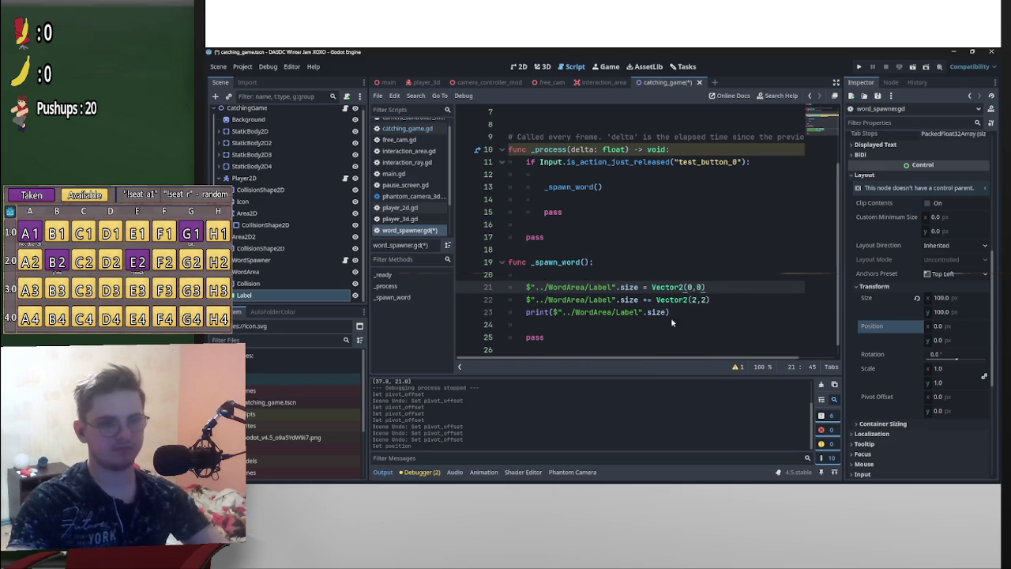
# Save and test-run the scene, which printed (39.0, 23.0), then add blank lines before print
pyautogui.hotkey('ctrl', 's')
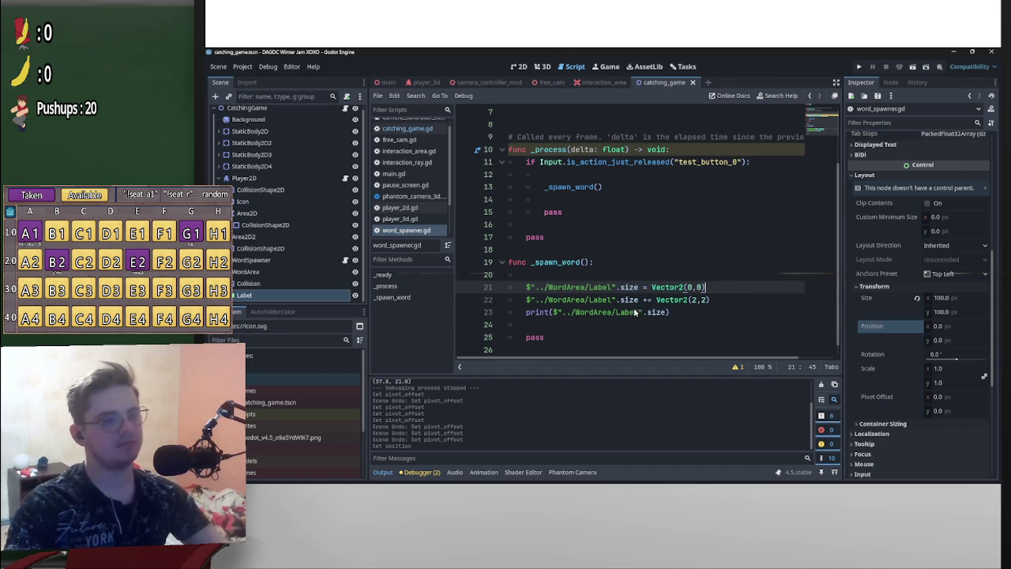
pyautogui.click(913, 67)
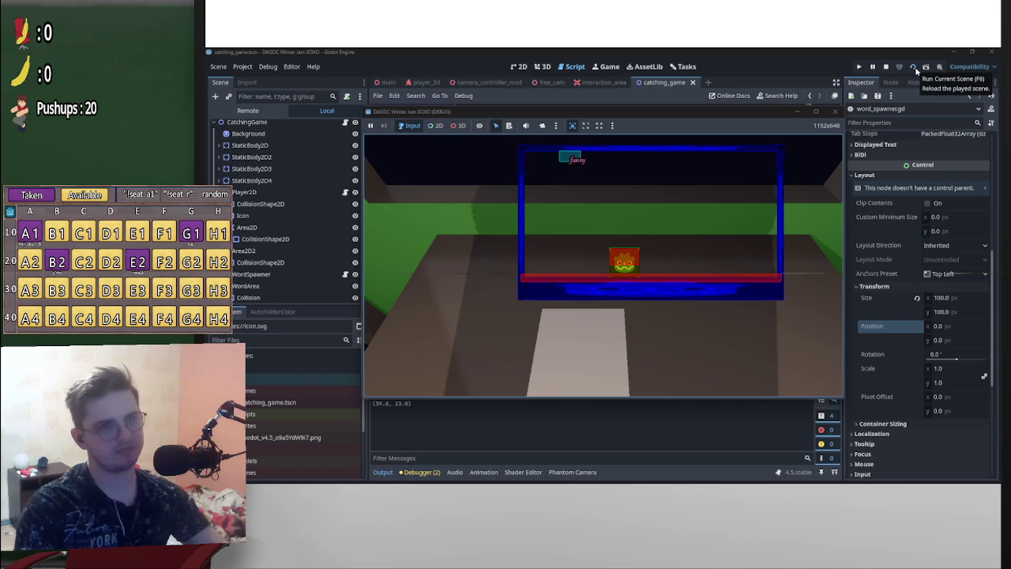
pyautogui.click(885, 66)
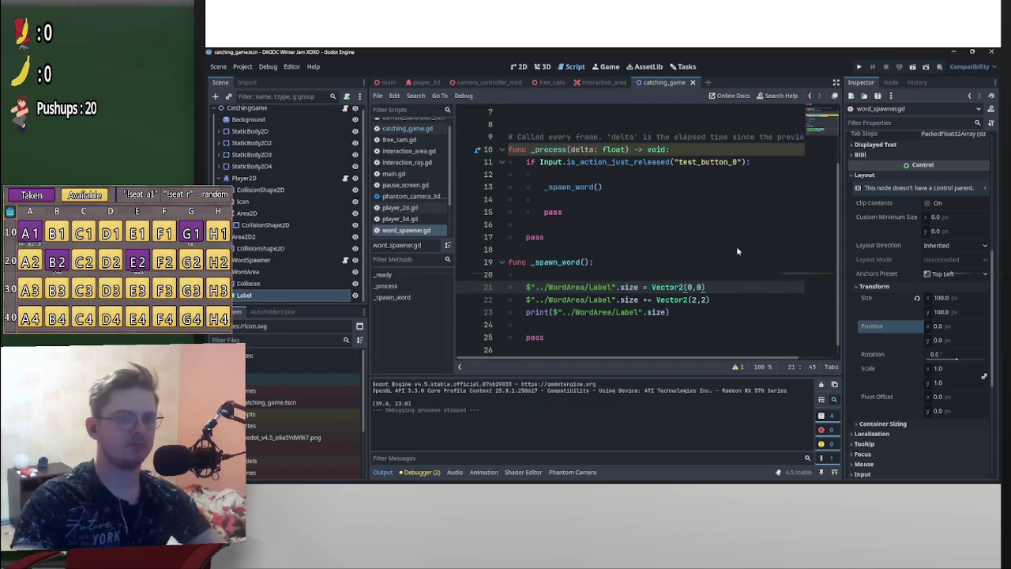
pyautogui.click(728, 304)
pyautogui.press('Return')
pyautogui.press('Return')
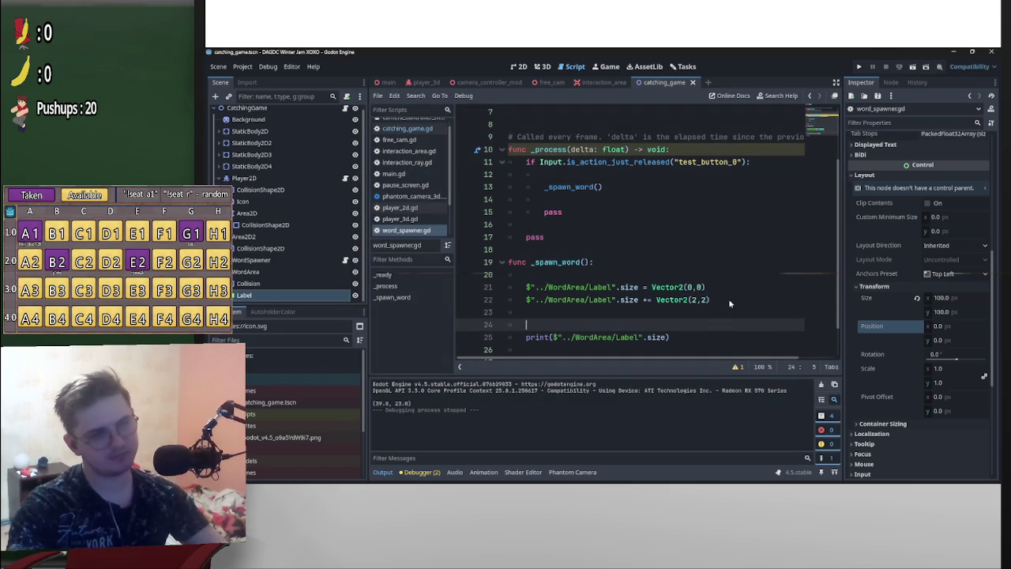
# Insert the Collision node path with .shape on line 23
pyautogui.press('Up')
pyautogui.scroll(-1, 728, 299)
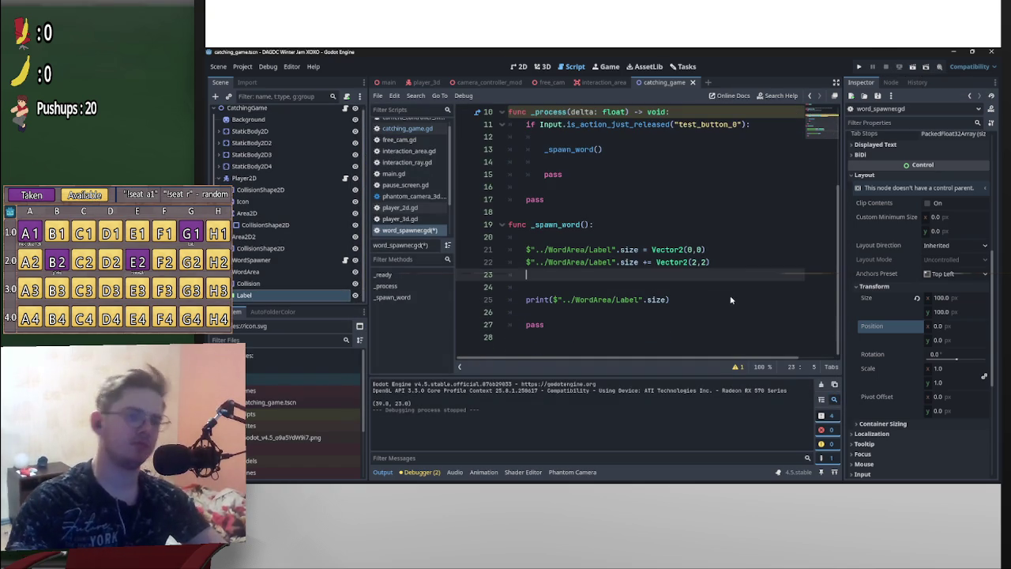
pyautogui.moveTo(249, 283)
pyautogui.mouseDown()
pyautogui.moveTo(598, 289)
pyautogui.moveTo(587, 281)
pyautogui.mouseUp()
pyautogui.hotkey('ctrl', 'z')
pyautogui.moveTo(249, 283); pyautogui.dragTo(662, 278)
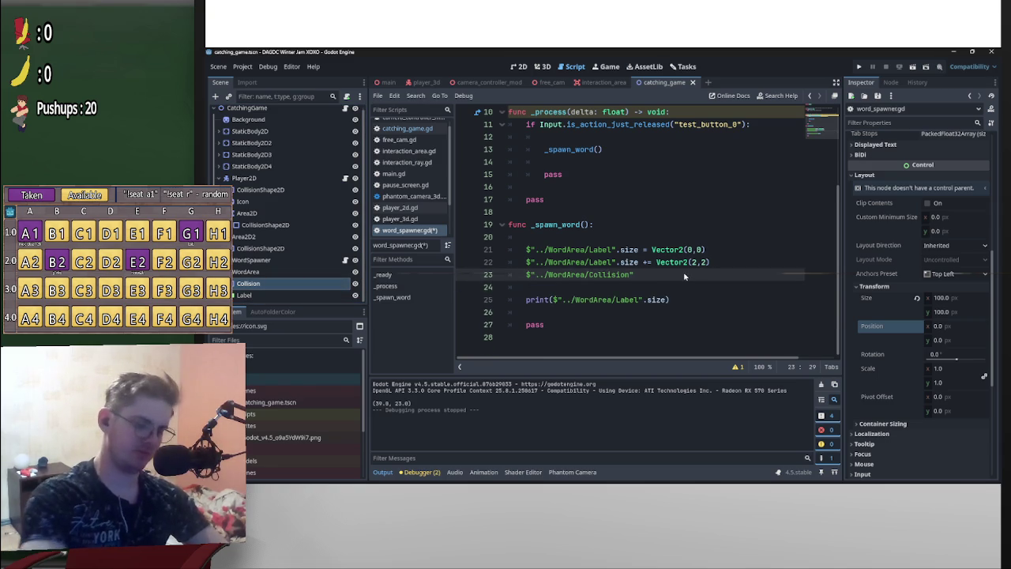
pyautogui.write('.sh')
pyautogui.press('Return')
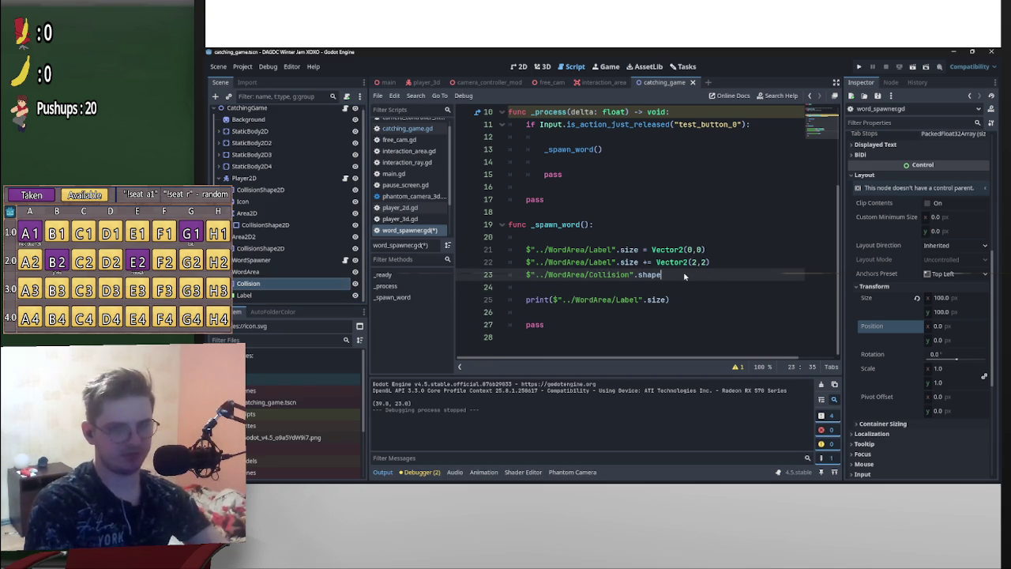
pyautogui.scroll(5, 948, 224)
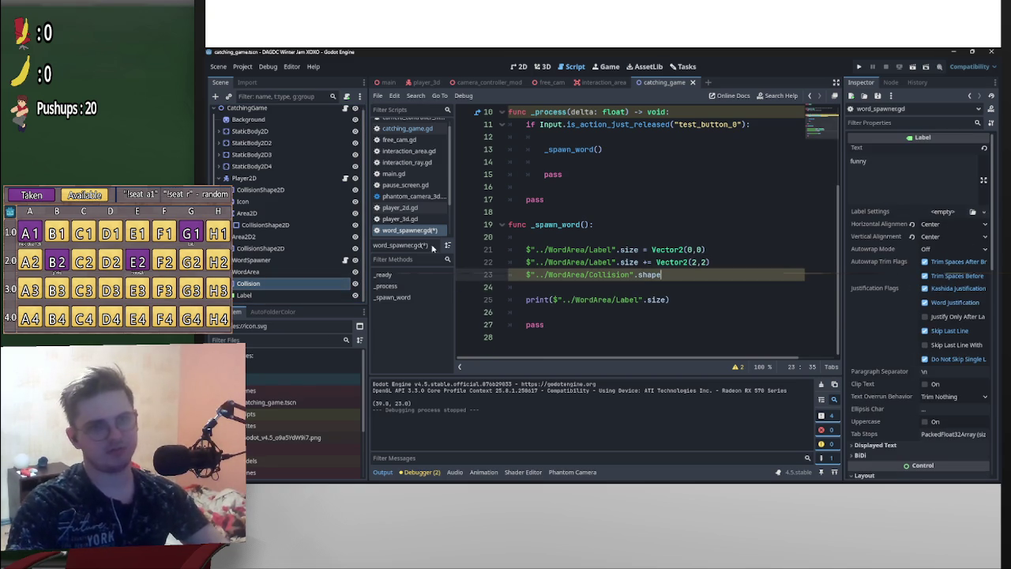
# Inspect the Collision node's RectangleShape2D (50 × 26) and read its documentation, then return to the script
pyautogui.click(253, 286)
pyautogui.click(257, 284)
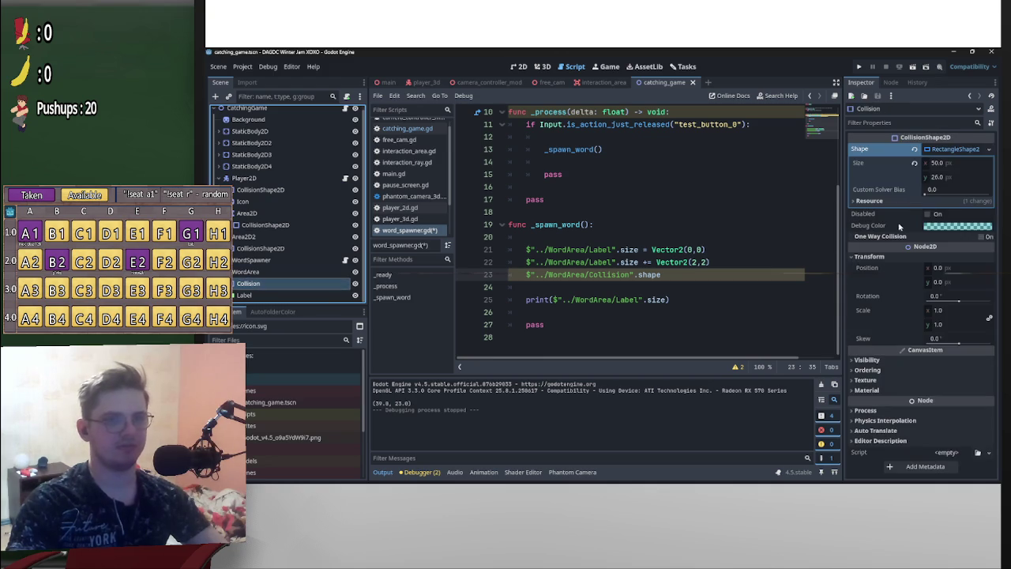
pyautogui.click(932, 152)
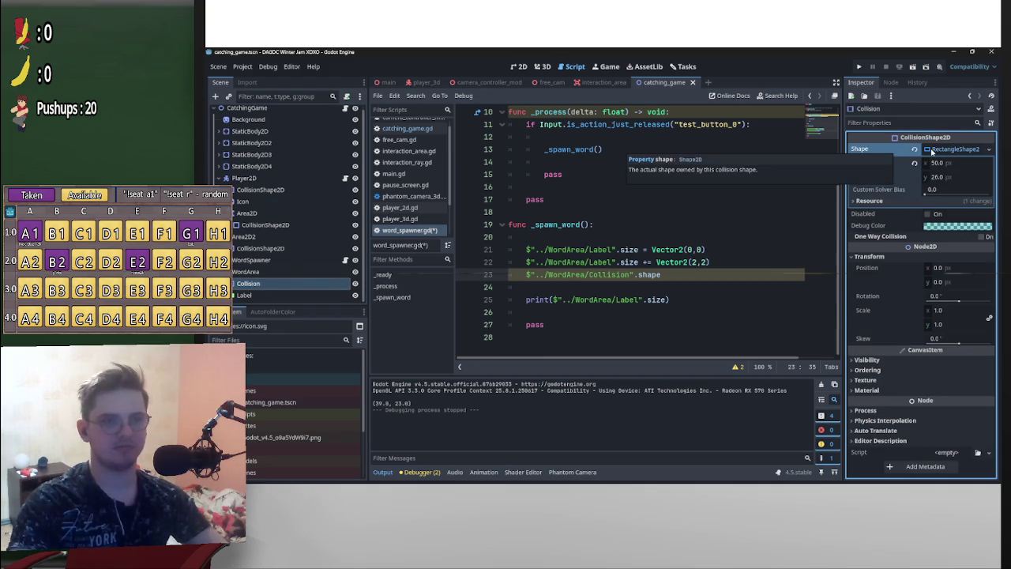
pyautogui.click(932, 152)
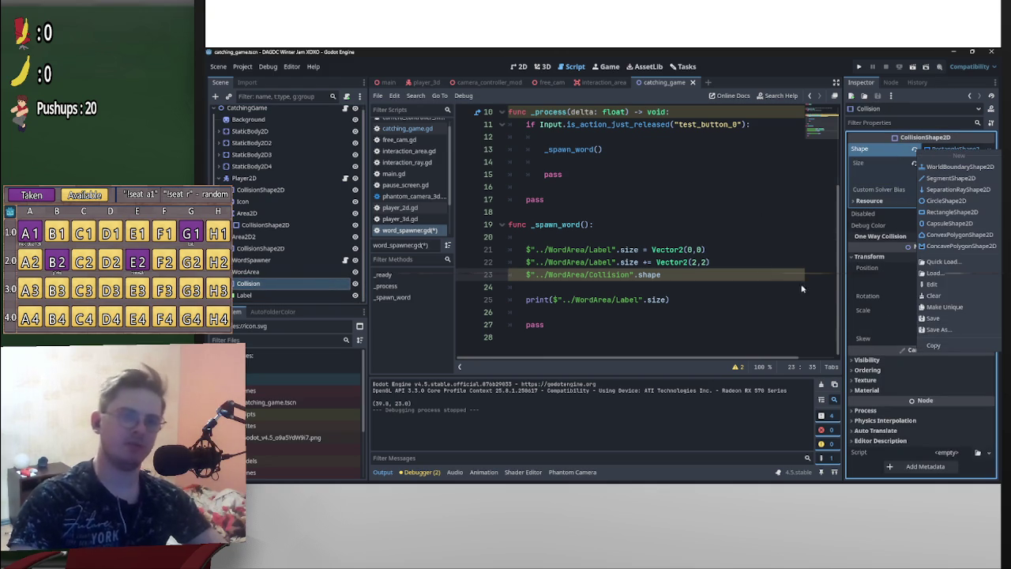
pyautogui.moveTo(801, 289); pyautogui.dragTo(813, 203)
pyautogui.rightClick(867, 154)
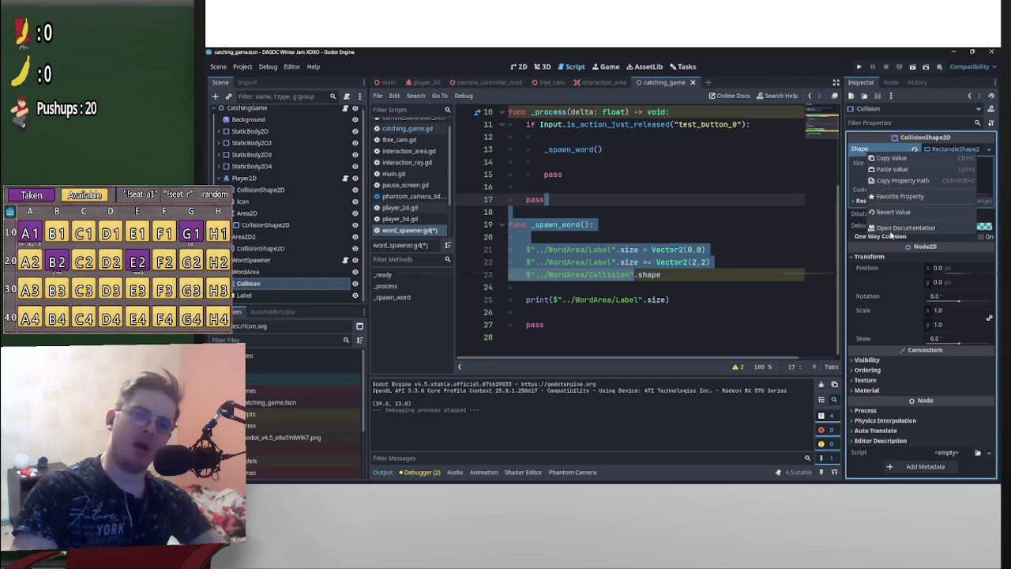
pyautogui.click(892, 228)
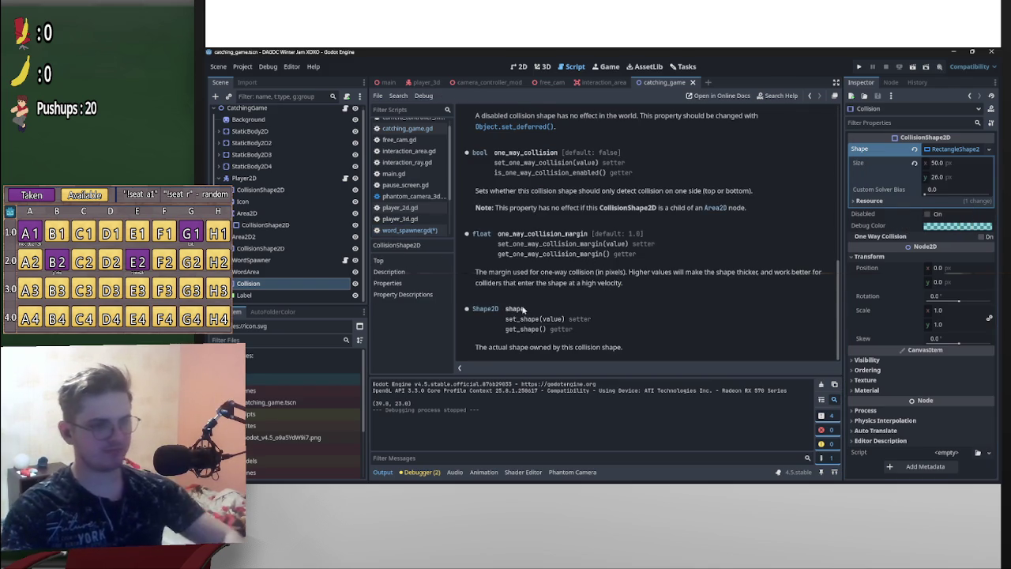
pyautogui.hotkey('alt', 'Left')
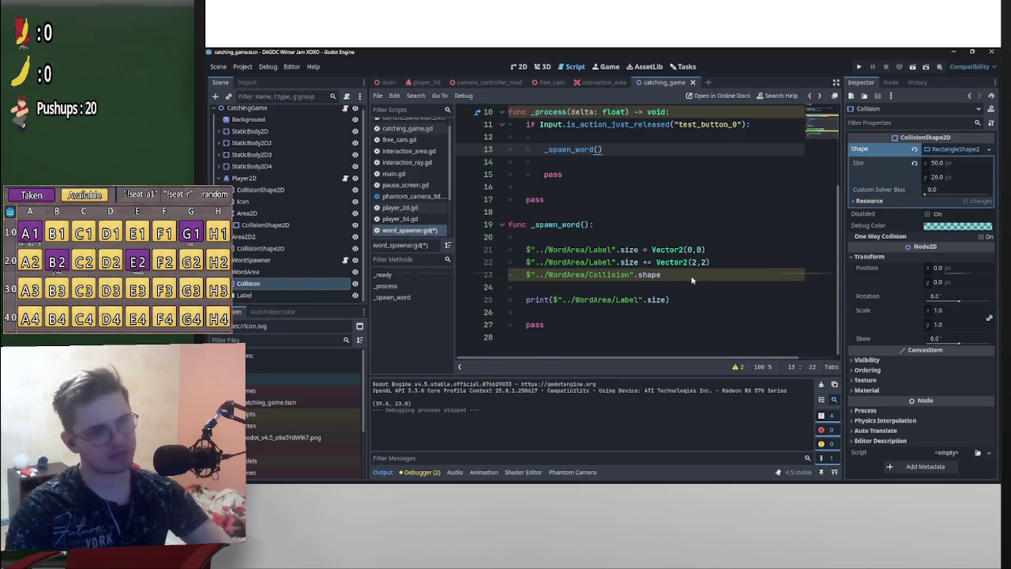
# Set line 23 to shape.size = $"../WordArea/Label".size
pyautogui.click(692, 279)
pyautogui.write('.')
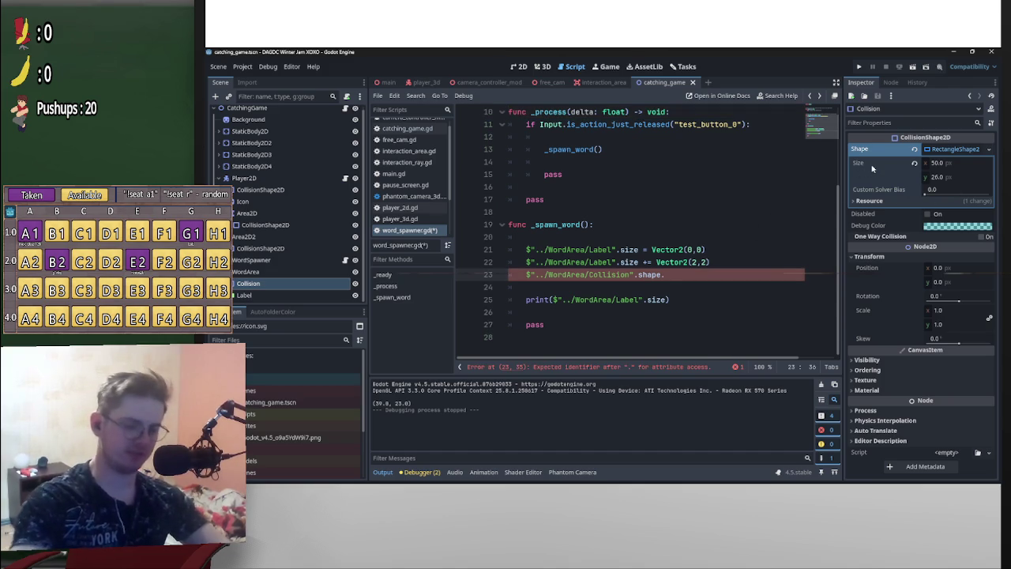
pyautogui.write('size ')
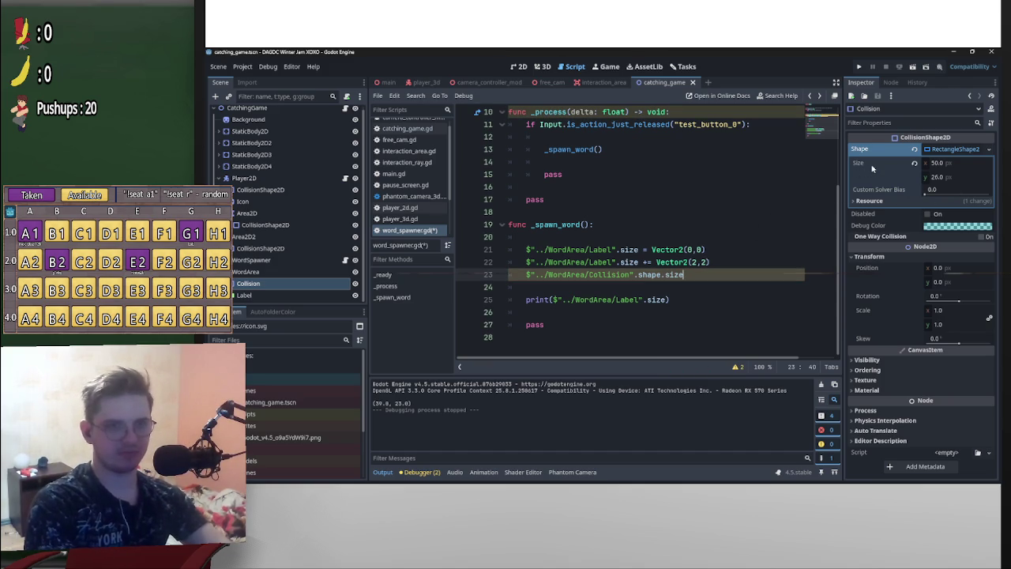
pyautogui.write('=')
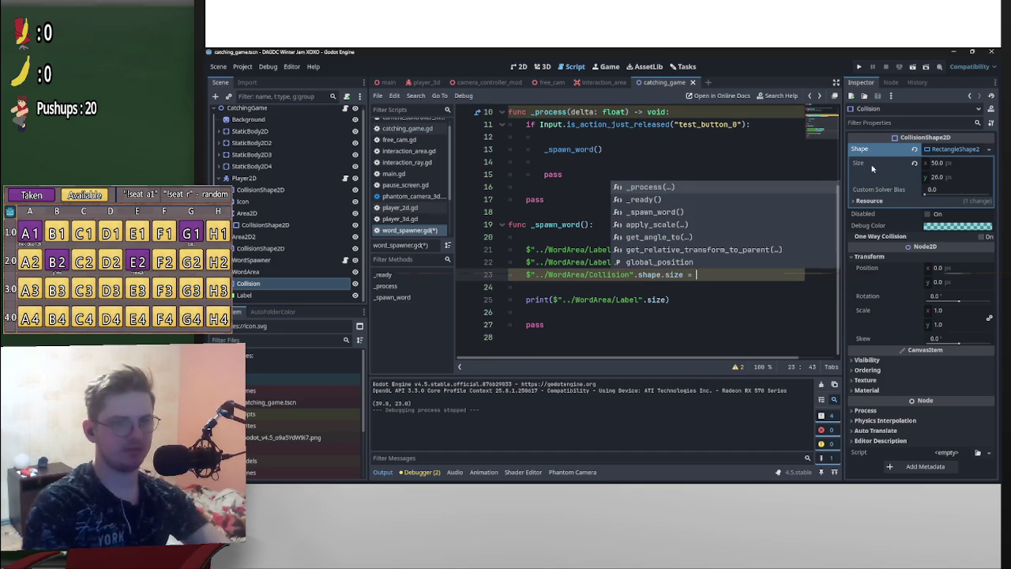
pyautogui.click(566, 263)
pyautogui.moveTo(639, 266)
pyautogui.mouseDown()
pyautogui.moveTo(525, 265)
pyautogui.moveTo(696, 277)
pyautogui.mouseUp()
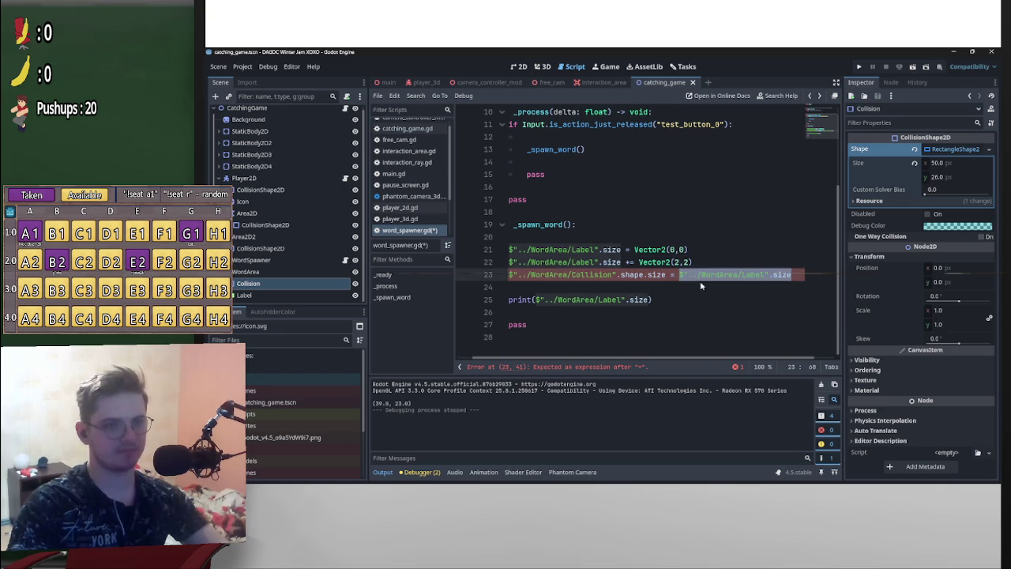
pyautogui.click(667, 292)
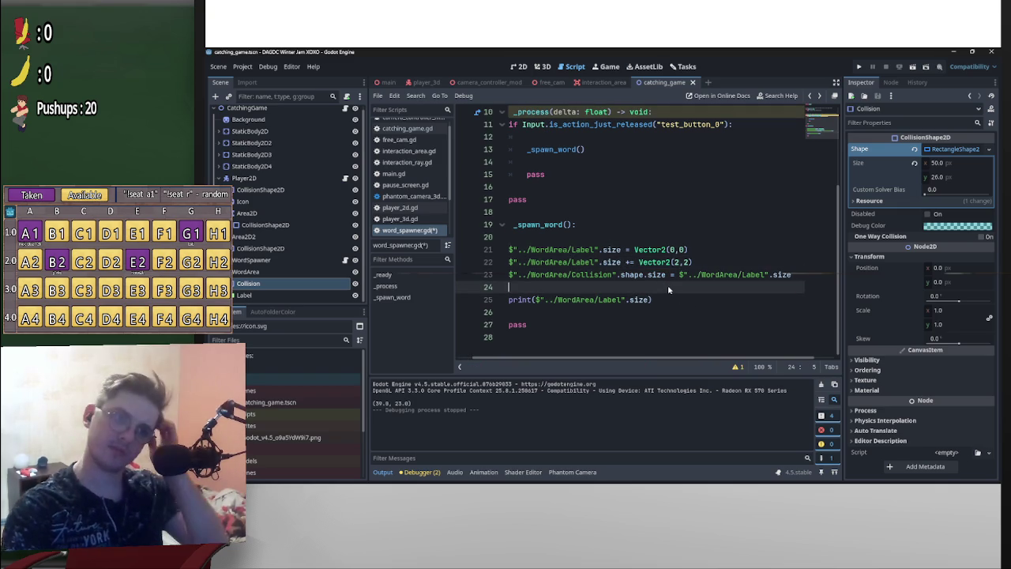
# Test-run the game, then copy the $"../WordArea/Label" reference onto line 24
pyautogui.click(924, 68)
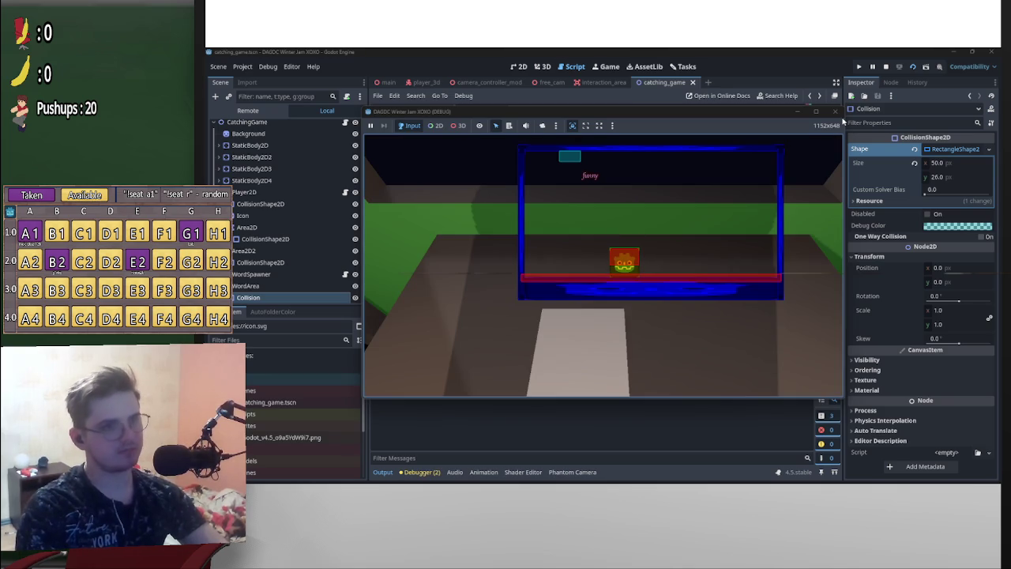
pyautogui.click(885, 66)
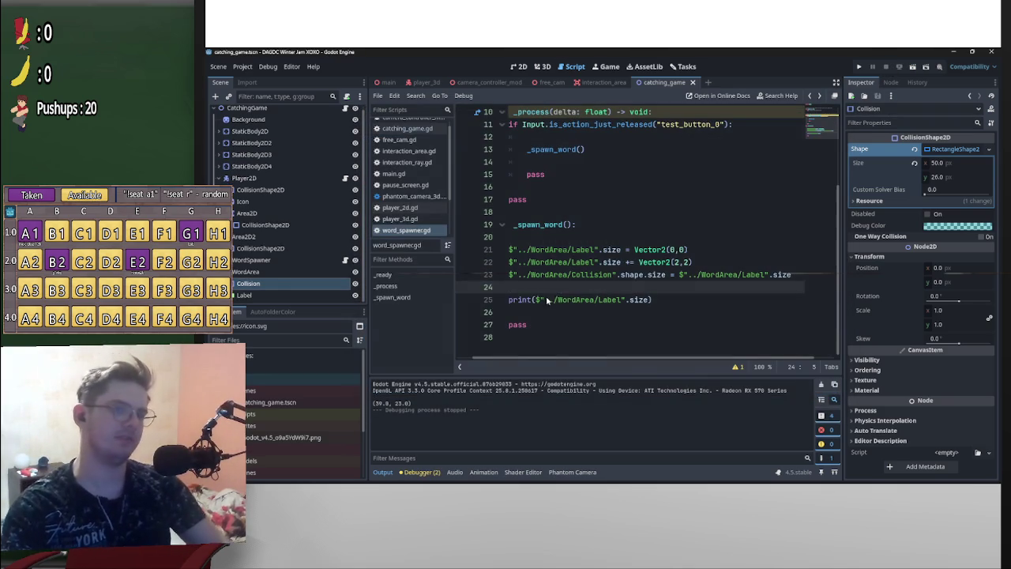
pyautogui.moveTo(579, 361); pyautogui.dragTo(562, 361)
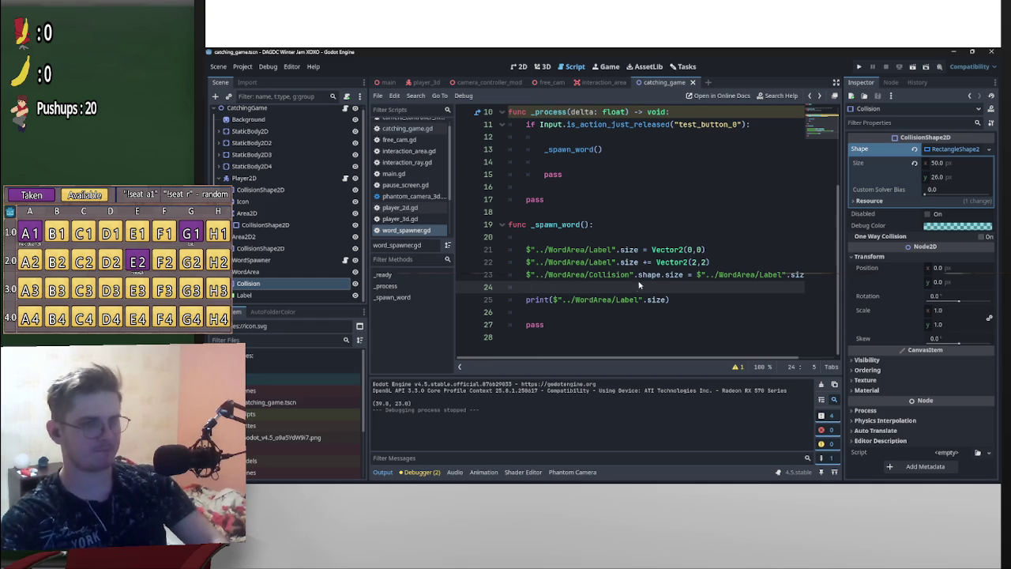
pyautogui.moveTo(616, 267)
pyautogui.mouseDown()
pyautogui.moveTo(526, 262)
pyautogui.moveTo(553, 287)
pyautogui.moveTo(629, 292)
pyautogui.mouseUp()
pyautogui.click(664, 290)
# Extend line 24 to the Label's .position and try a Vector2 assignment, then remove it
pyautogui.write('.pos')
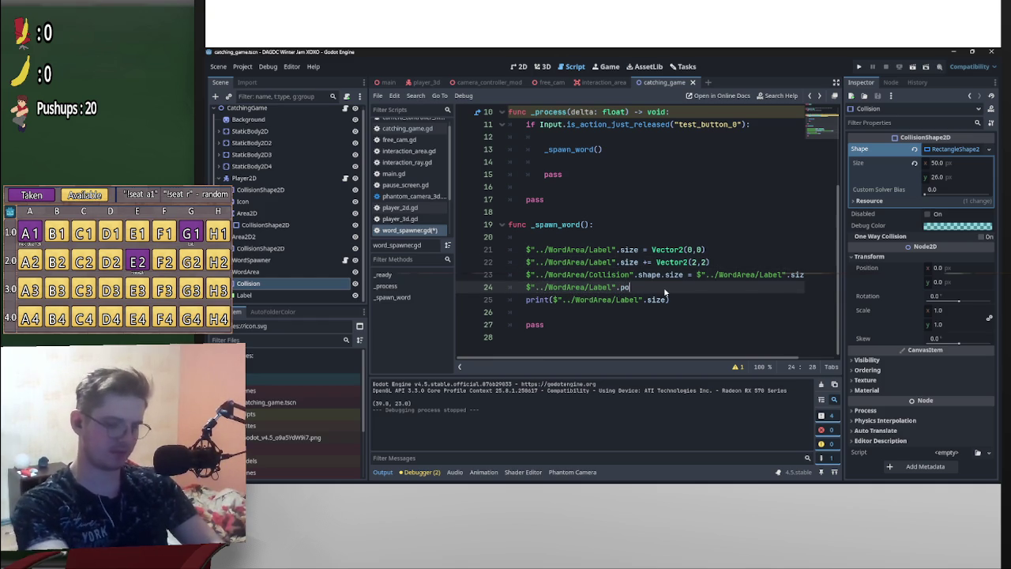
pyautogui.press('Return')
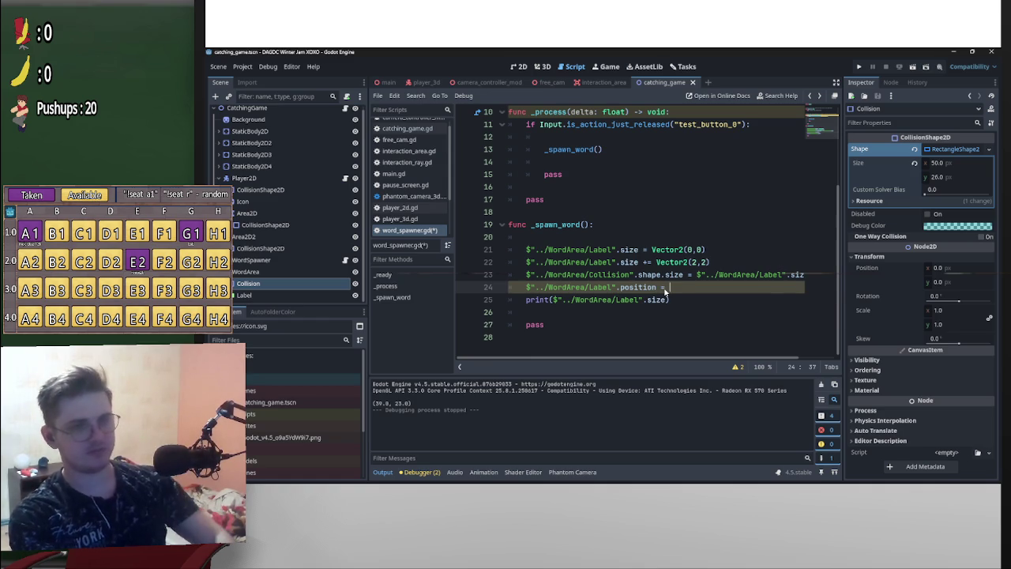
pyautogui.hotkey('ctrl', 'space')
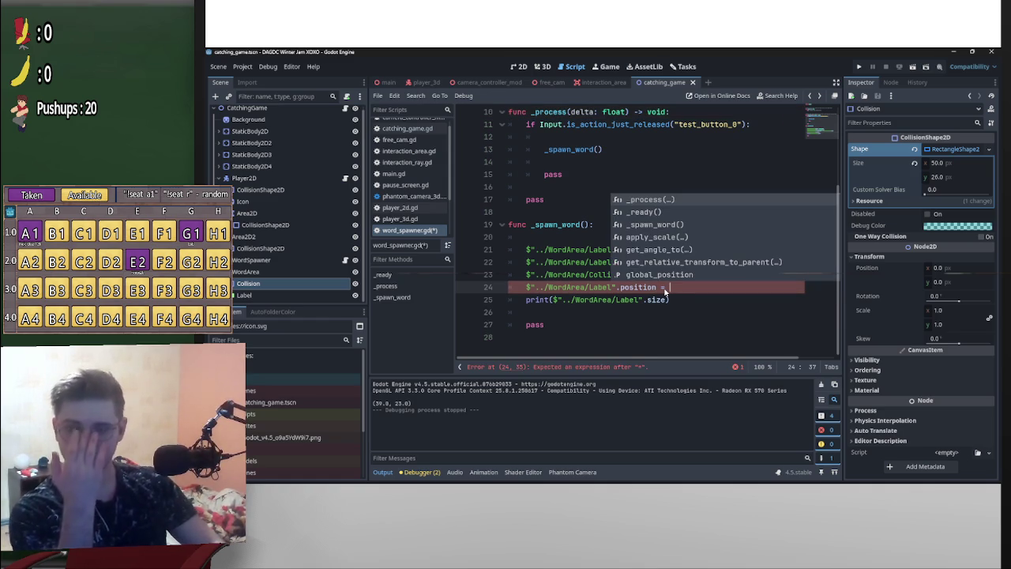
pyautogui.write('Vec')
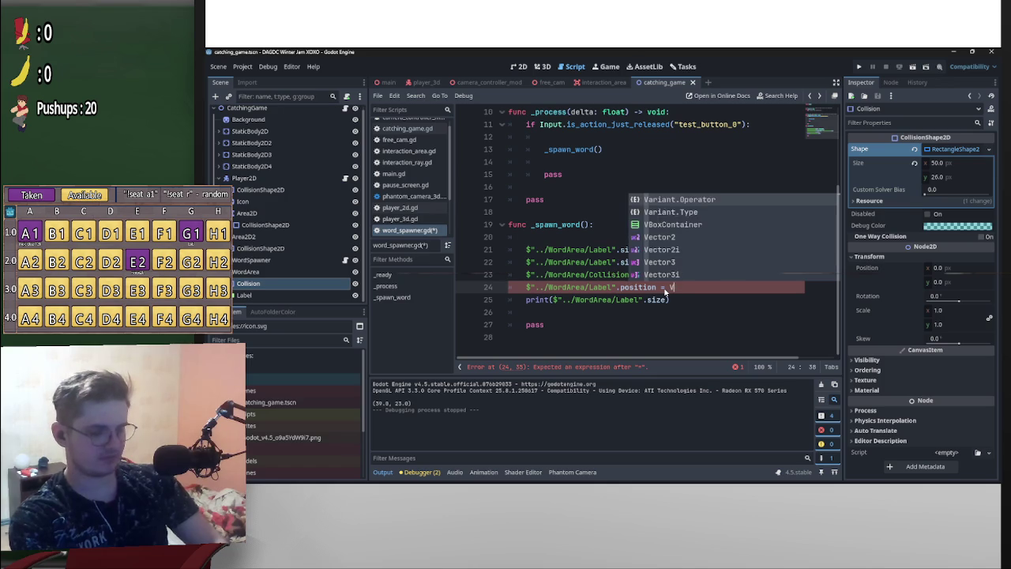
pyautogui.press('Return')
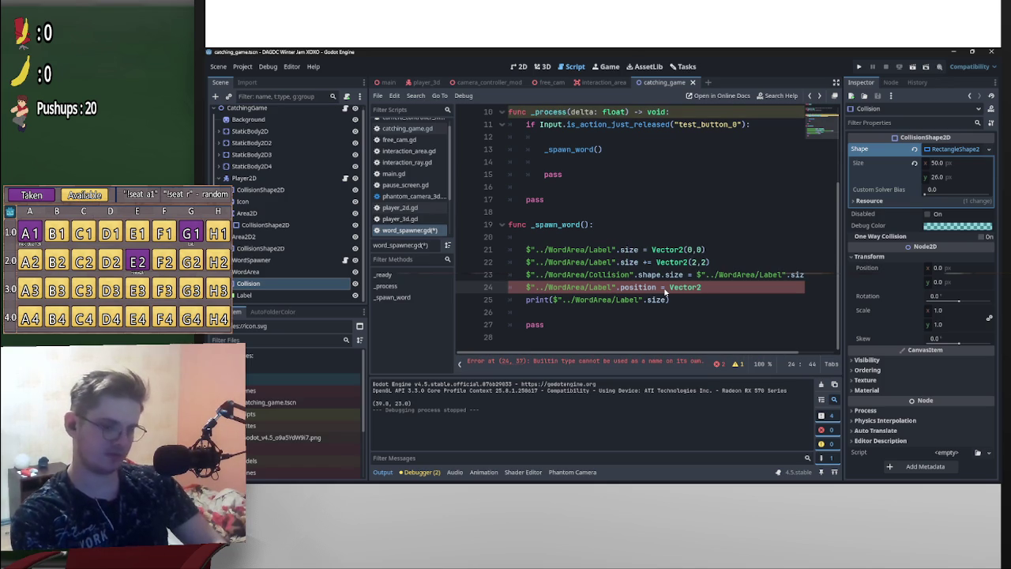
pyautogui.write('(')
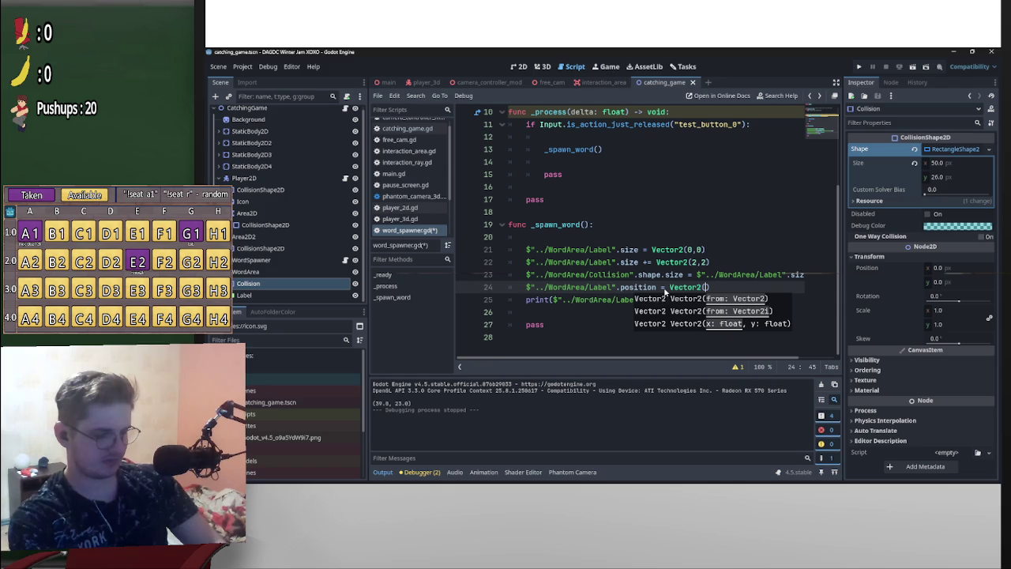
pyautogui.write('-')
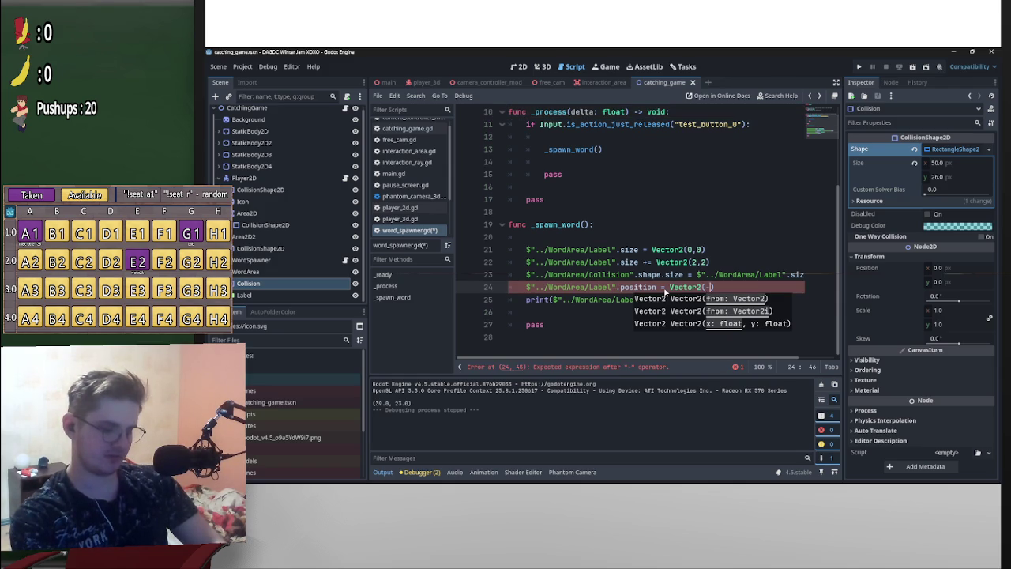
pyautogui.press('BackSpace')
pyautogui.press('BackSpace')
pyautogui.press('BackSpace')
pyautogui.press('BackSpace')
pyautogui.press('BackSpace')
pyautogui.press('BackSpace')
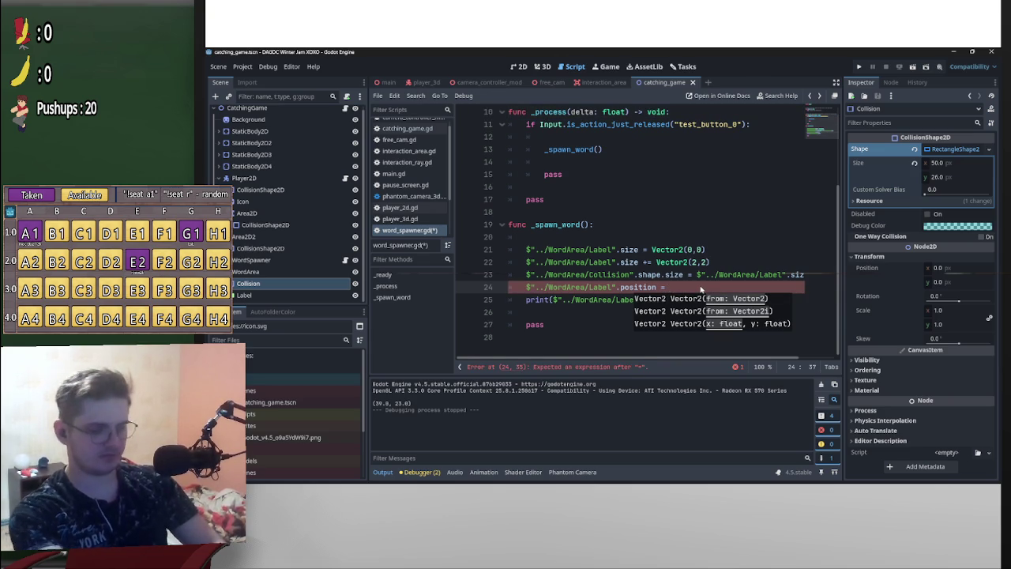
pyautogui.press('BackSpace')
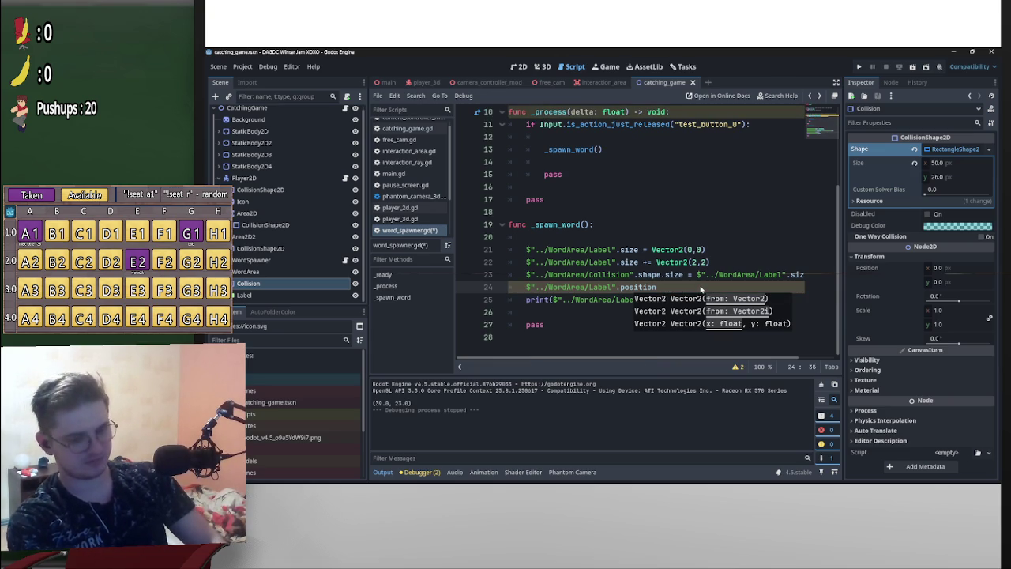
# Give line 24 the value Vector2(-0.5,-0.5) applied to the Label's position
pyautogui.write('=')
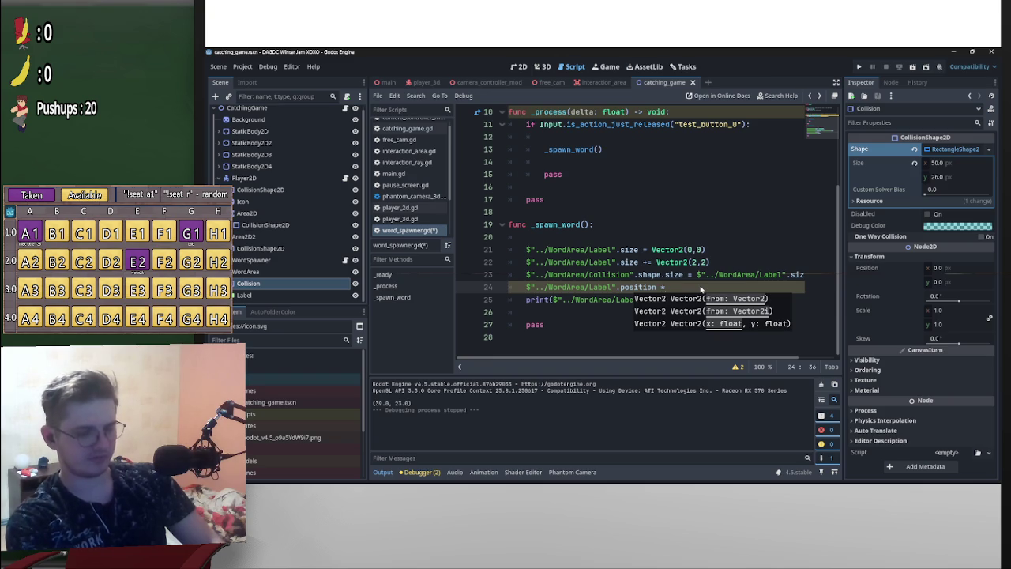
pyautogui.write('= ')
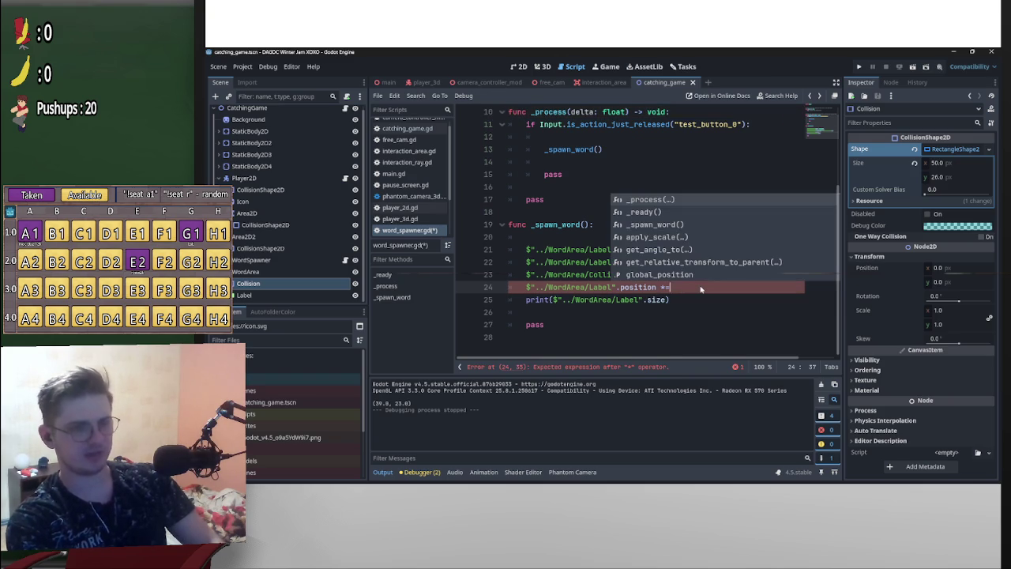
pyautogui.write('Vec')
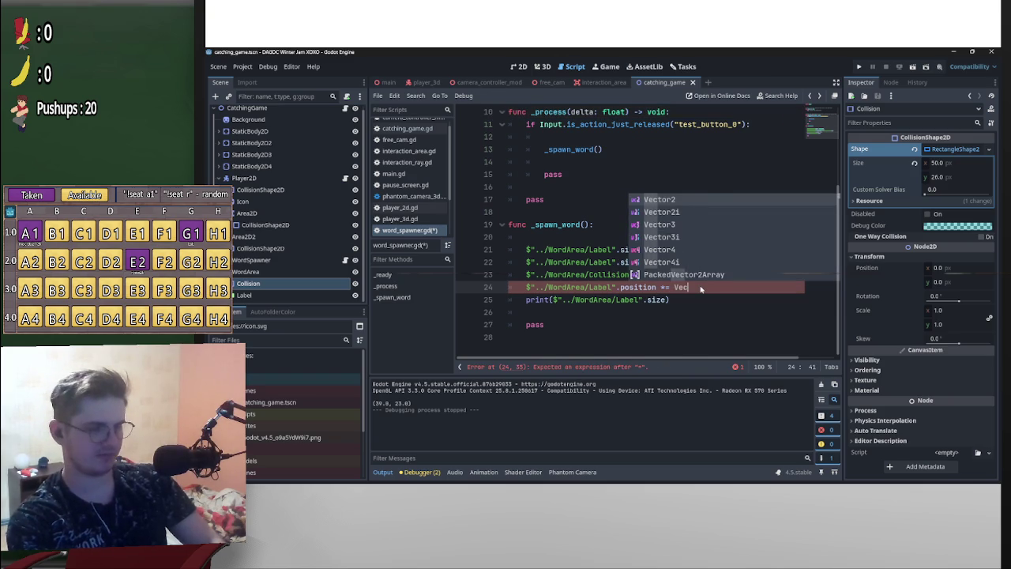
pyautogui.write('tor2(0')
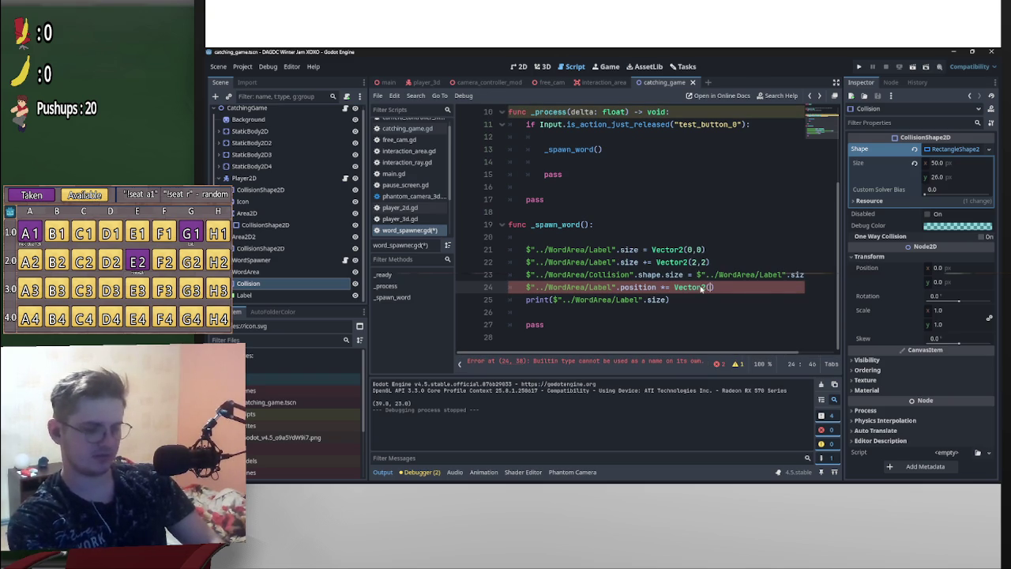
pyautogui.write(',0')
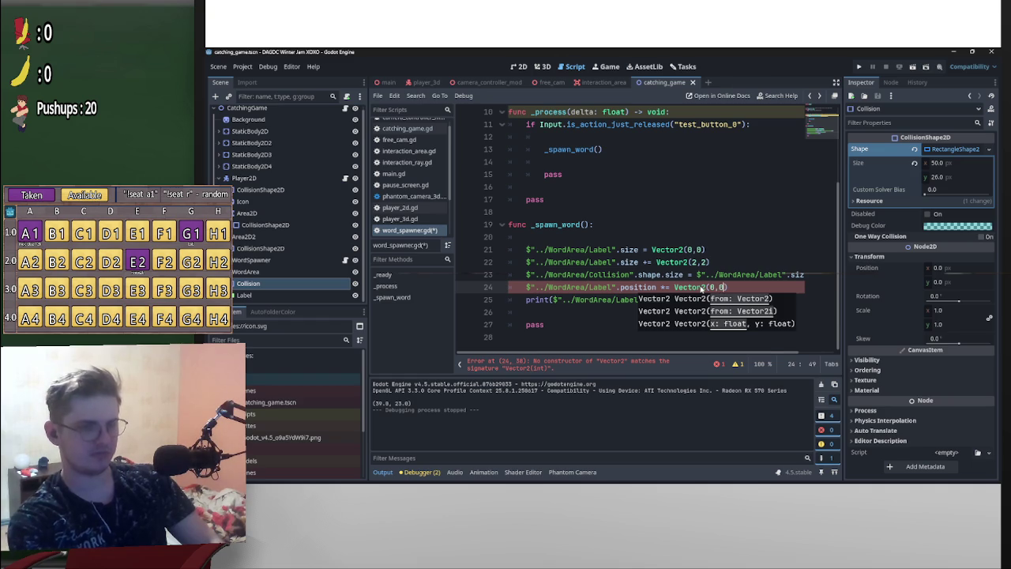
pyautogui.press('Left')
pyautogui.press('Left')
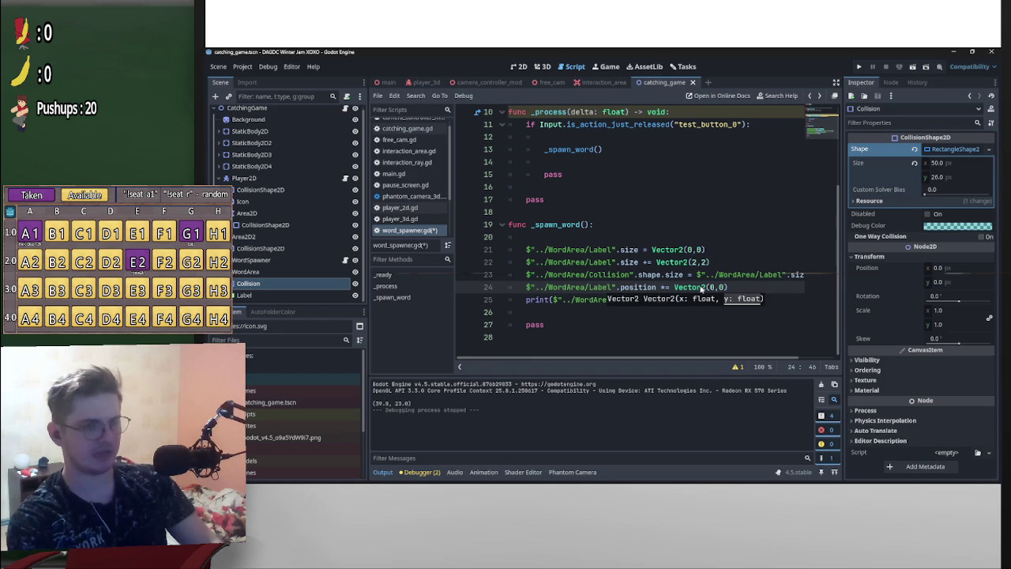
pyautogui.write('-0')
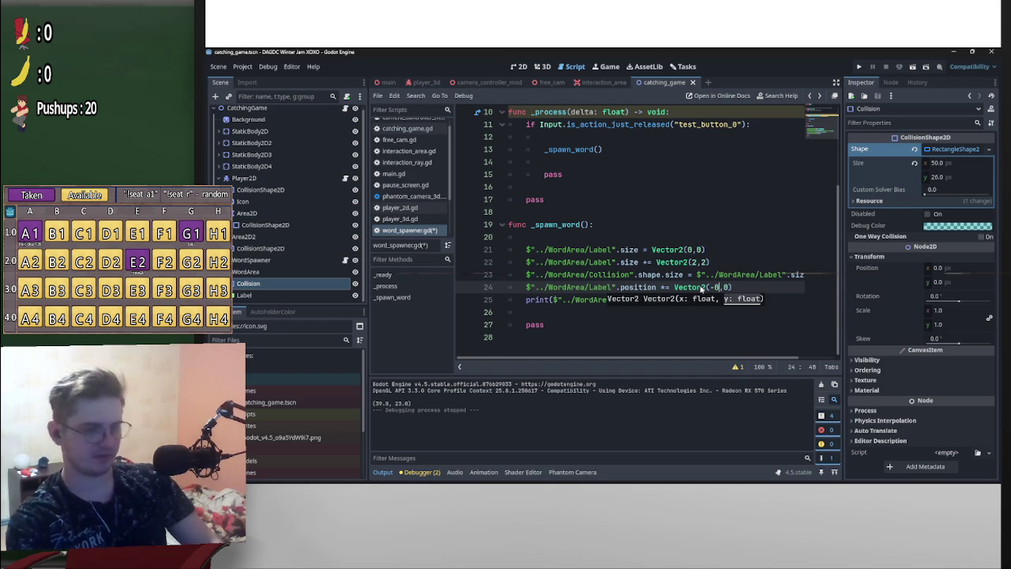
pyautogui.write('.5')
pyautogui.press('Right')
pyautogui.press('Right')
pyautogui.write('-')
pyautogui.press('BackSpace')
pyautogui.press('BackSpace')
pyautogui.write('-0.5')
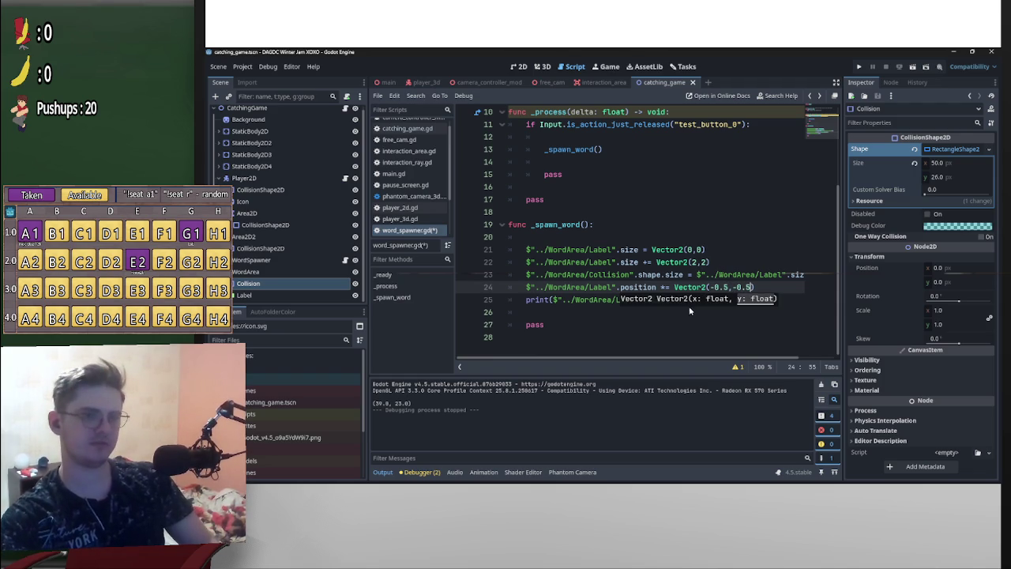
pyautogui.moveTo(707, 293)
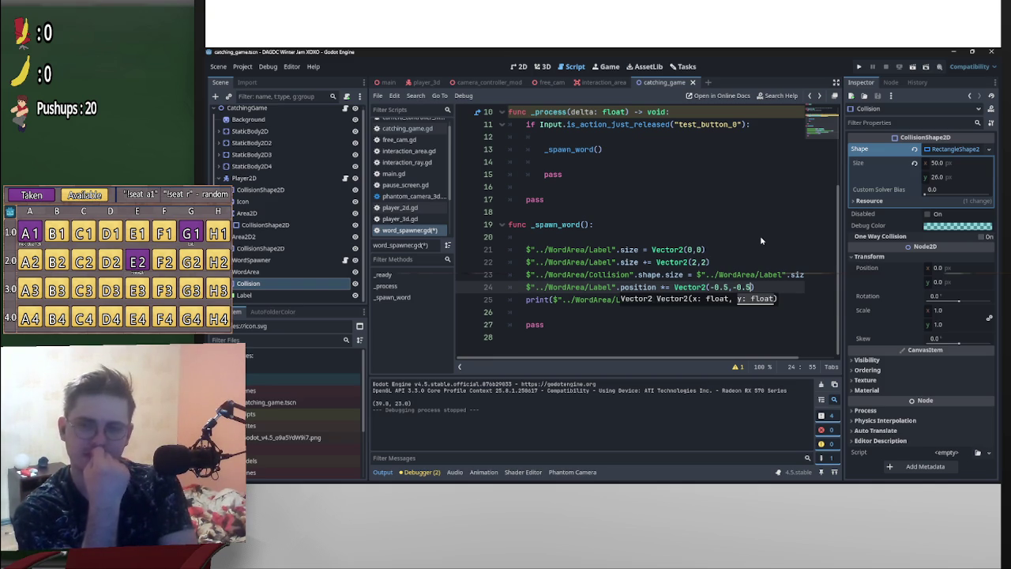
# Rewrite line 24 as position = Collision shape.size * Vector2(-0.5,-0.5)
pyautogui.click(663, 288)
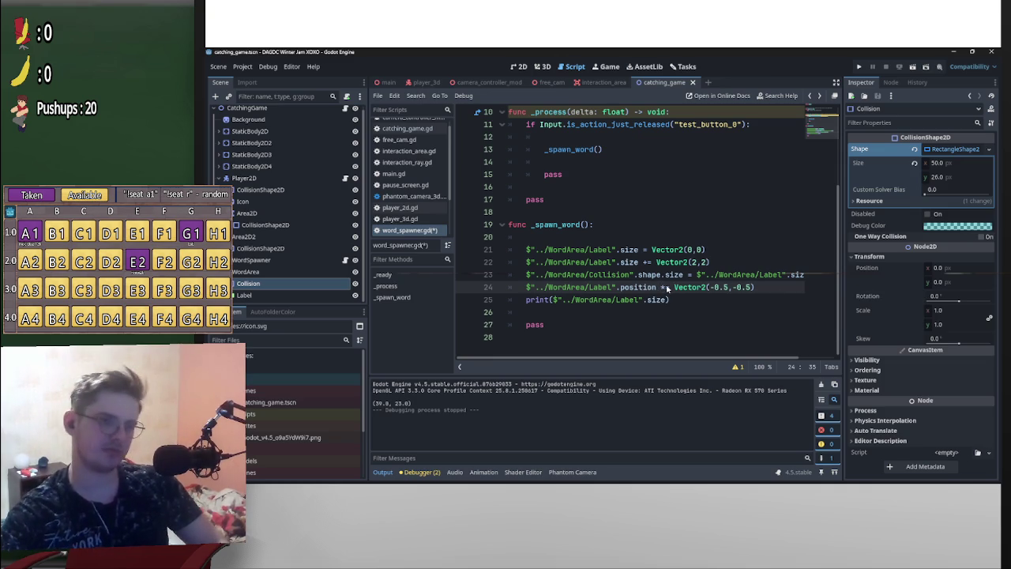
pyautogui.write('+')
pyautogui.press('Delete')
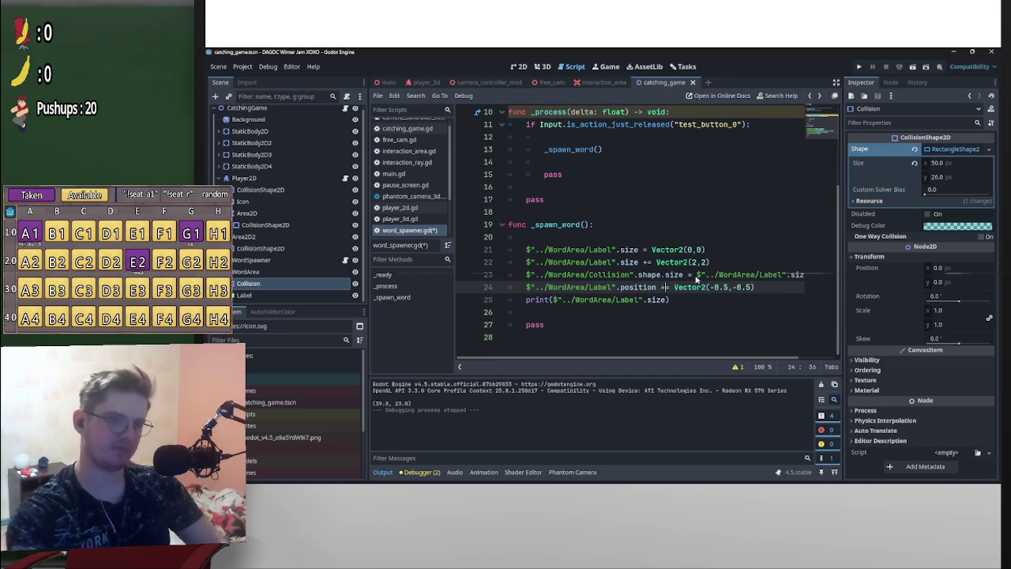
pyautogui.moveTo(657, 288); pyautogui.dragTo(527, 289)
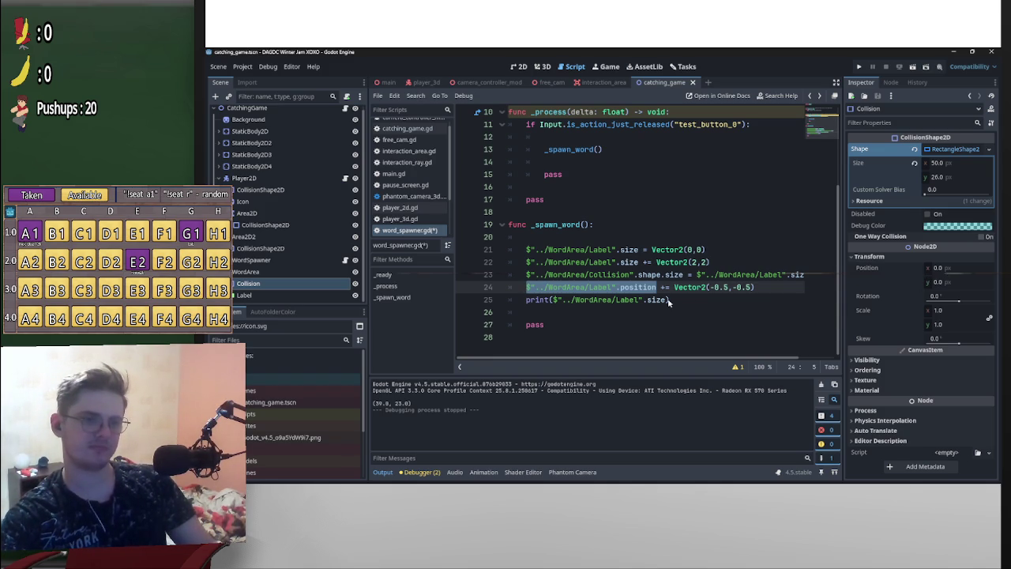
pyautogui.moveTo(683, 276)
pyautogui.mouseDown()
pyautogui.moveTo(526, 274)
pyautogui.moveTo(643, 302)
pyautogui.moveTo(674, 287)
pyautogui.mouseUp()
pyautogui.write('$"../WordArea/Collision".shape.size')
pyautogui.click(792, 288)
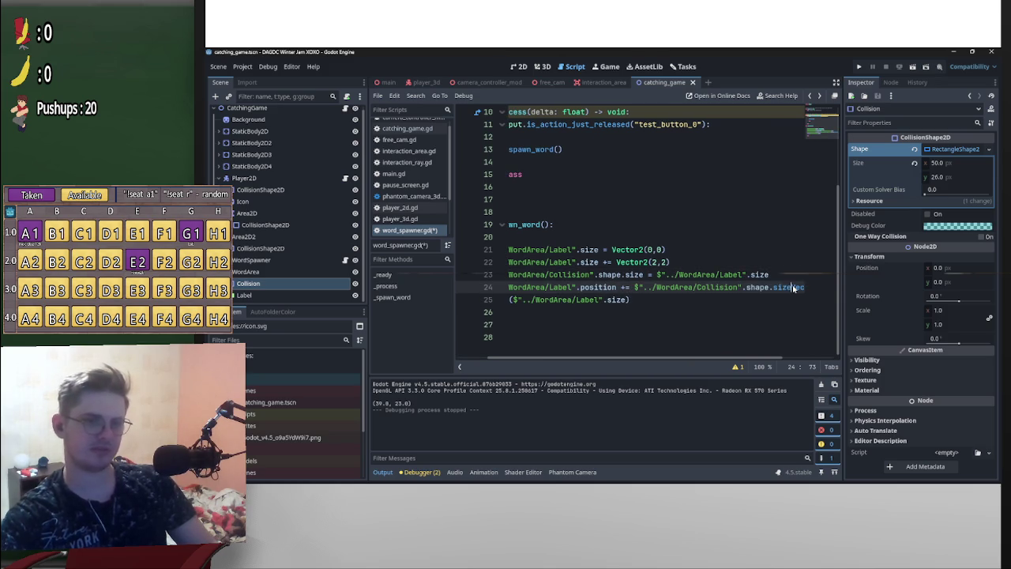
pyautogui.write('*')
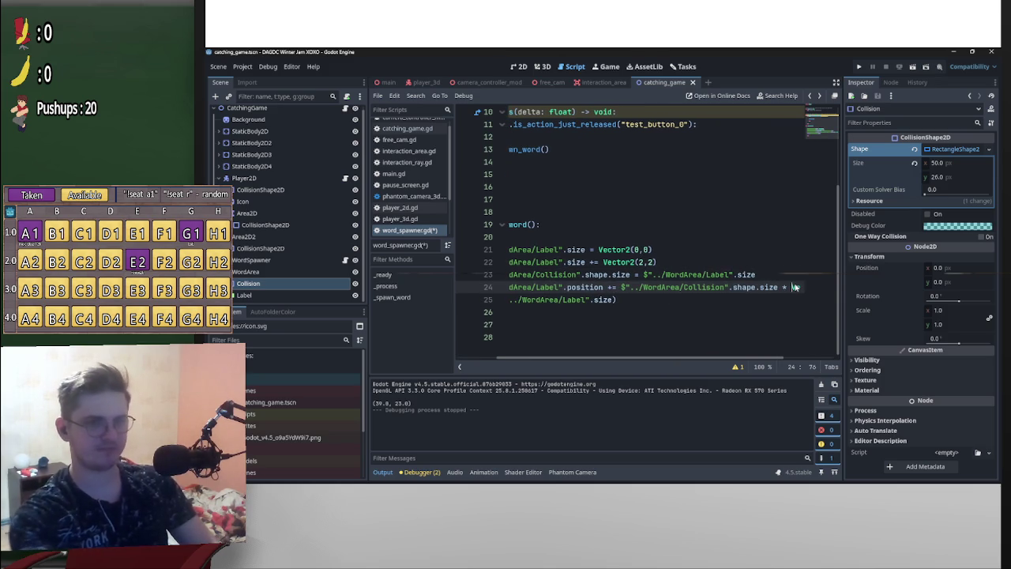
pyautogui.moveTo(777, 358); pyautogui.dragTo(839, 358)
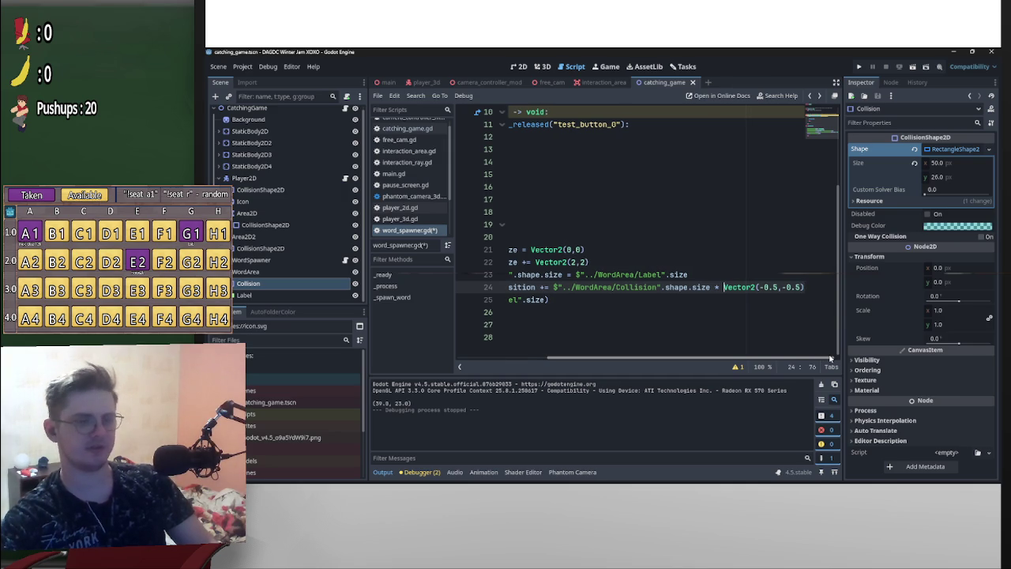
pyautogui.hscroll(-5, 689, 327)
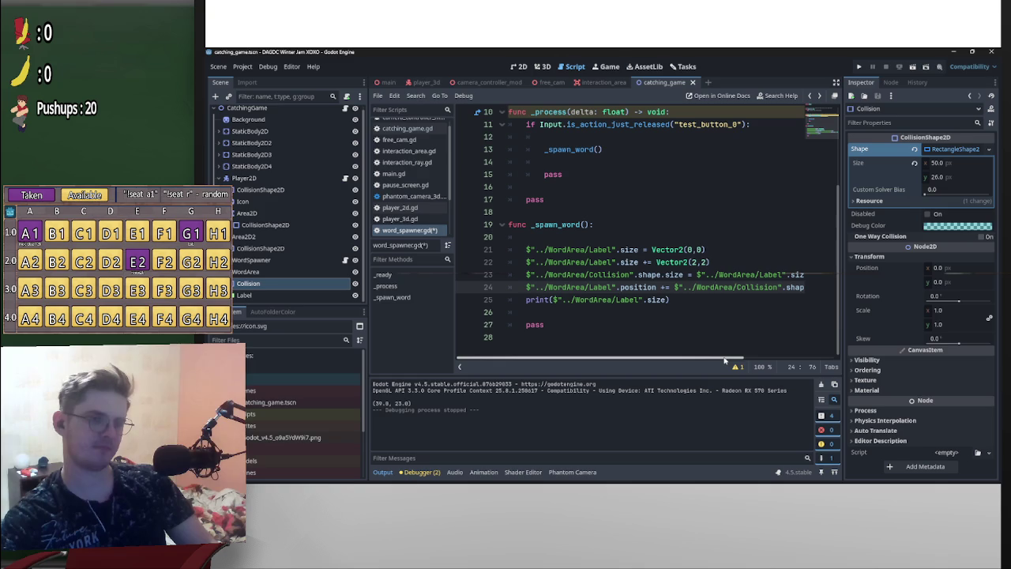
pyautogui.click(665, 287)
pyautogui.press('BackSpace')
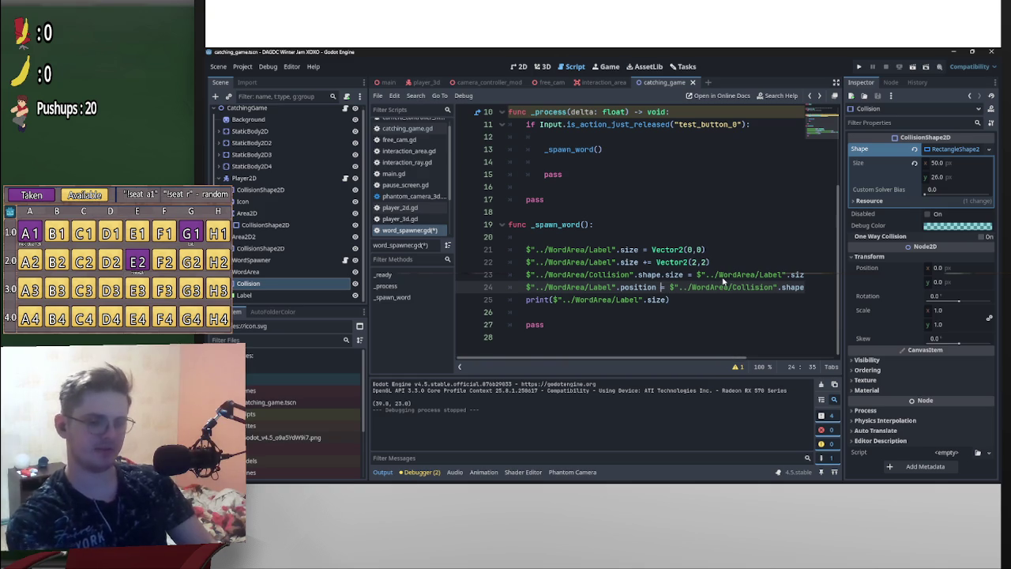
# Save word_spawner.gd and test-run the scene, which printed (39.0, 23.0)
pyautogui.click(760, 238)
pyautogui.hotkey('ctrl', 's')
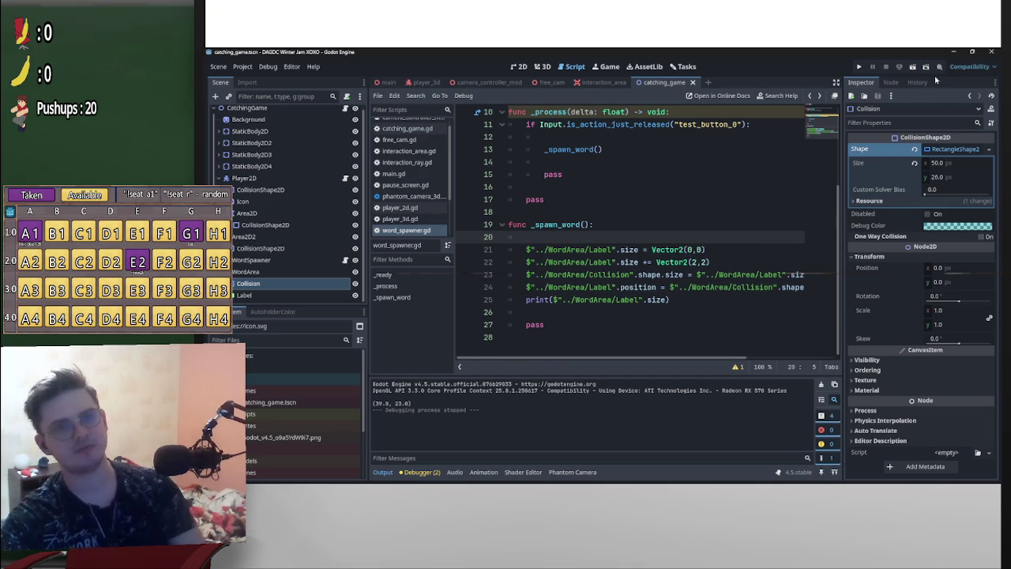
pyautogui.click(912, 68)
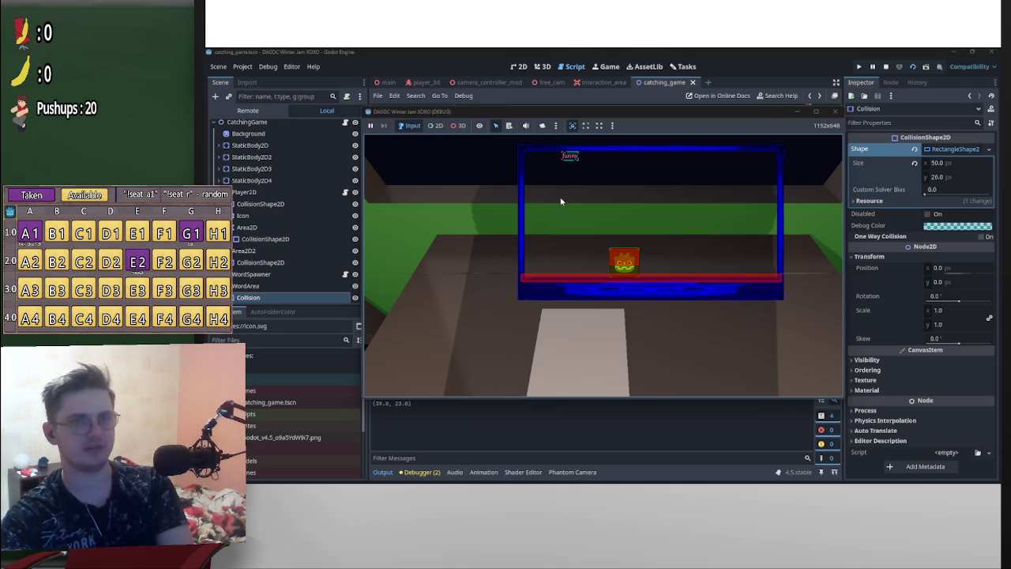
pyautogui.click(885, 66)
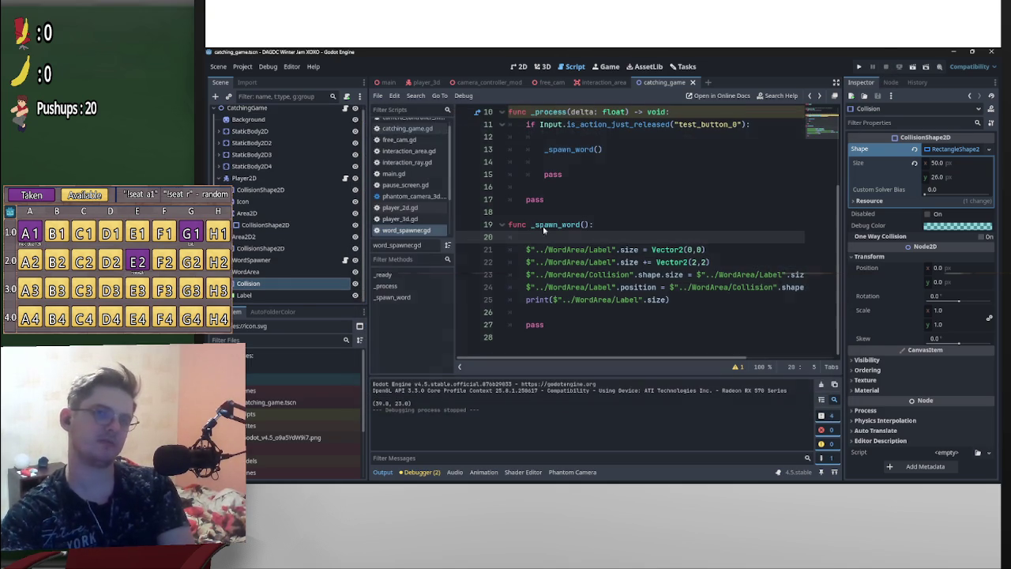
pyautogui.click(288, 296)
# Change the Label growth on line 22 from Vector2(2,2) to Vector2(5,5)
pyautogui.scroll(3, 694, 274)
pyautogui.scroll(-3, 695, 275)
pyautogui.doubleClick(694, 263)
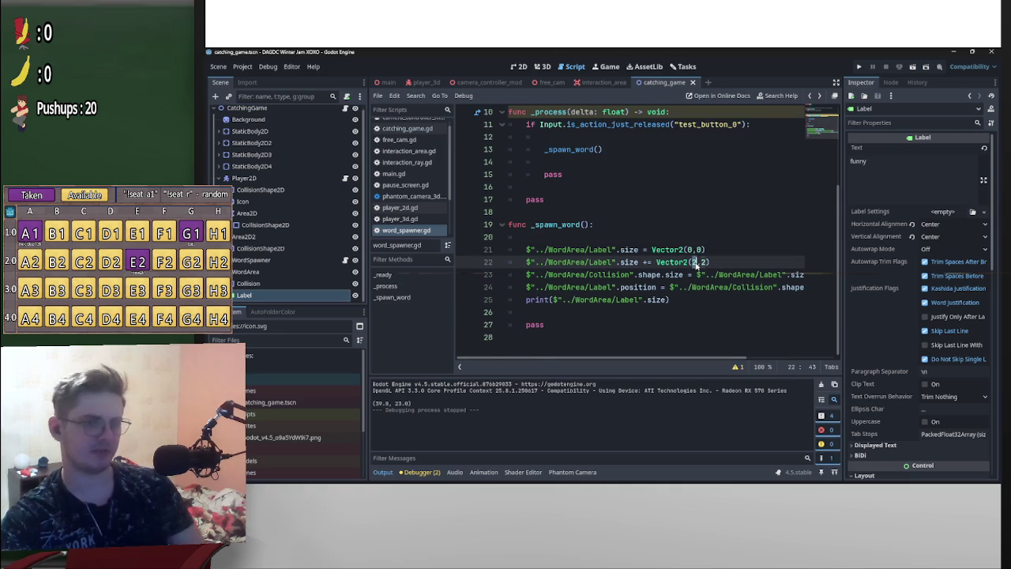
pyautogui.write('5')
pyautogui.press('Delete')
pyautogui.press('Delete')
pyautogui.write(',5')
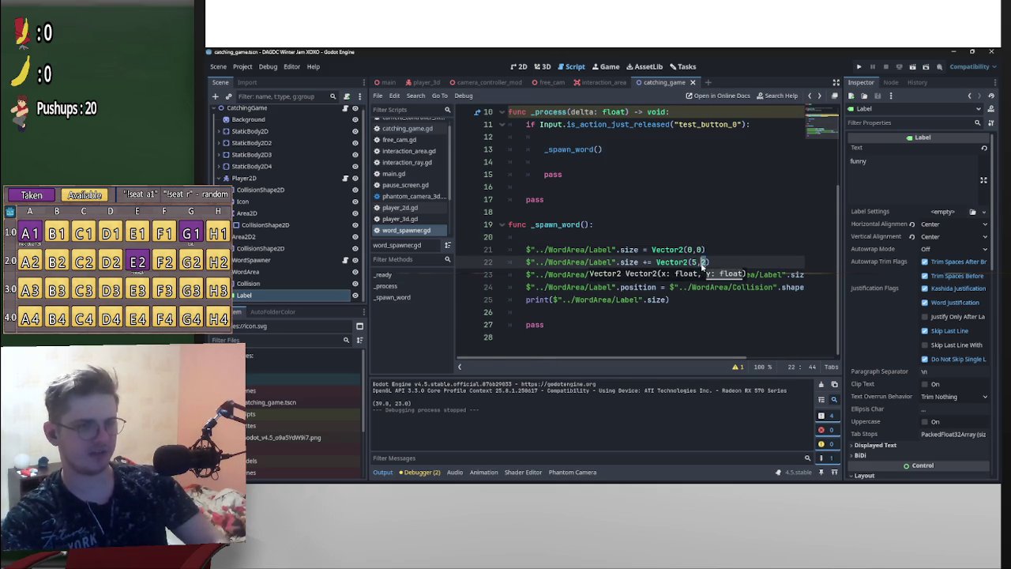
# Set the Label's text to VERY FUNNY MAN and run the scene to preview it
pyautogui.doubleClick(857, 161)
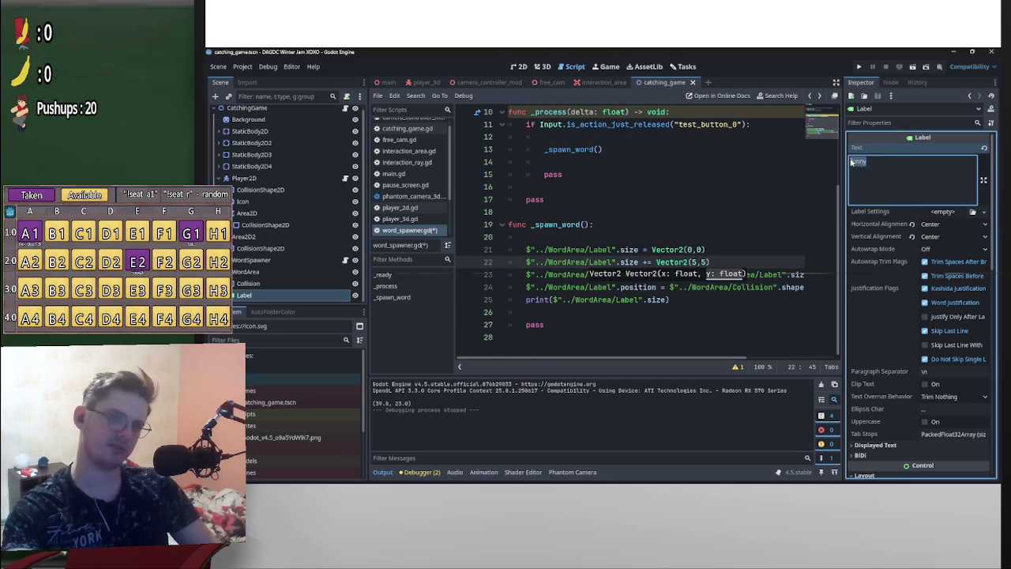
pyautogui.write('w')
pyautogui.write(' FUN')
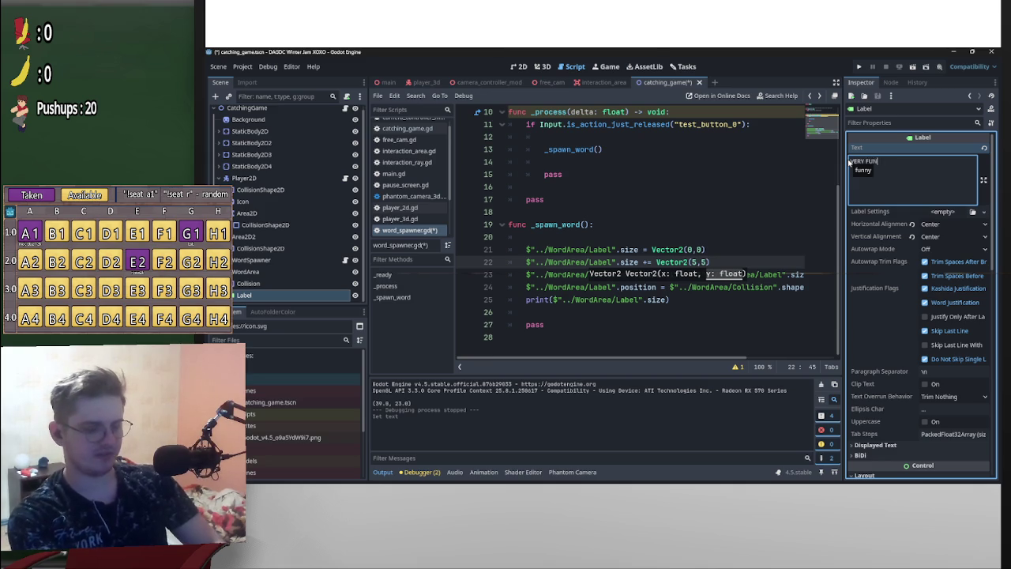
pyautogui.write(' MAN')
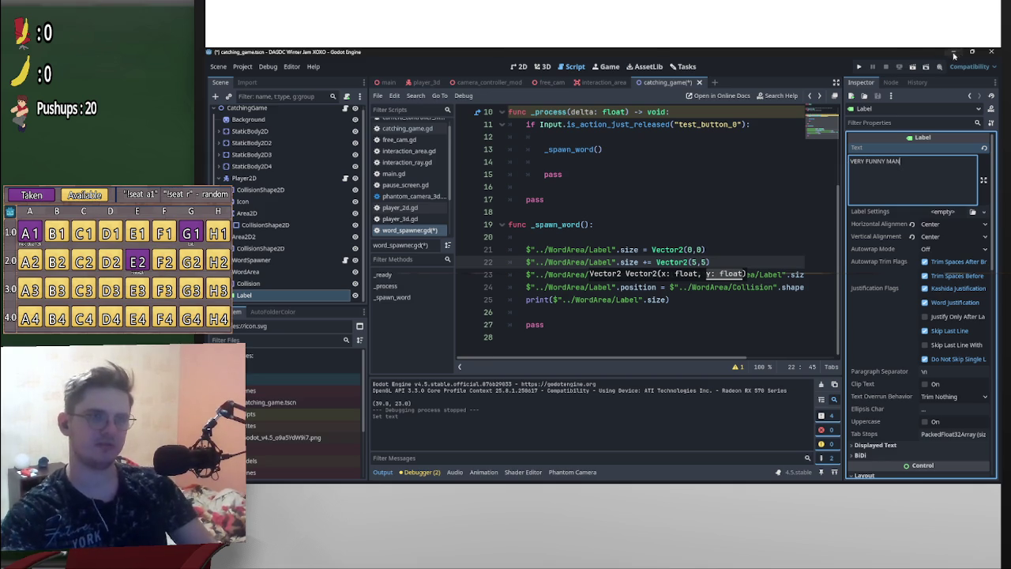
pyautogui.click(914, 66)
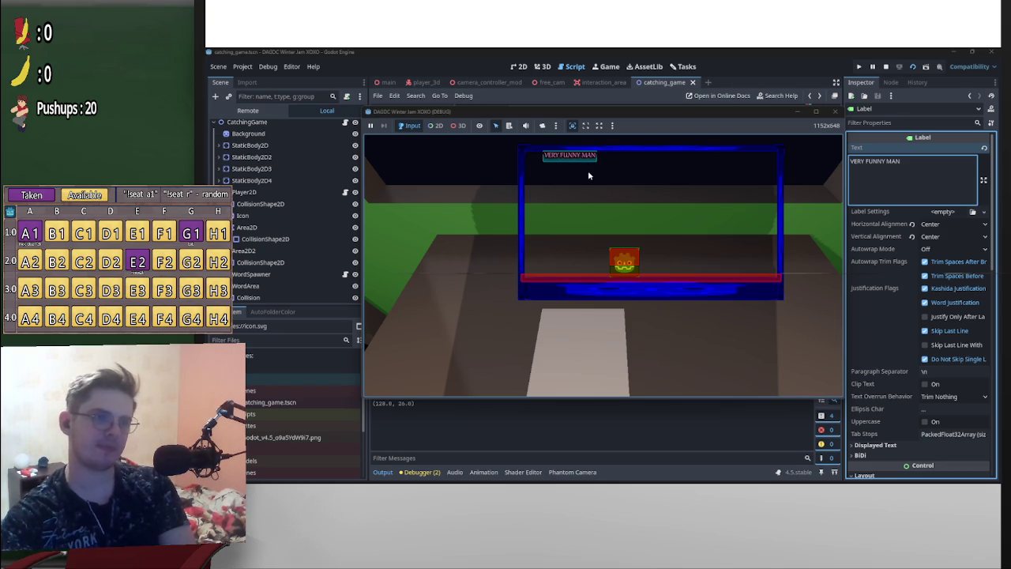
# Change line 22's y growth value to 3 and test-run the scene
pyautogui.click(885, 66)
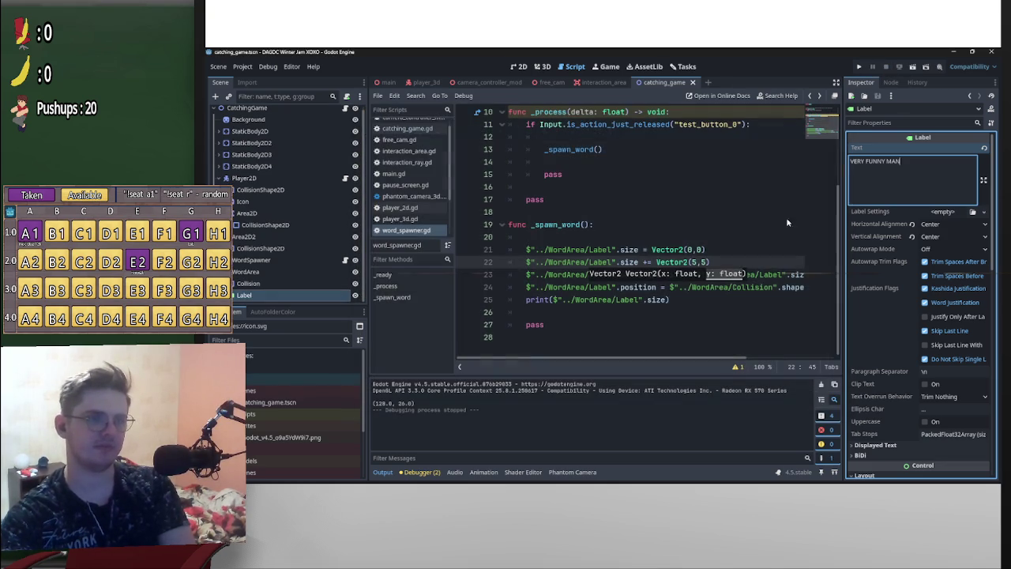
pyautogui.click(706, 266)
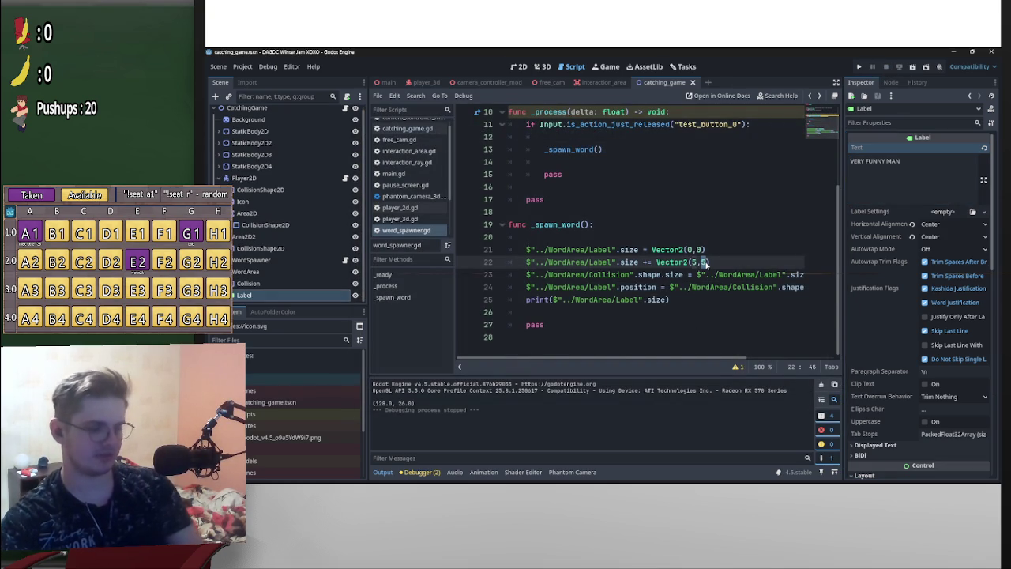
pyautogui.write('3')
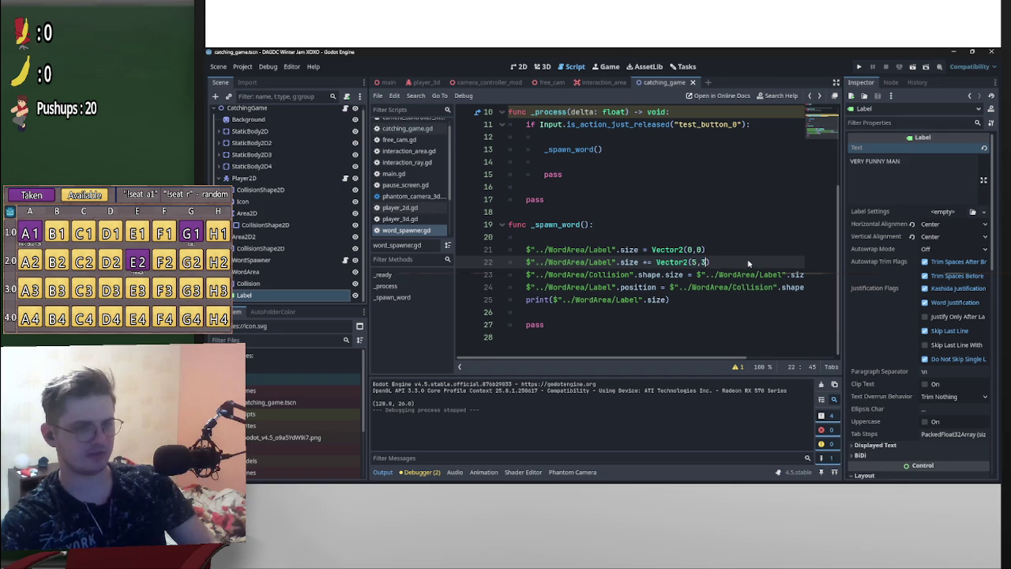
pyautogui.click(753, 253)
pyautogui.click(912, 67)
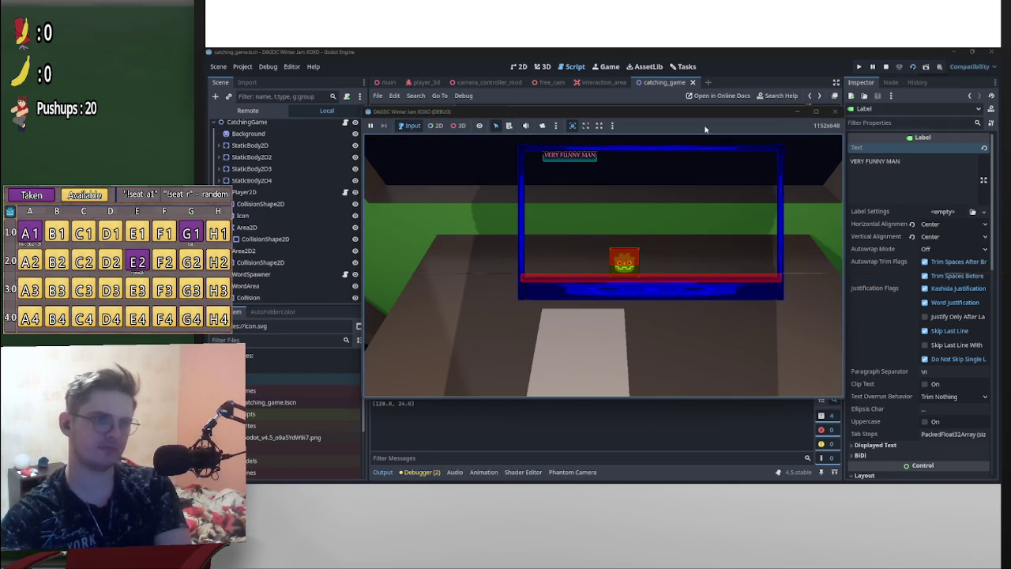
pyautogui.click(886, 68)
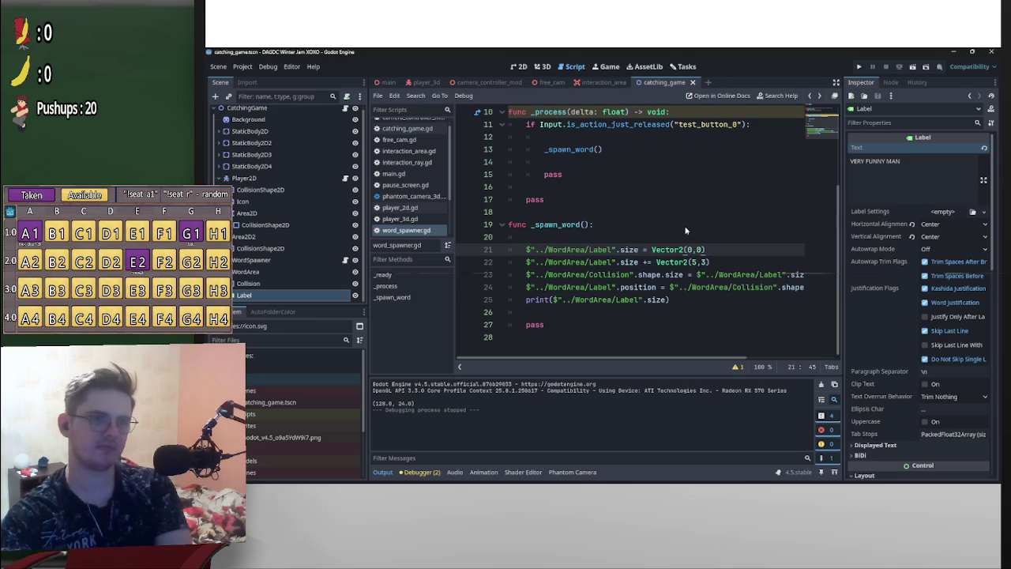
# Adjust line 22's y value again and test-run the scene twice
pyautogui.click(703, 261)
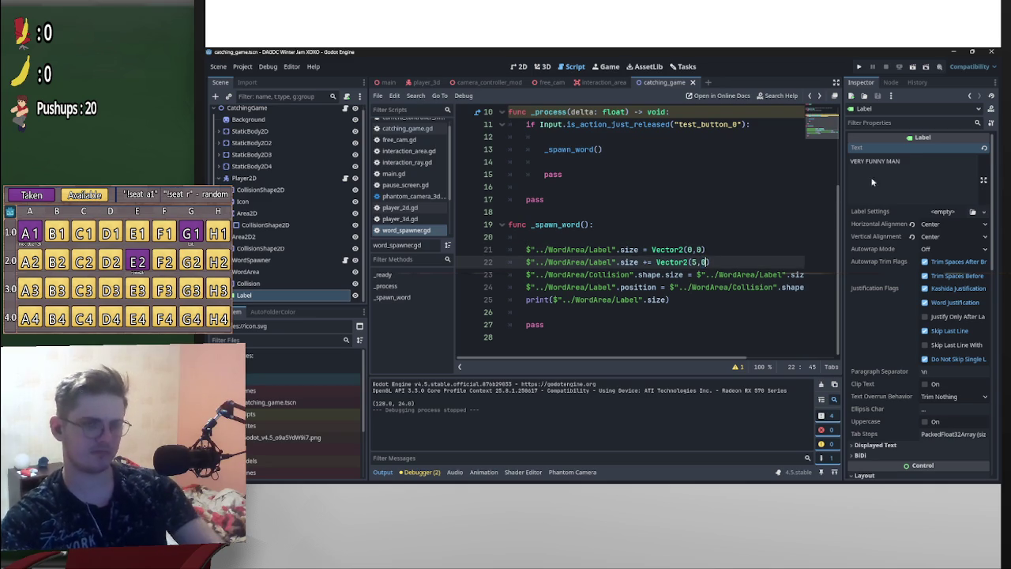
pyautogui.write('0')
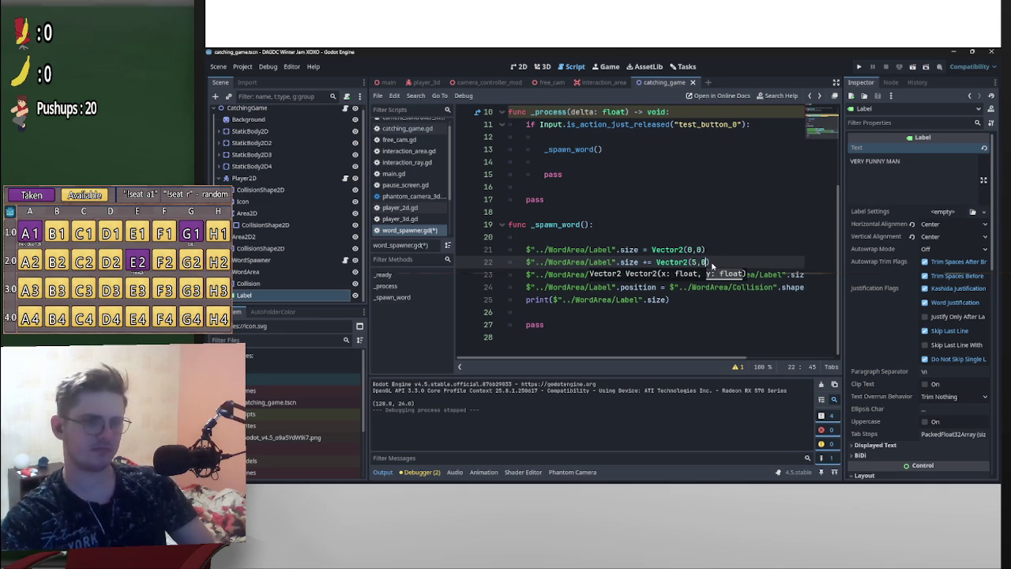
pyautogui.click(913, 68)
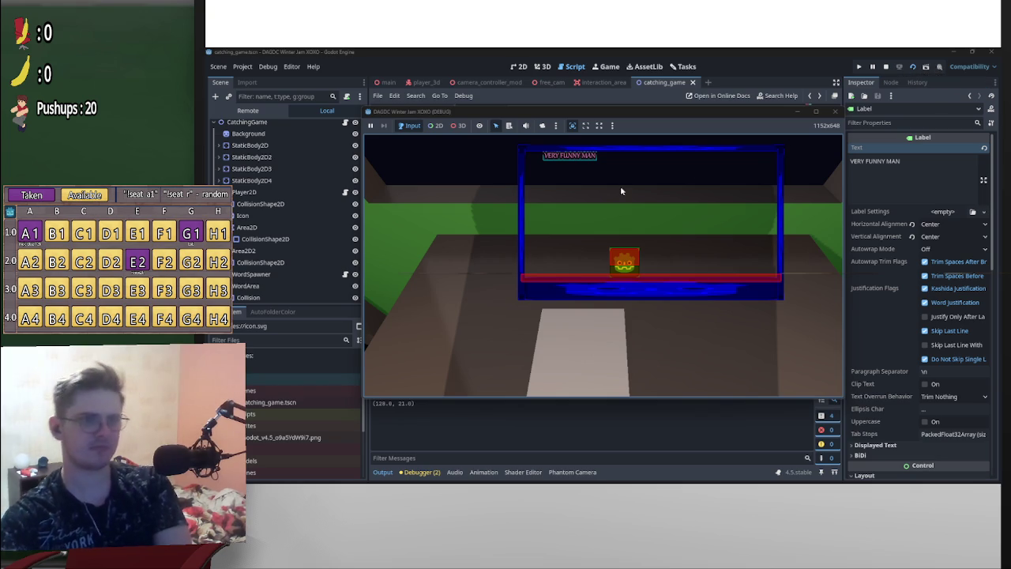
pyautogui.click(886, 66)
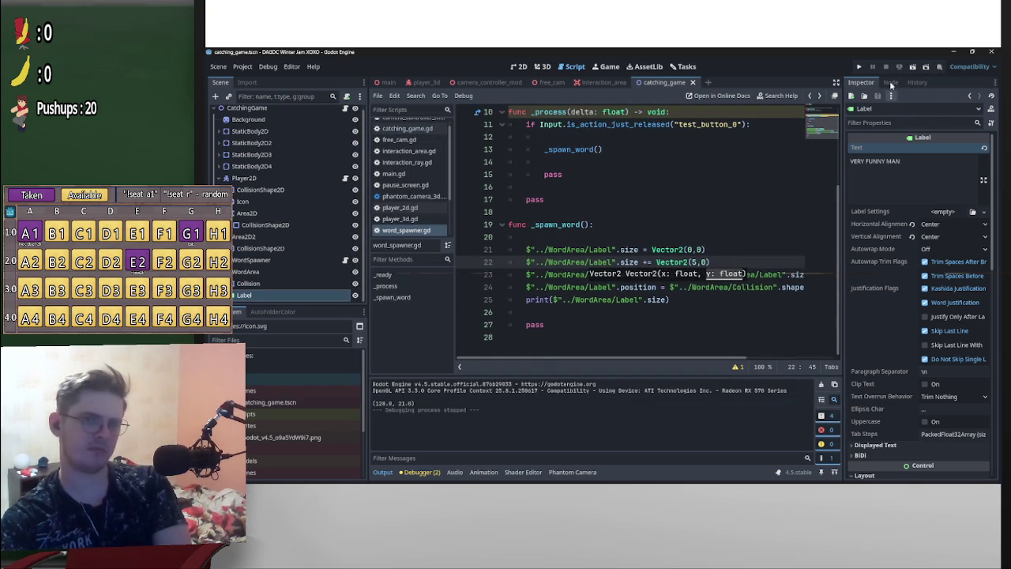
pyautogui.click(912, 67)
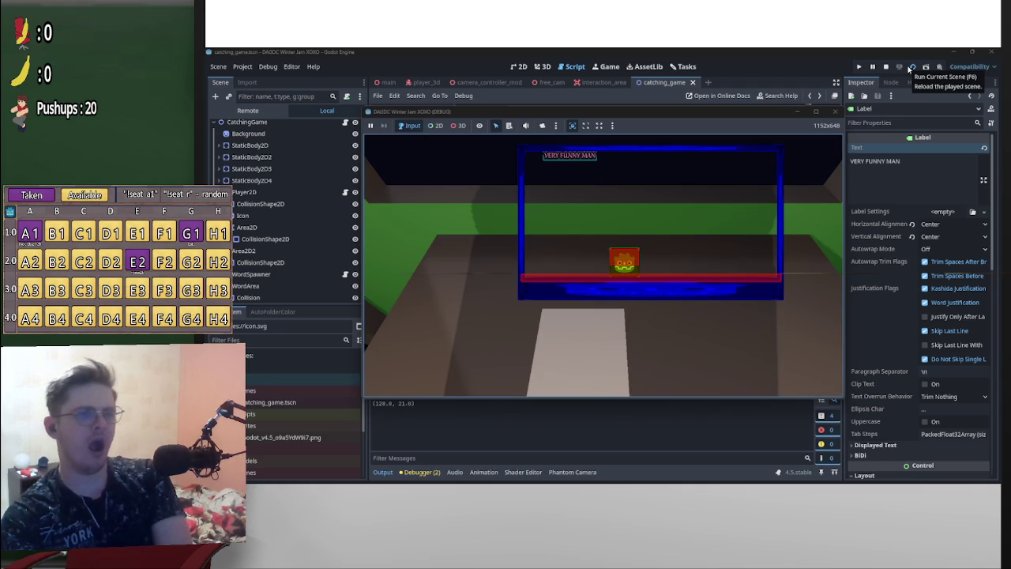
pyautogui.click(885, 68)
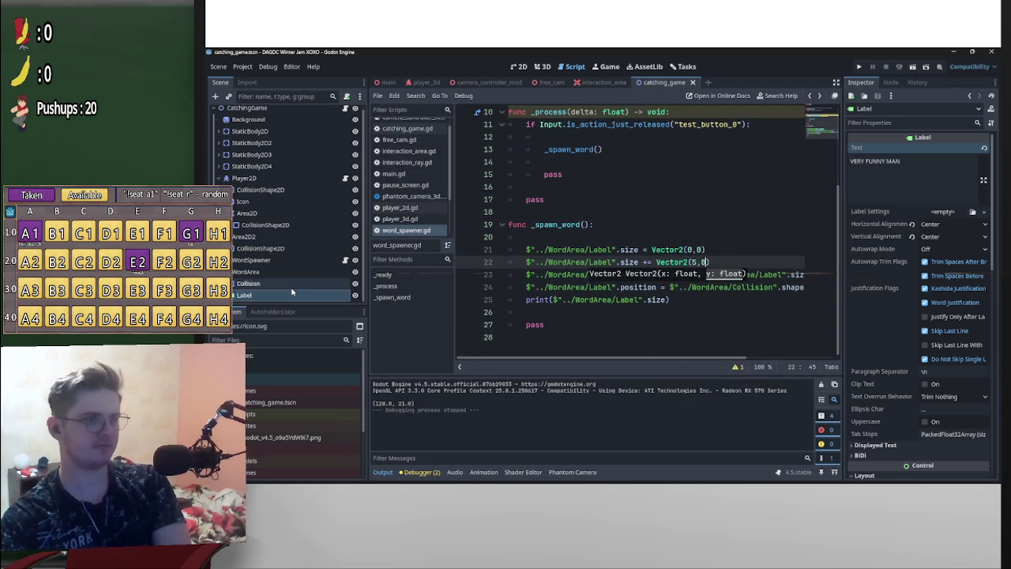
# Replace the Label's text with "Hello," and test-run the scene to check it
pyautogui.tripleClick(874, 161)
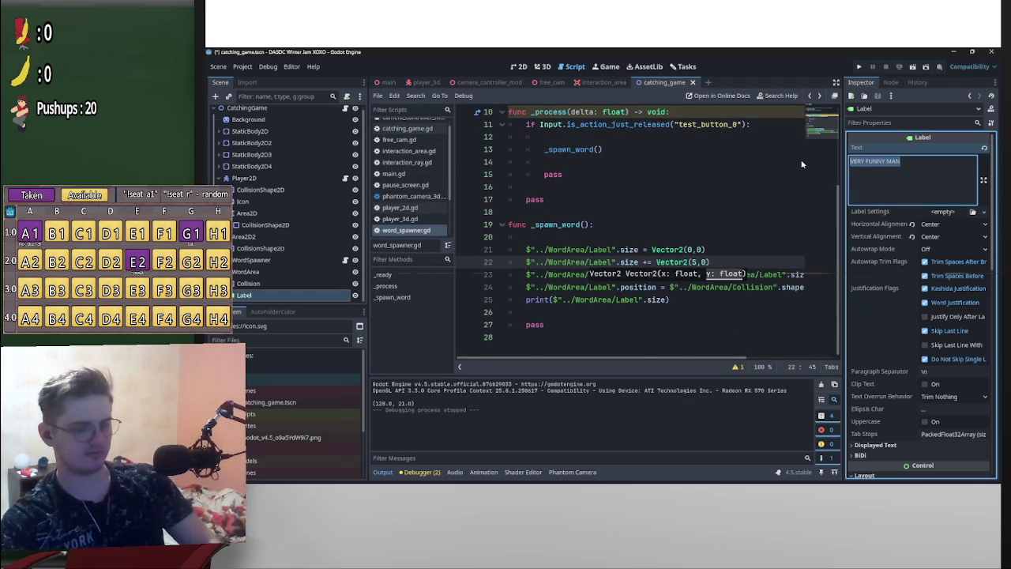
pyautogui.write('asdf')
pyautogui.click(912, 68)
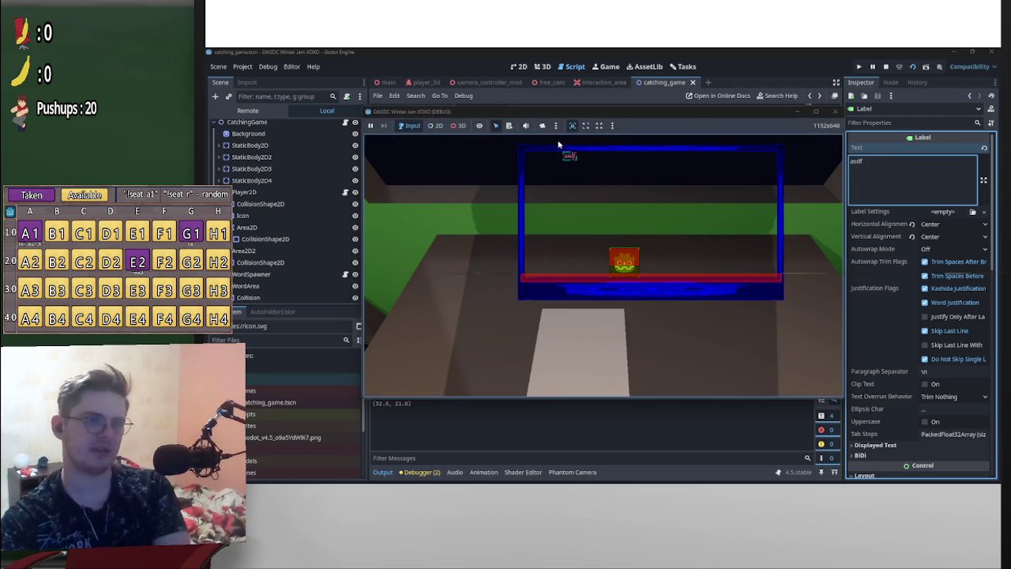
pyautogui.click(885, 66)
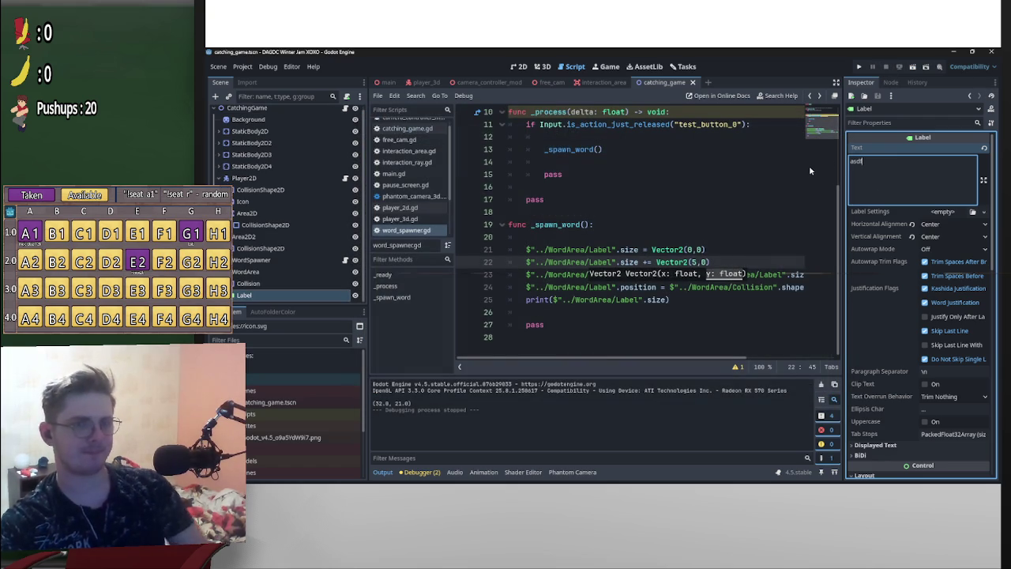
pyautogui.click(851, 160)
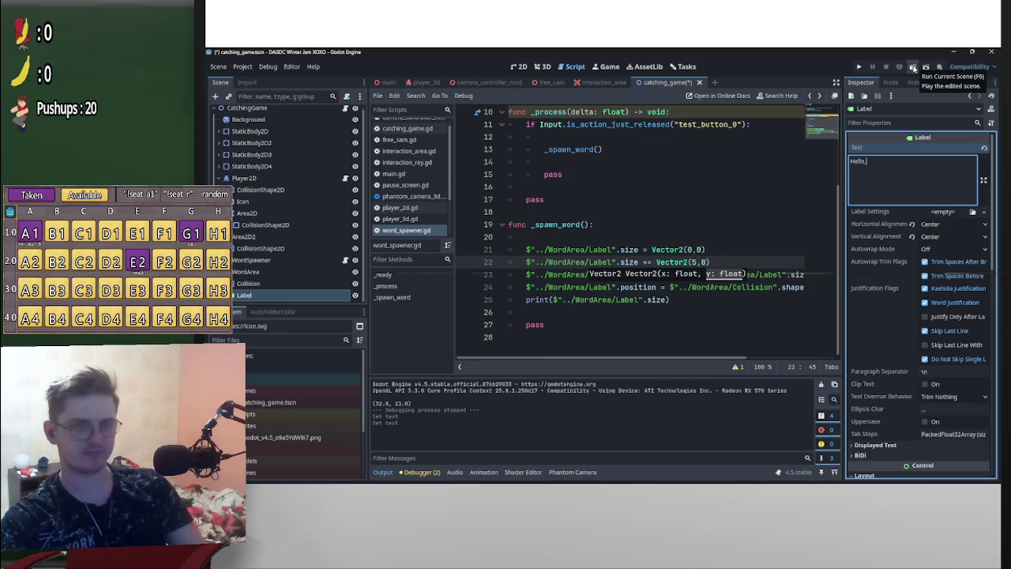
pyautogui.click(913, 68)
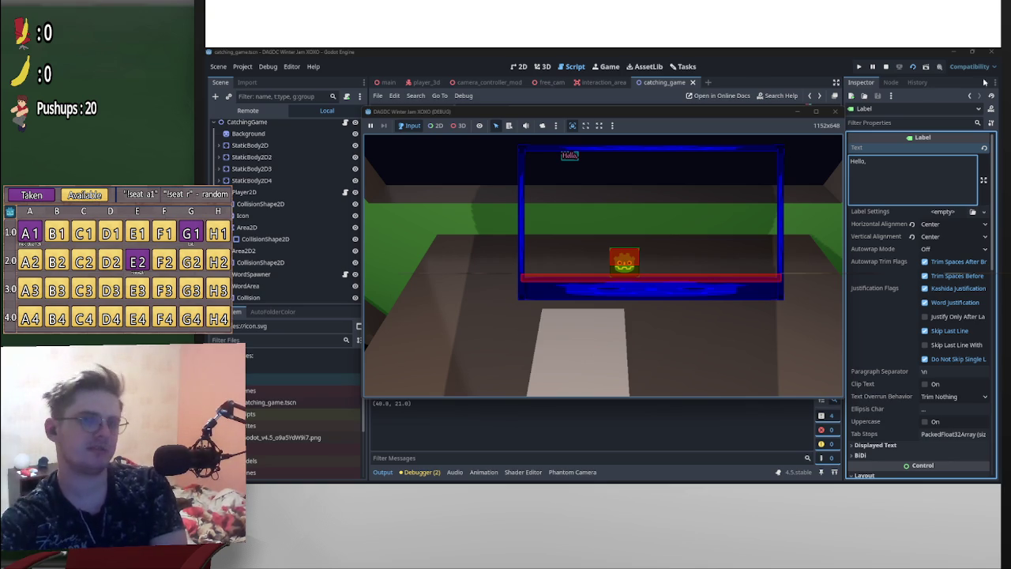
pyautogui.press('F8')
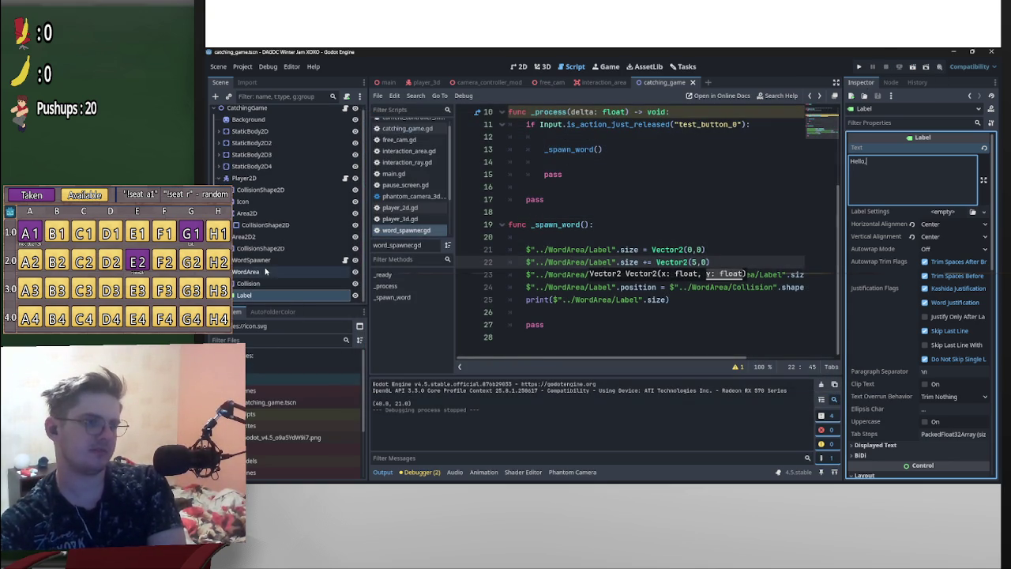
pyautogui.click(269, 271)
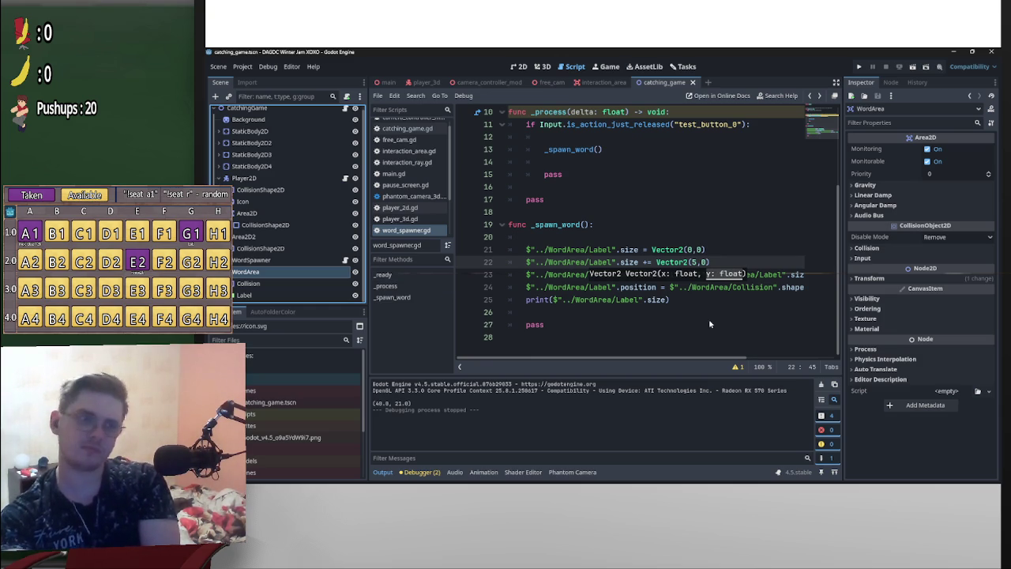
# Delete the print statement on line 25 of _spawn_word
pyautogui.scroll(3, 708, 318)
pyautogui.scroll(-3, 726, 316)
pyautogui.scroll(3, 726, 316)
pyautogui.click(729, 314)
pyautogui.scroll(-3, 729, 314)
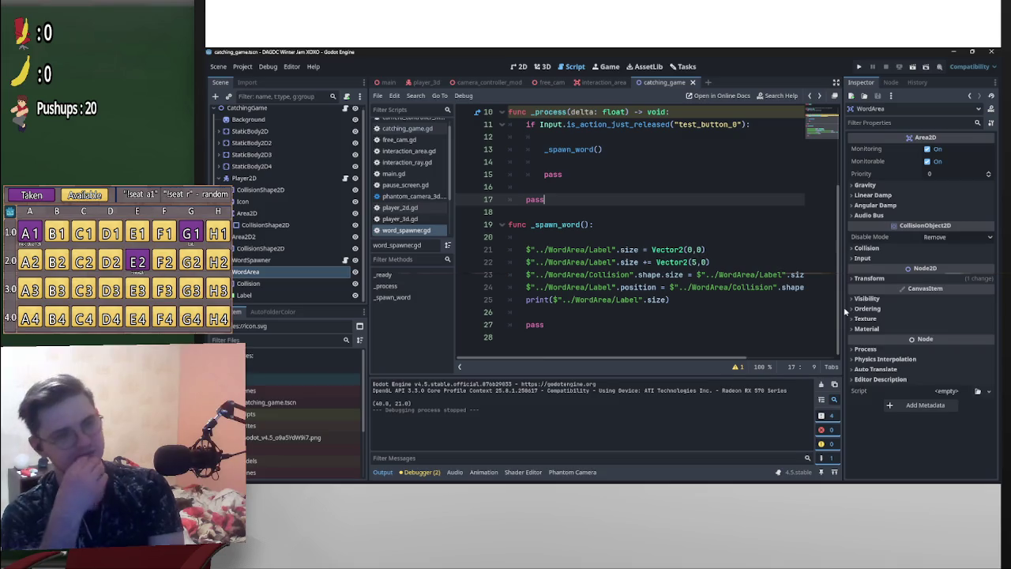
pyautogui.moveTo(637, 300); pyautogui.dragTo(576, 300)
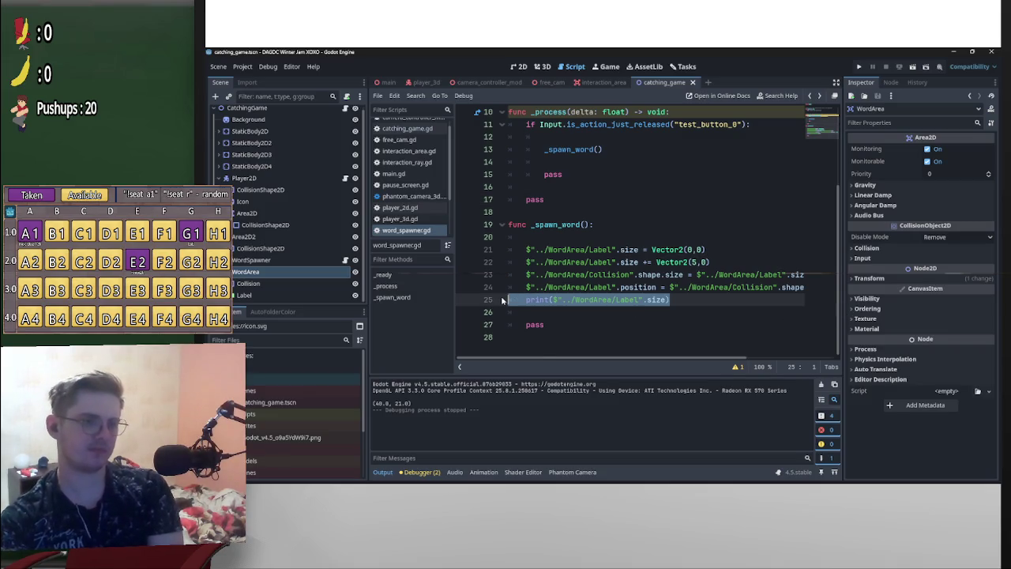
pyautogui.press('BackSpace')
pyautogui.press('BackSpace')
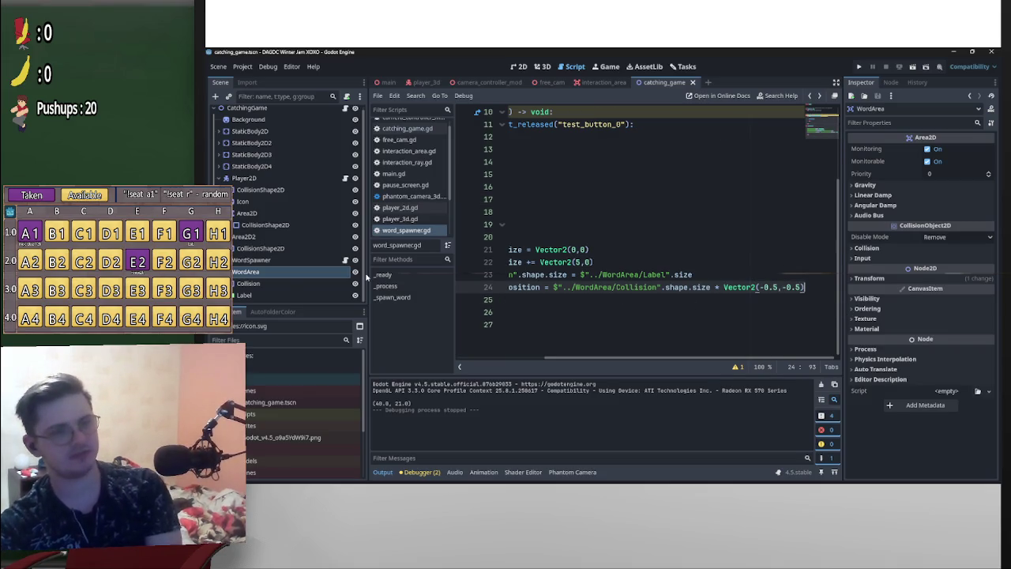
# Attach a new script res://2D/Scripts/word_area.gd to WordArea, then return to word_spawner.gd
pyautogui.rightClick(266, 271)
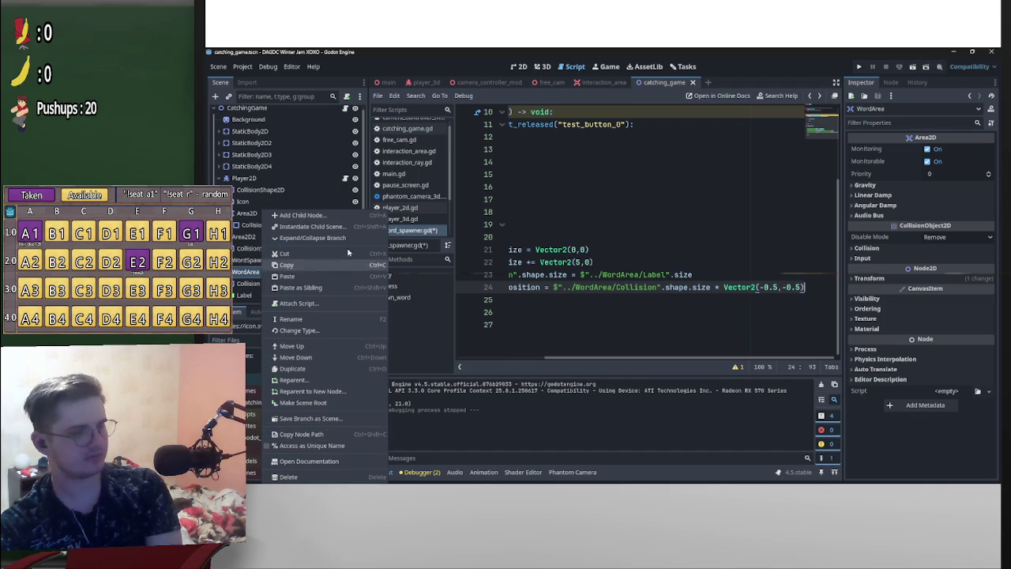
pyautogui.click(321, 307)
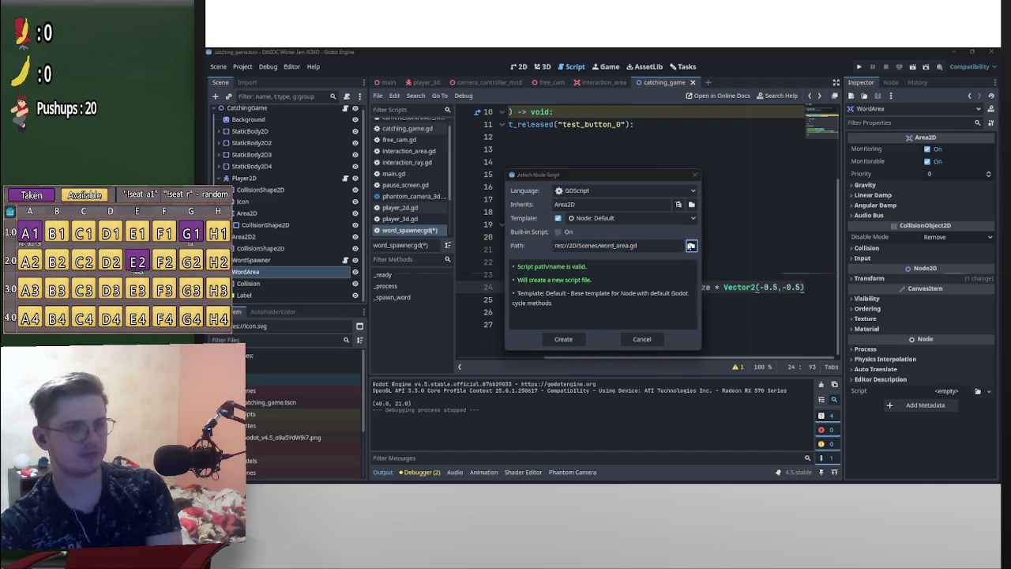
pyautogui.click(690, 246)
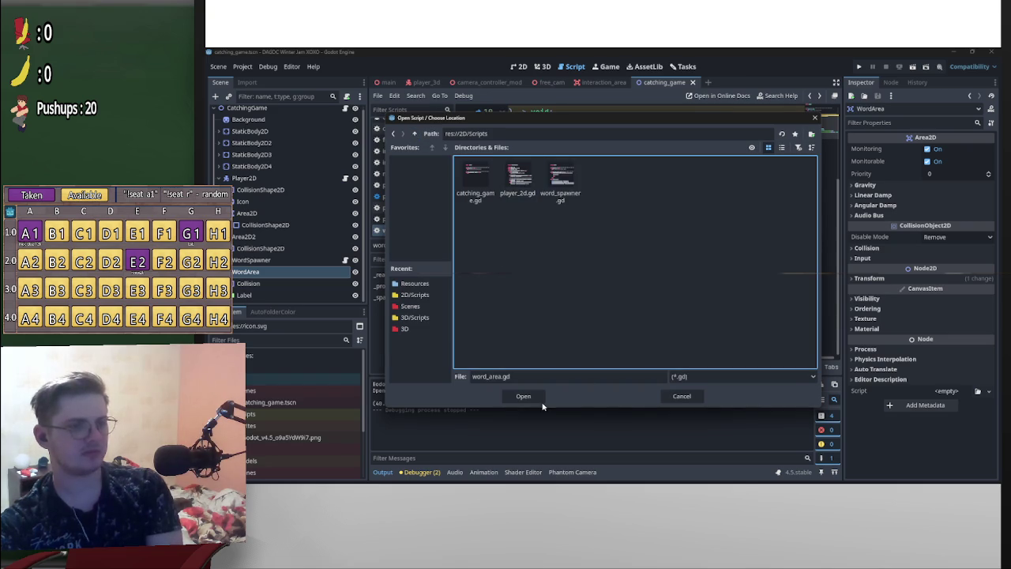
pyautogui.click(541, 400)
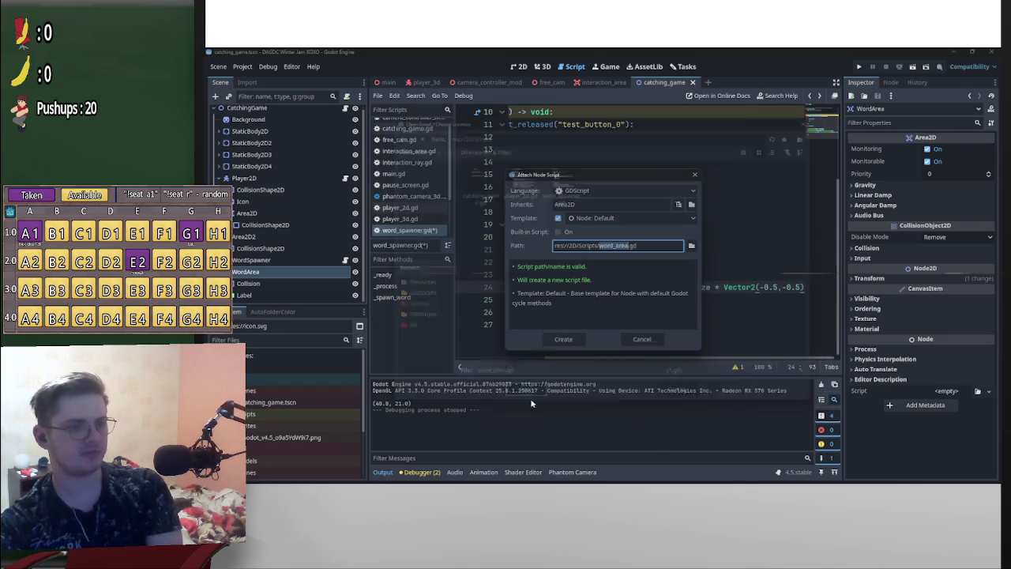
pyautogui.click(563, 338)
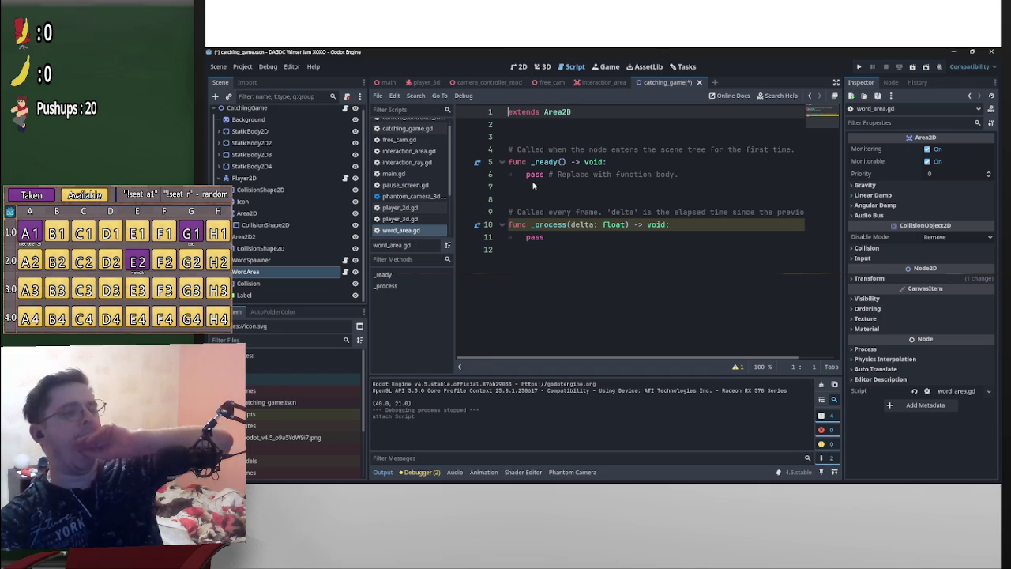
pyautogui.hotkey('alt', 'Left')
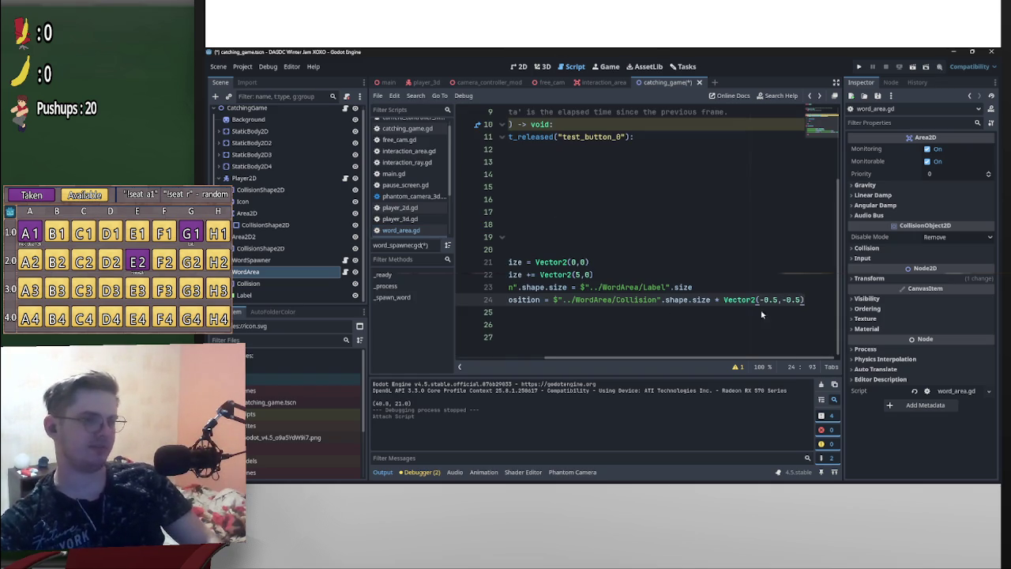
# Save the WordArea branch as a separate scene file named words.tscn
pyautogui.moveTo(801, 300)
pyautogui.mouseDown()
pyautogui.moveTo(506, 277)
pyautogui.moveTo(524, 262)
pyautogui.mouseUp()
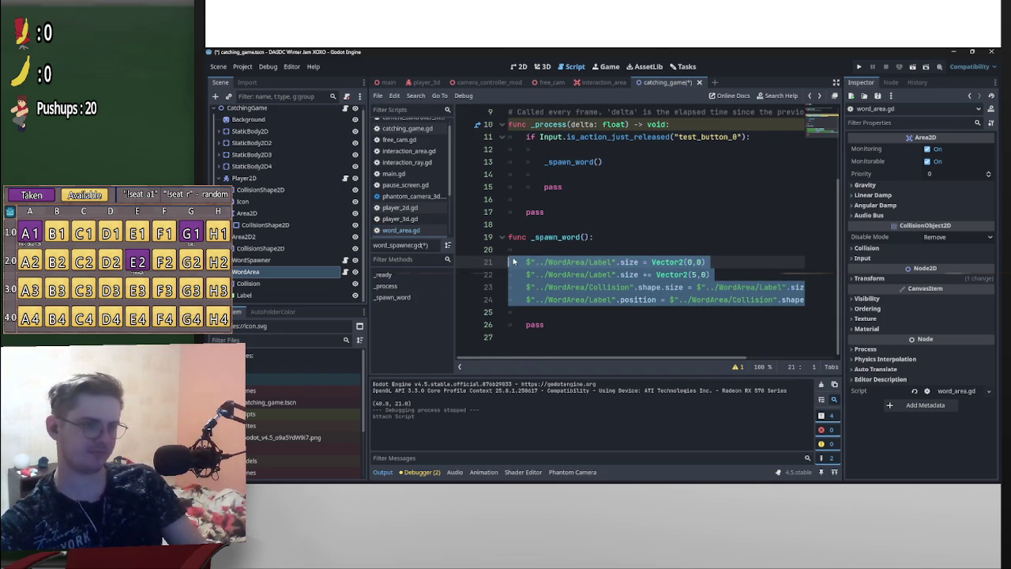
pyautogui.rightClick(318, 272)
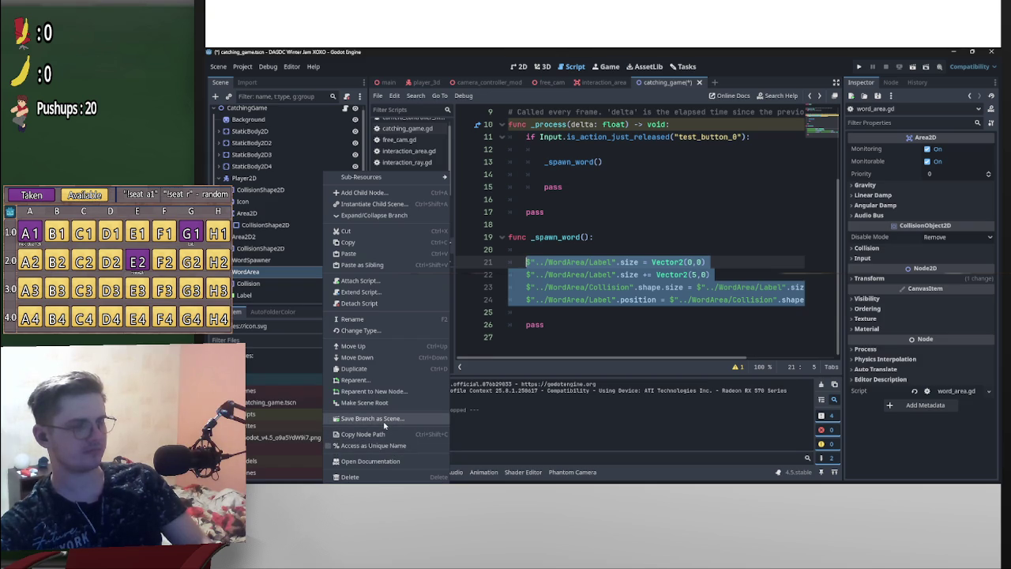
pyautogui.click(384, 423)
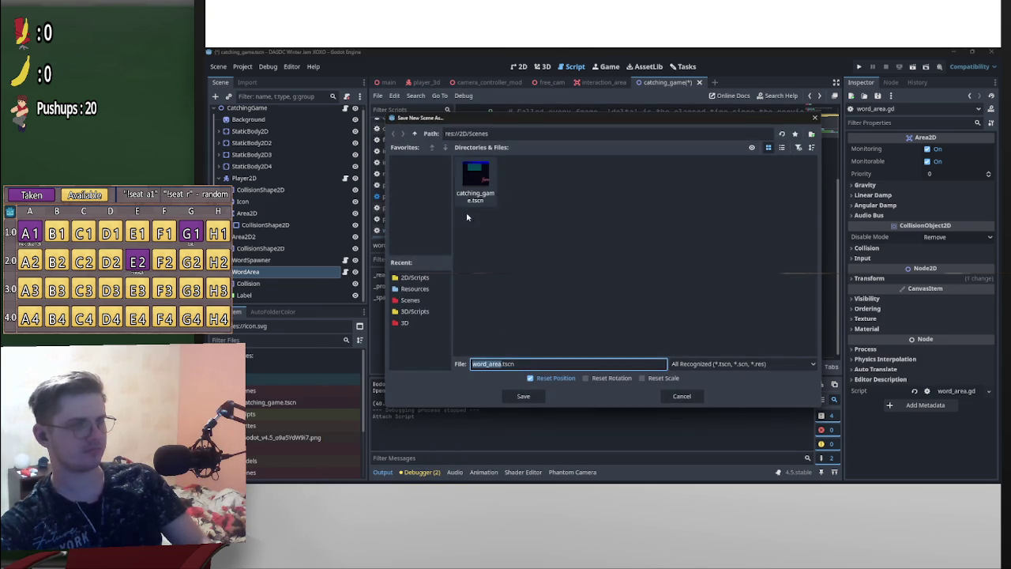
pyautogui.click(492, 364)
pyautogui.doubleClick(488, 364)
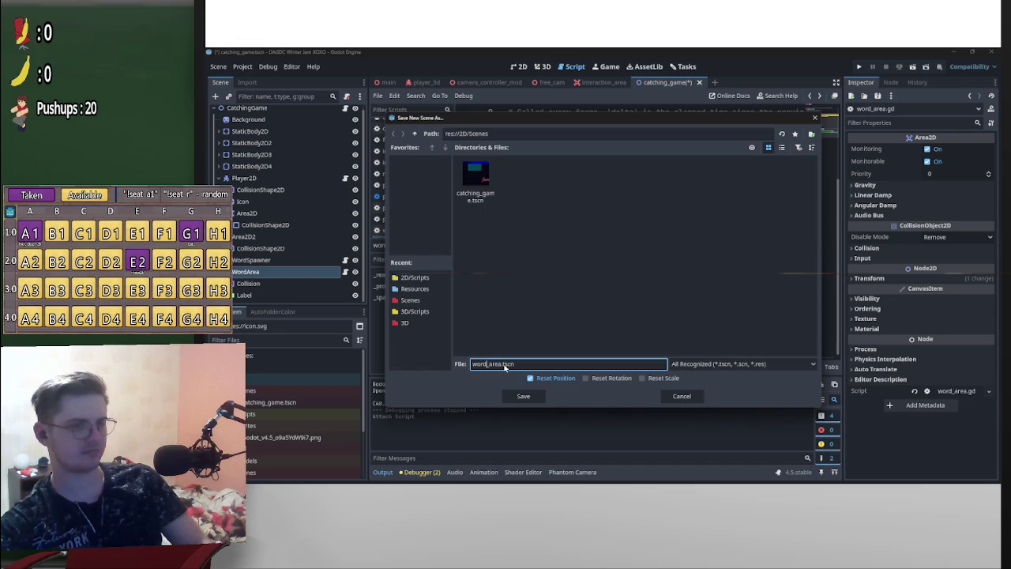
pyautogui.write('s')
pyautogui.click(522, 396)
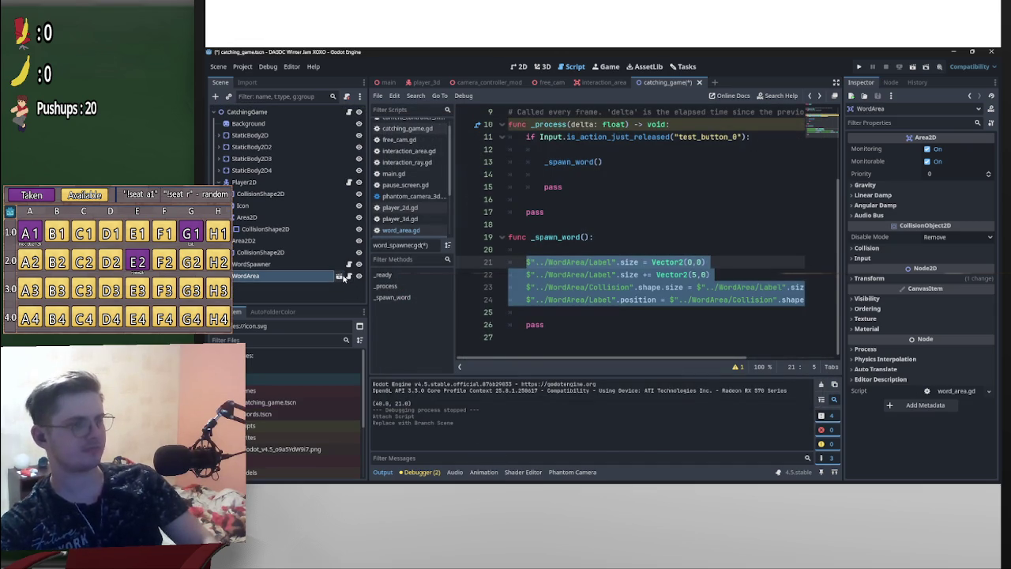
# Select sizing lines 21–24 in _spawn_word of word_spawner.gd
pyautogui.click(781, 300)
pyautogui.write('.size * Vector2(-0.5, -0.5)')
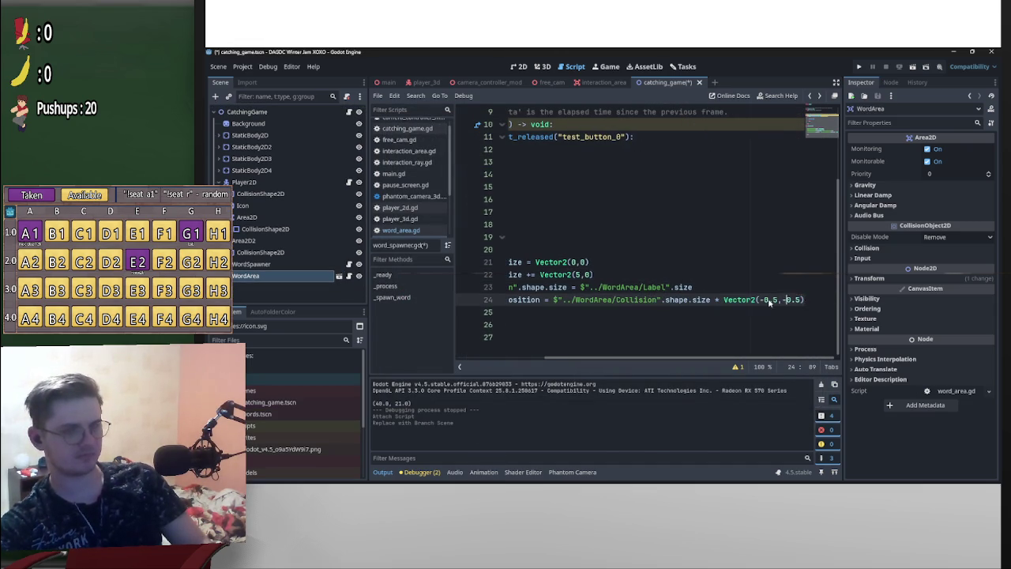
pyautogui.scroll(3, 711, 292)
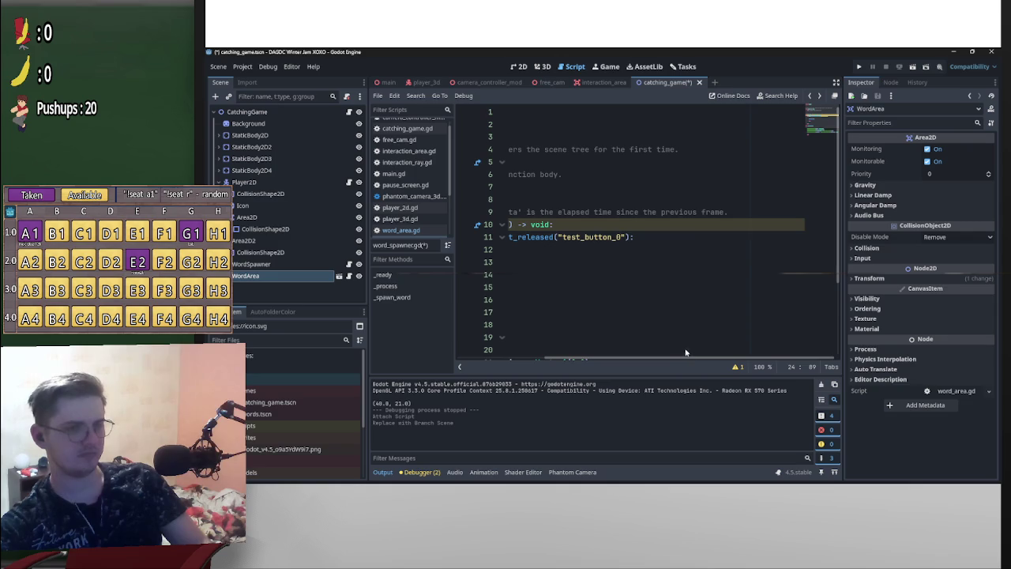
pyautogui.moveTo(527, 262)
pyautogui.mouseDown()
pyautogui.moveTo(861, 313)
pyautogui.moveTo(811, 304)
pyautogui.mouseUp()
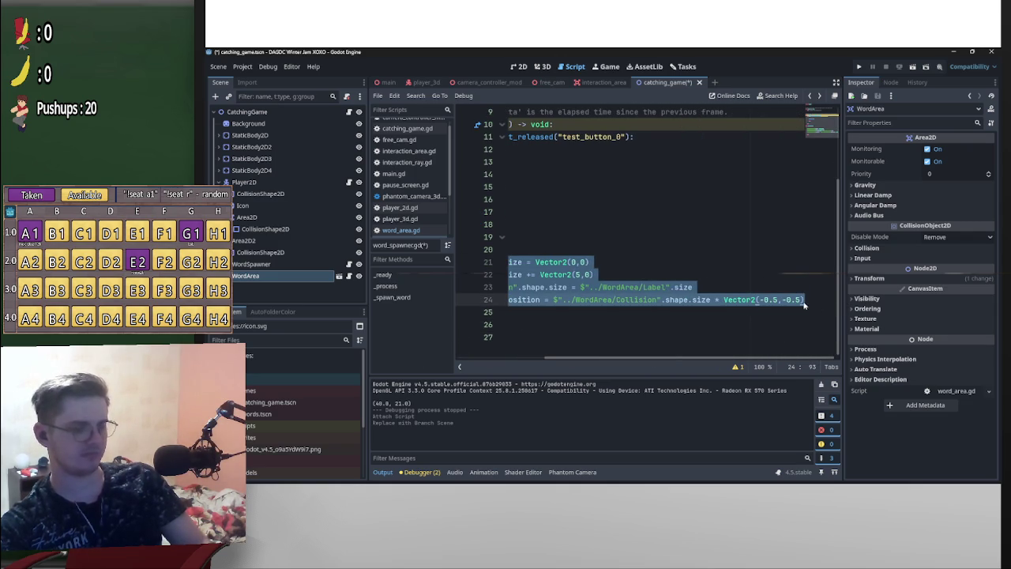
# Open the words scene and paste the four sizing lines into _ready of word_area.gd
pyautogui.click(338, 276)
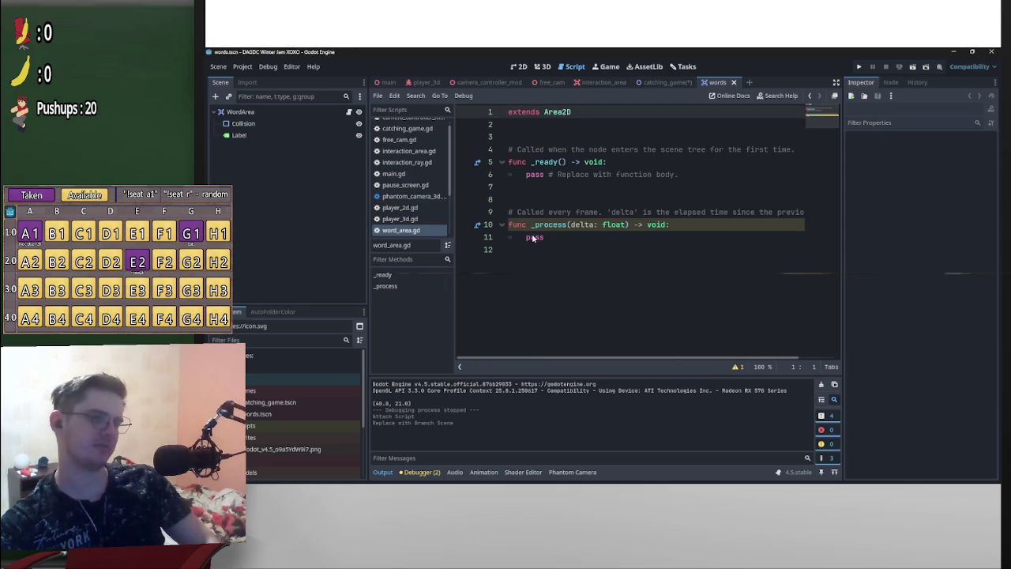
pyautogui.click(527, 174)
pyautogui.press('Return')
pyautogui.click(527, 175)
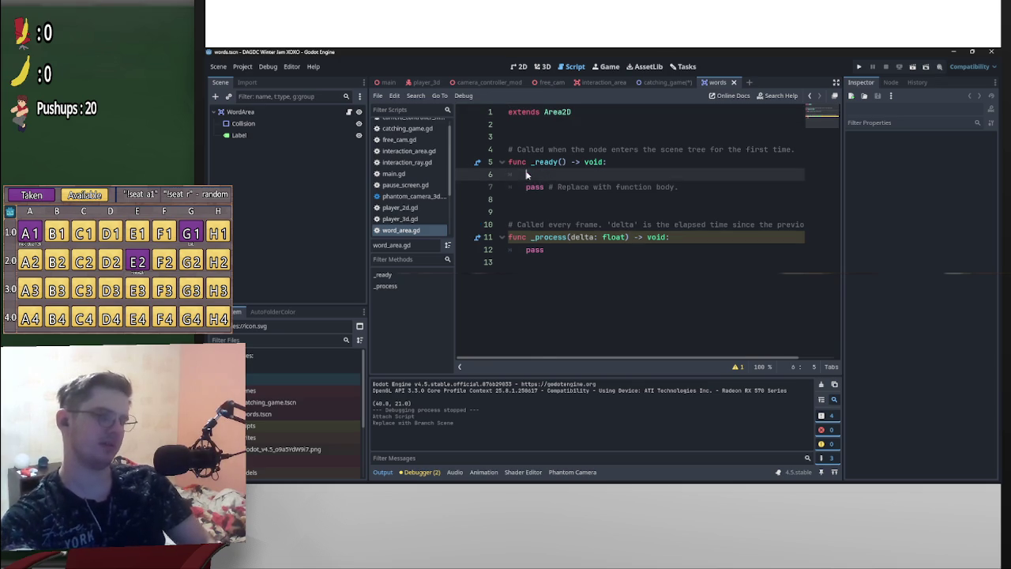
pyautogui.write('$"../WordArea/Label".size = Vector2(0,0) \t$"../WordArea/Label".size += Vector2(5,0) \t$"../WordArea/Collision".shape.size = $"../WordArea/Label".size \t$"../WordArea/Label".position = $"../WordArea/Collision".shape.size * Vector2(-0.5,-0.5)')
pyautogui.moveTo(618, 355); pyautogui.dragTo(504, 176)
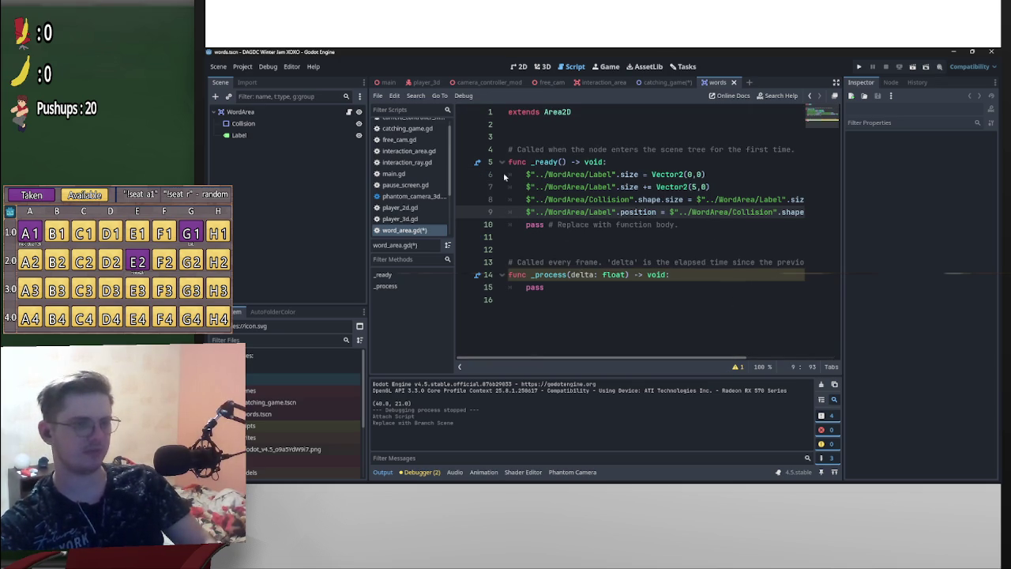
pyautogui.click(550, 136)
pyautogui.press('Return')
pyautogui.press('Up')
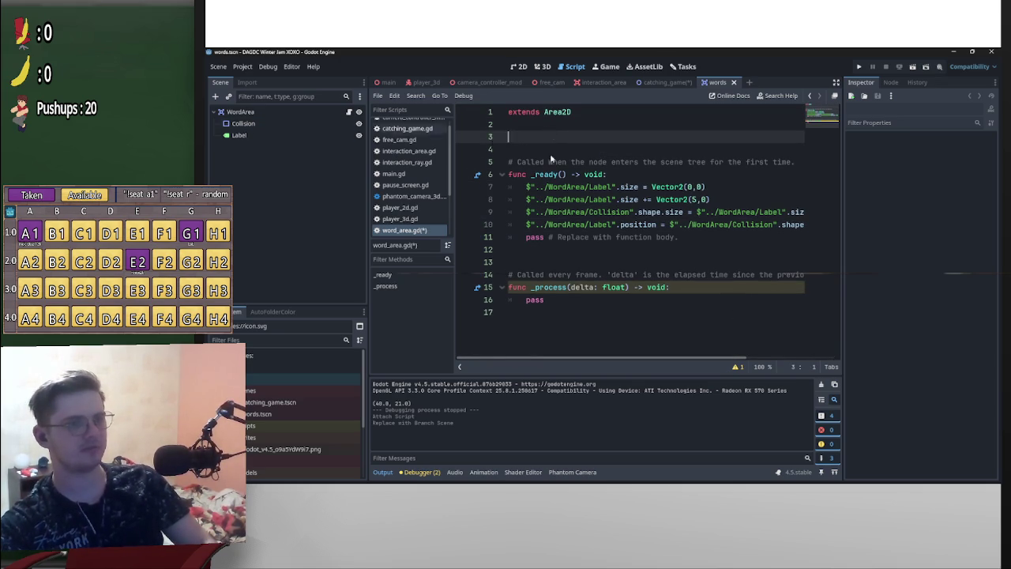
pyautogui.moveTo(261, 135)
pyautogui.mouseDown()
pyautogui.moveTo(553, 136)
pyautogui.moveTo(276, 124)
pyautogui.moveTo(577, 128)
pyautogui.mouseUp()
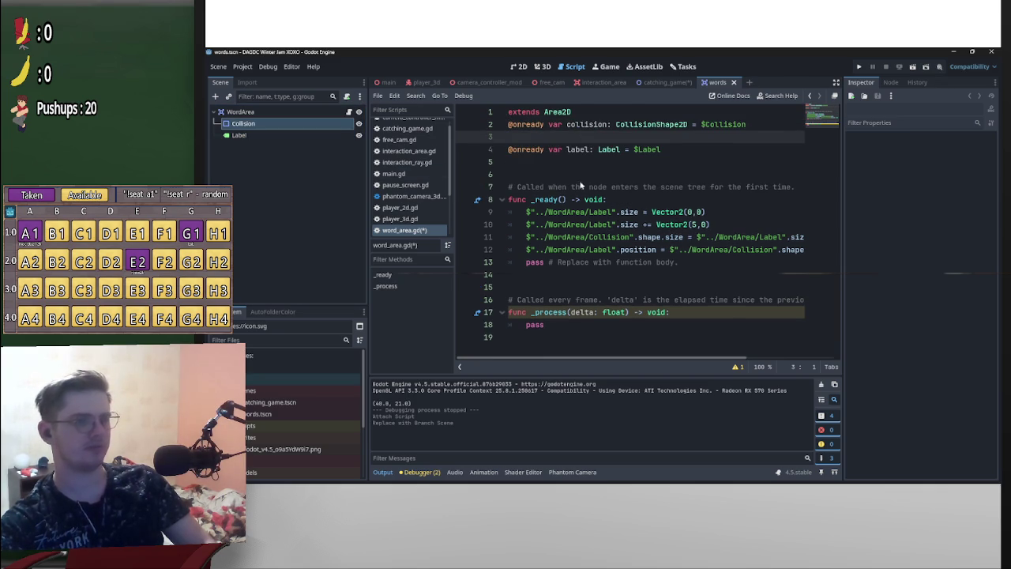
# Replace all four $"../WordArea/Label" paths in _ready with the label variable
pyautogui.press('BackSpace')
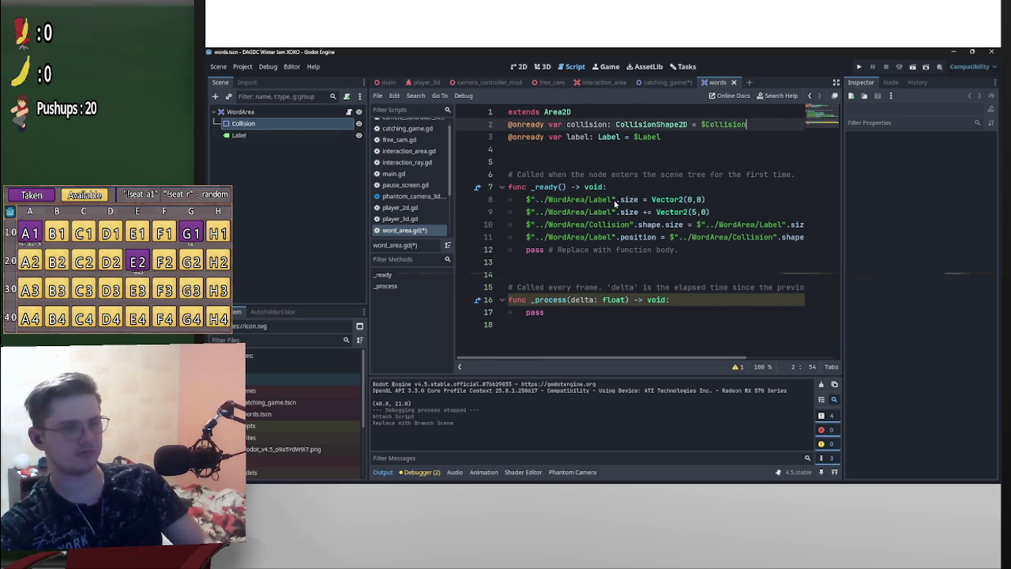
pyautogui.moveTo(615, 201); pyautogui.dragTo(521, 207)
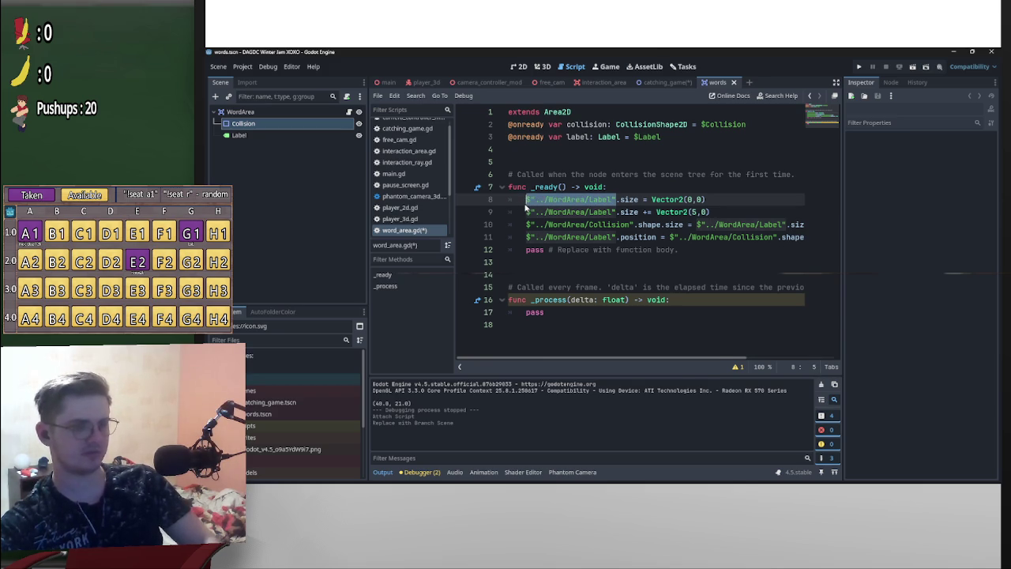
pyautogui.hotkey('ctrl', 'r')
pyautogui.moveTo(589, 138)
pyautogui.mouseDown()
pyautogui.moveTo(562, 138)
pyautogui.moveTo(571, 151)
pyautogui.moveTo(545, 366)
pyautogui.moveTo(557, 371)
pyautogui.mouseUp()
pyautogui.click(702, 368)
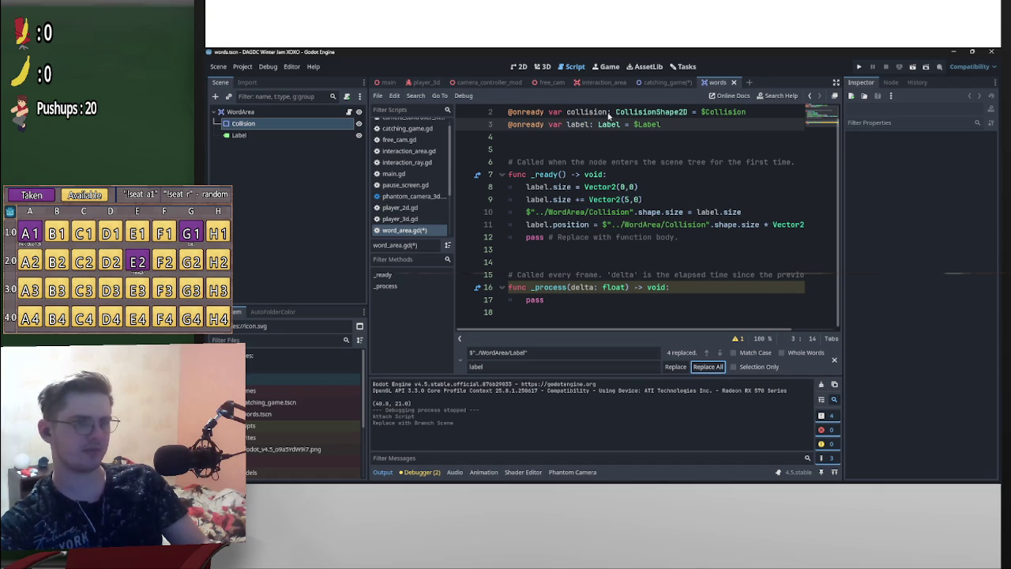
# Replace the WordArea/Collision paths on lines 10–11 with collision and save the script
pyautogui.moveTo(607, 112); pyautogui.dragTo(565, 112)
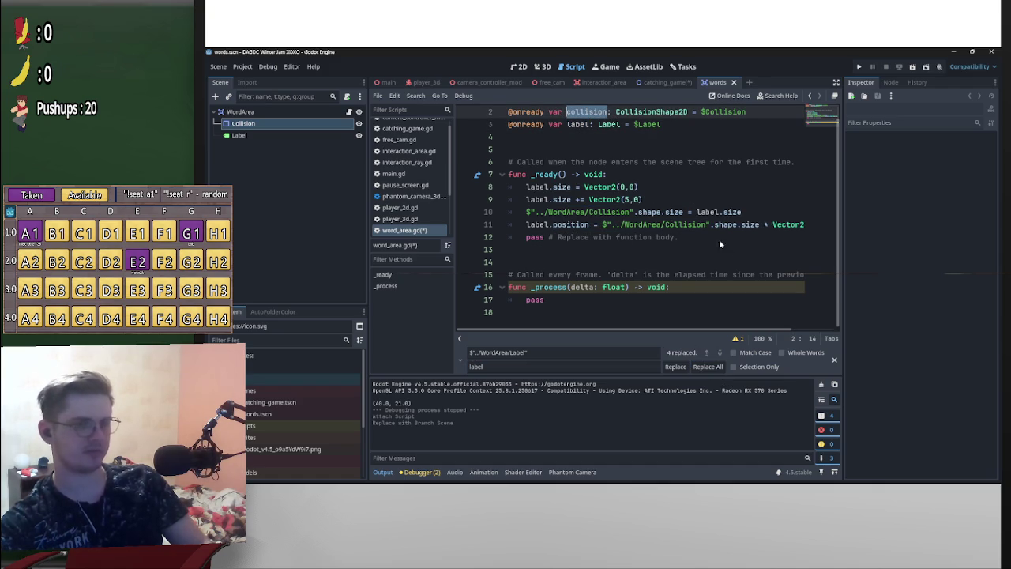
pyautogui.moveTo(709, 224); pyautogui.dragTo(526, 214)
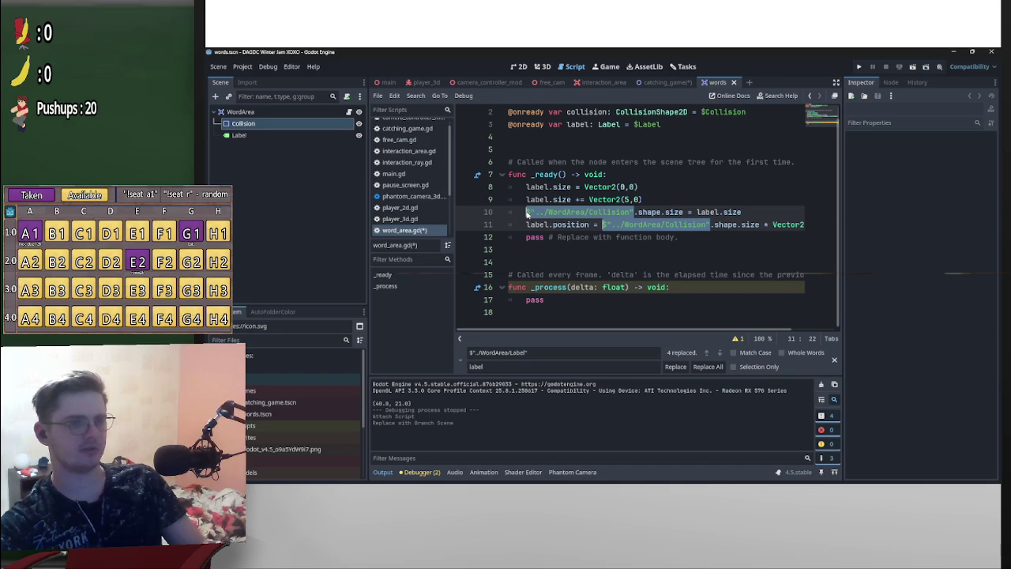
pyautogui.write('collision')
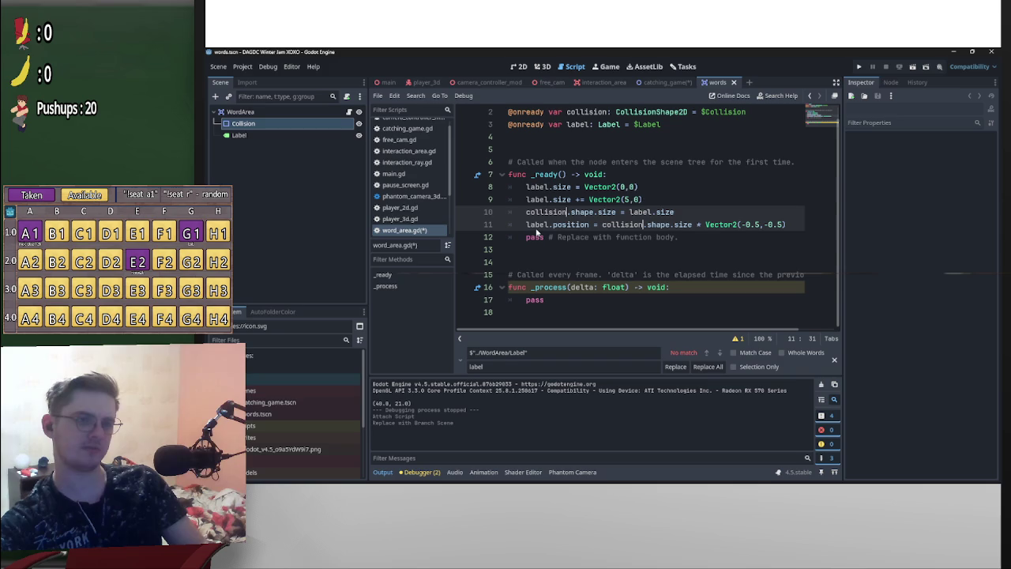
pyautogui.click(693, 211)
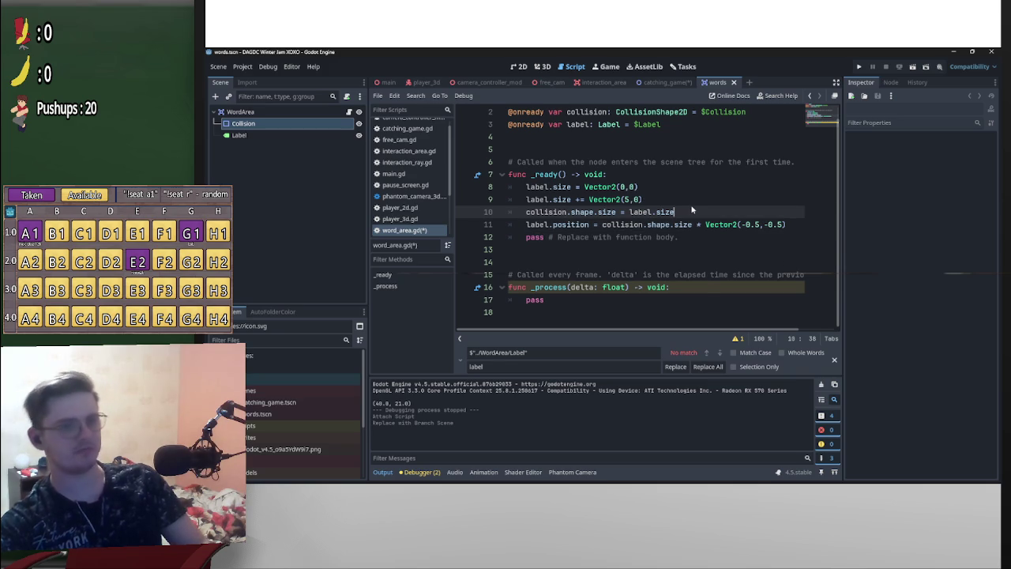
pyautogui.hotkey('ctrl', 's')
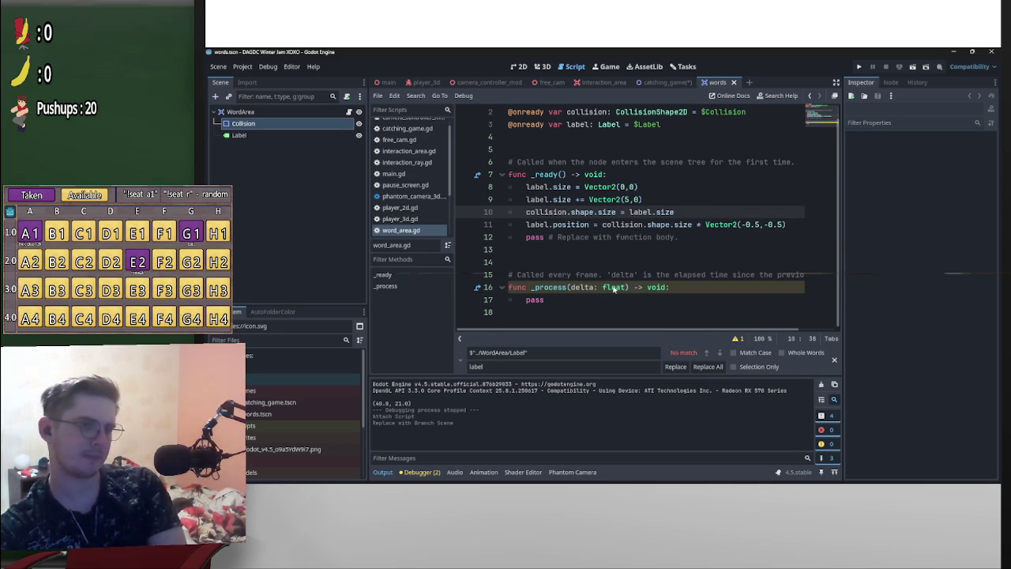
# Add blank lines below _ready and type the func _init_scale()->void: header
pyautogui.scroll(1, 615, 286)
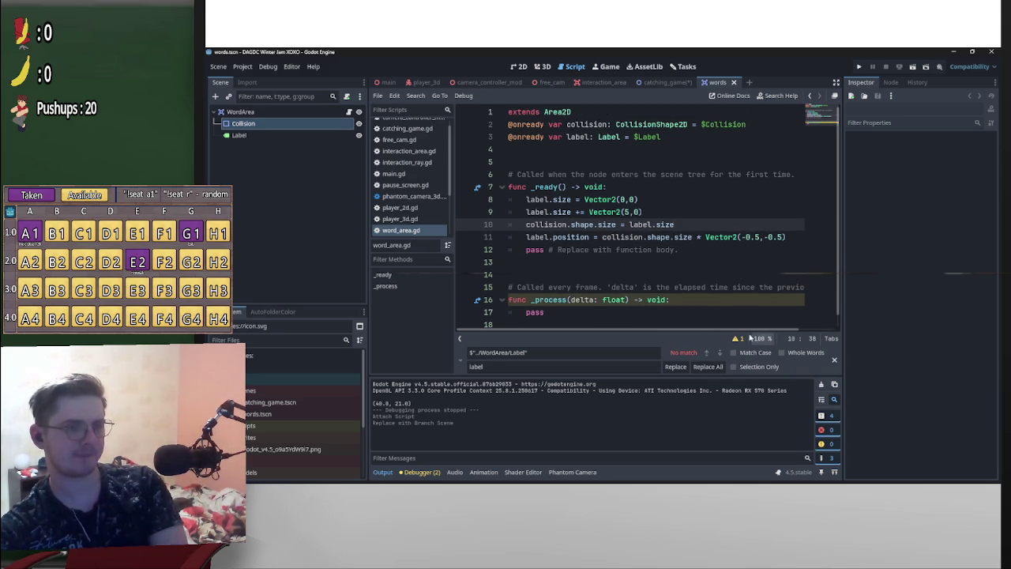
pyautogui.click(572, 268)
pyautogui.press('Return')
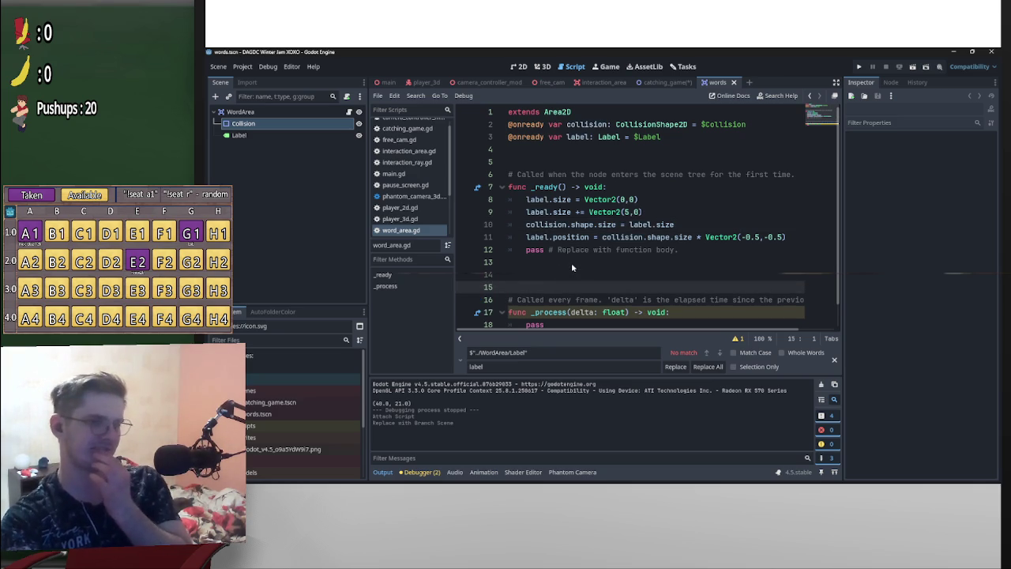
pyautogui.press('Up')
pyautogui.write('func _')
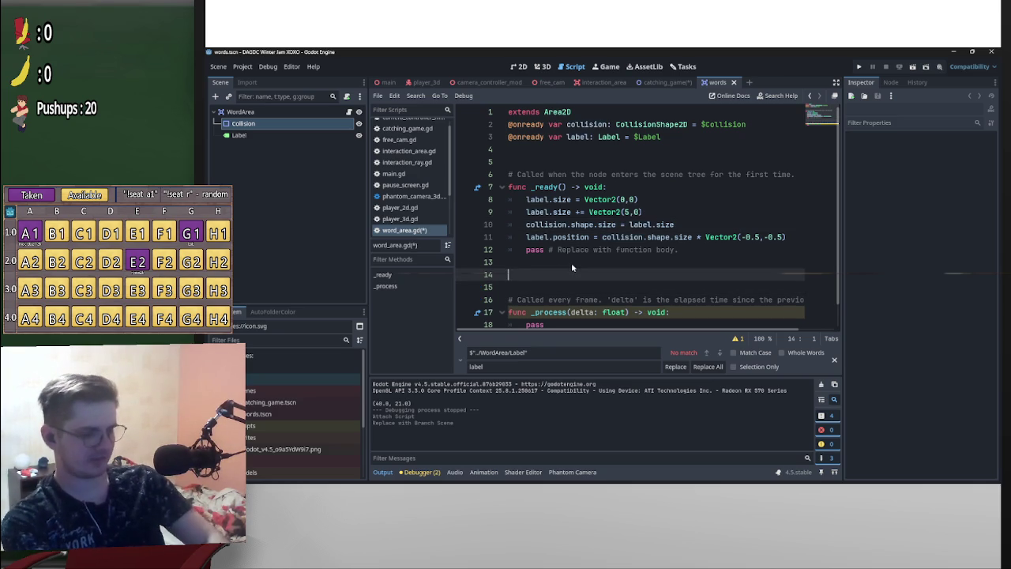
pyautogui.write('ini')
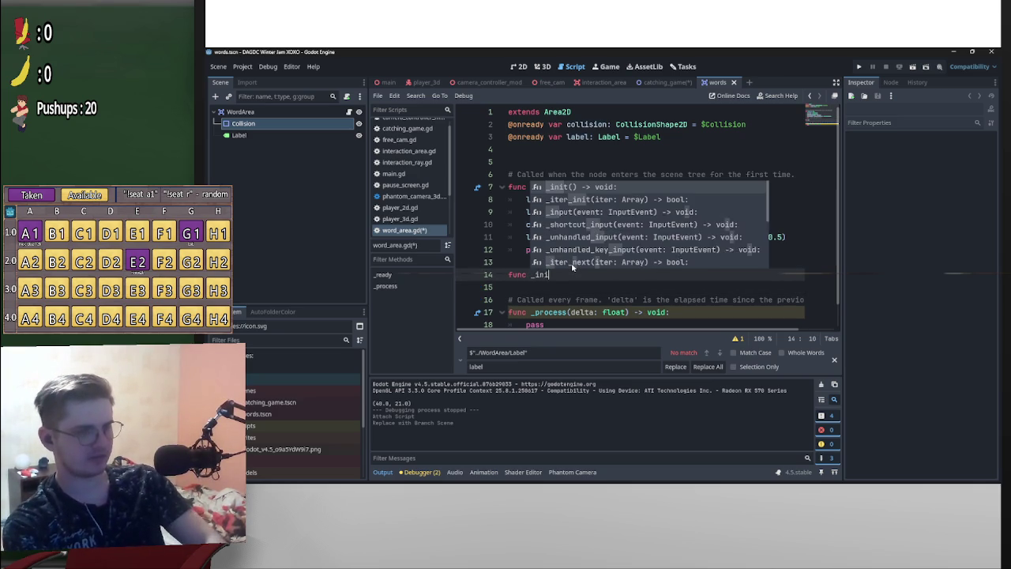
pyautogui.write('t_sca')
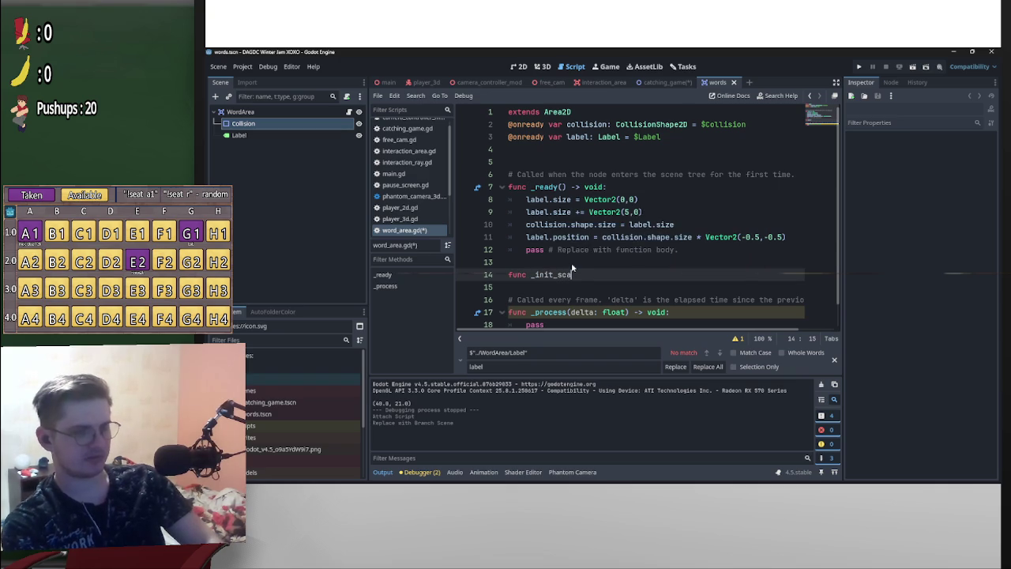
pyautogui.write('le()')
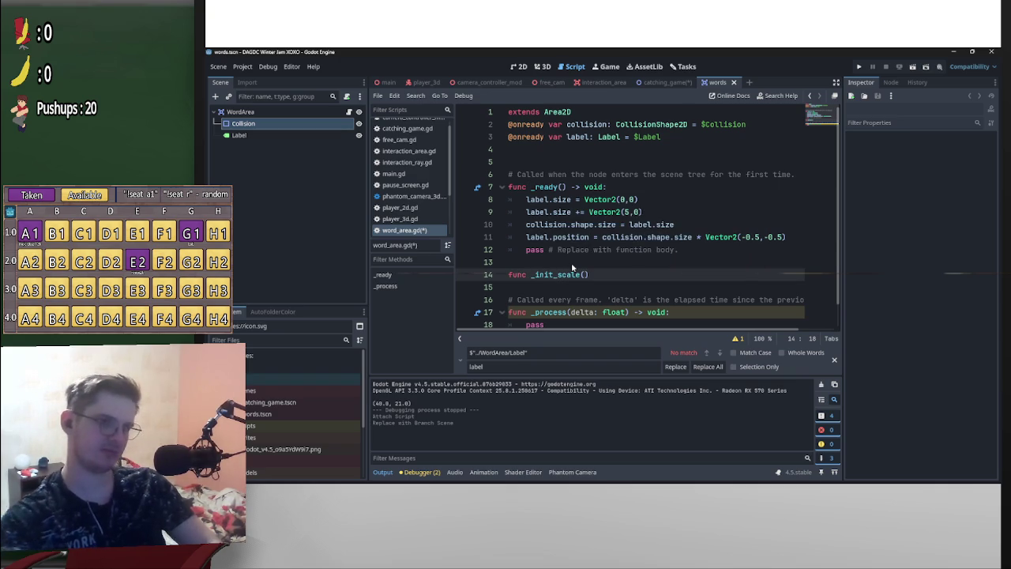
pyautogui.write('->void:')
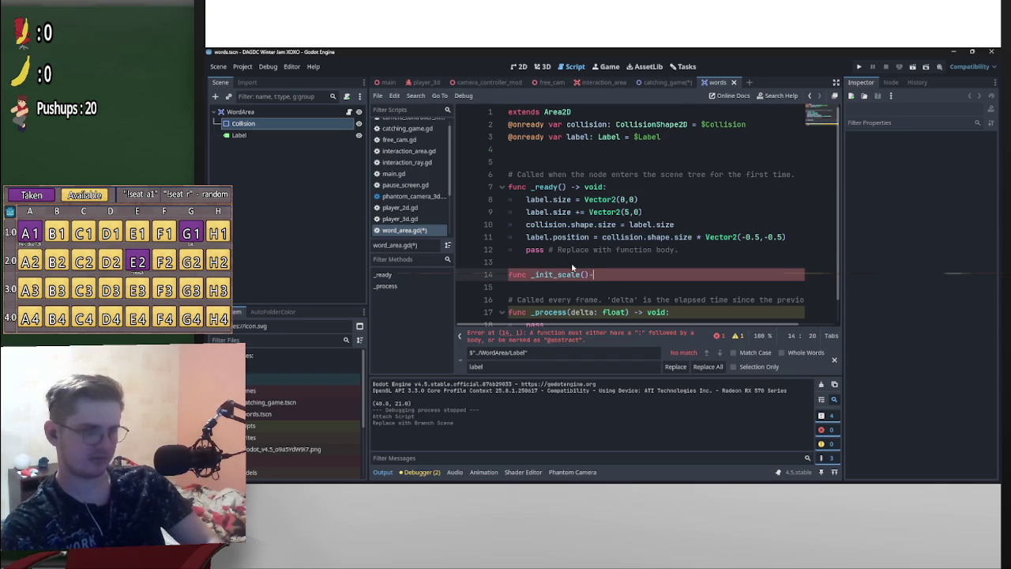
# Move the four sizing lines from _ready into _init_scale and delete the leftover pass
pyautogui.press('Return')
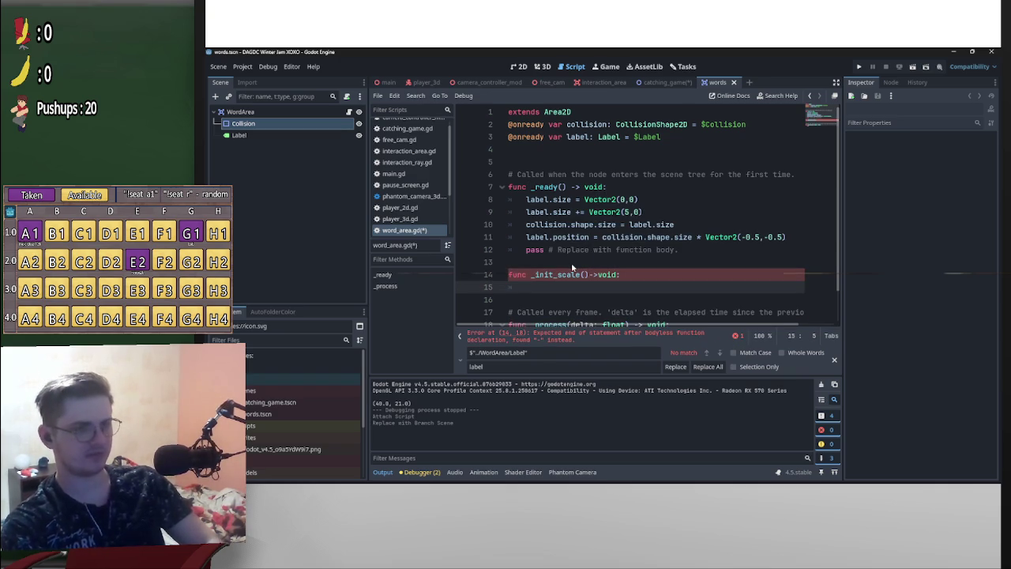
pyautogui.write('pass')
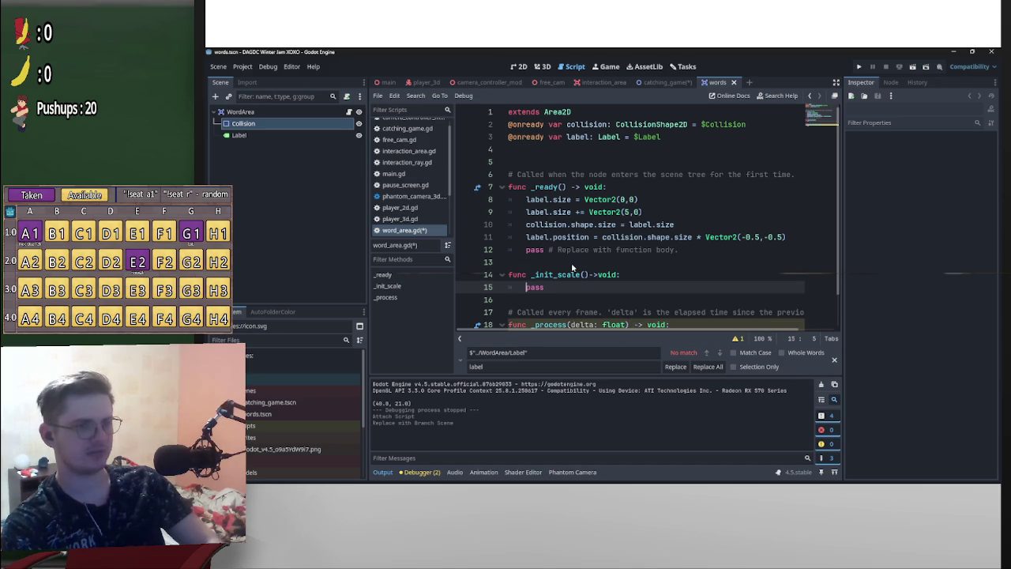
pyautogui.click(786, 238)
pyautogui.moveTo(788, 237)
pyautogui.mouseDown()
pyautogui.moveTo(526, 211)
pyautogui.moveTo(526, 200)
pyautogui.moveTo(528, 288)
pyautogui.mouseUp()
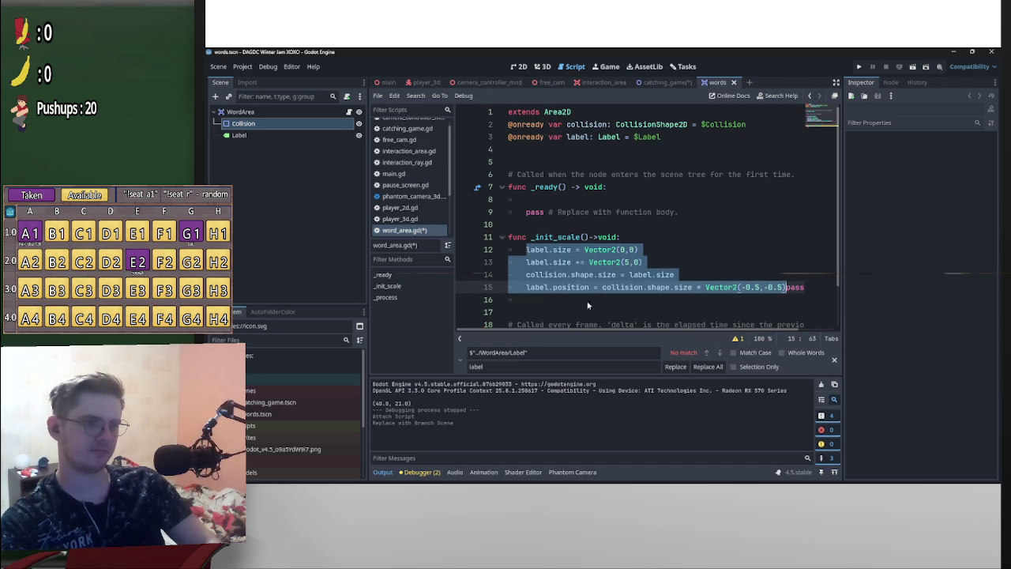
pyautogui.click(788, 289)
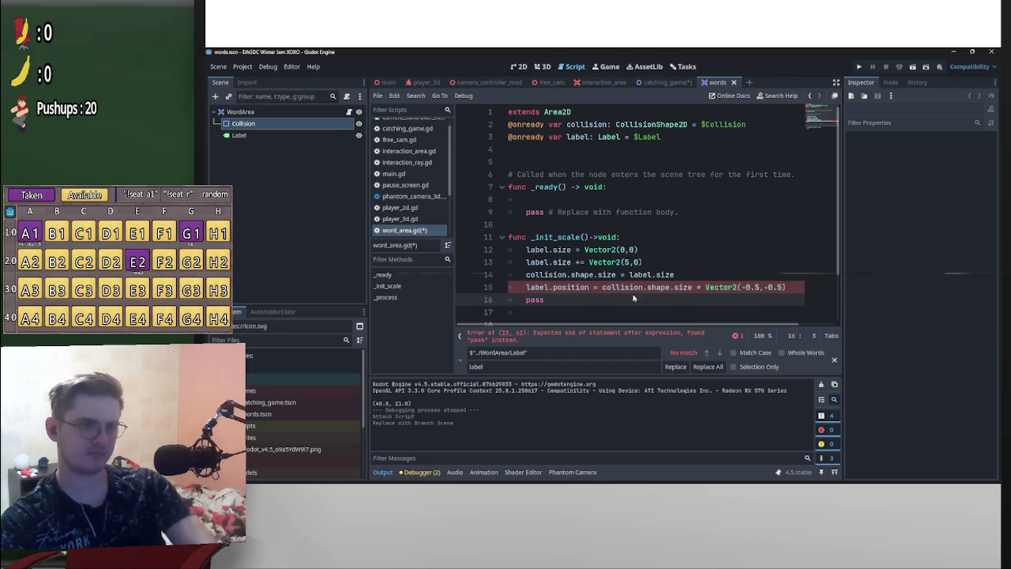
pyautogui.press('Return')
pyautogui.click(472, 301)
pyautogui.press('BackSpace')
pyautogui.write('\\==')
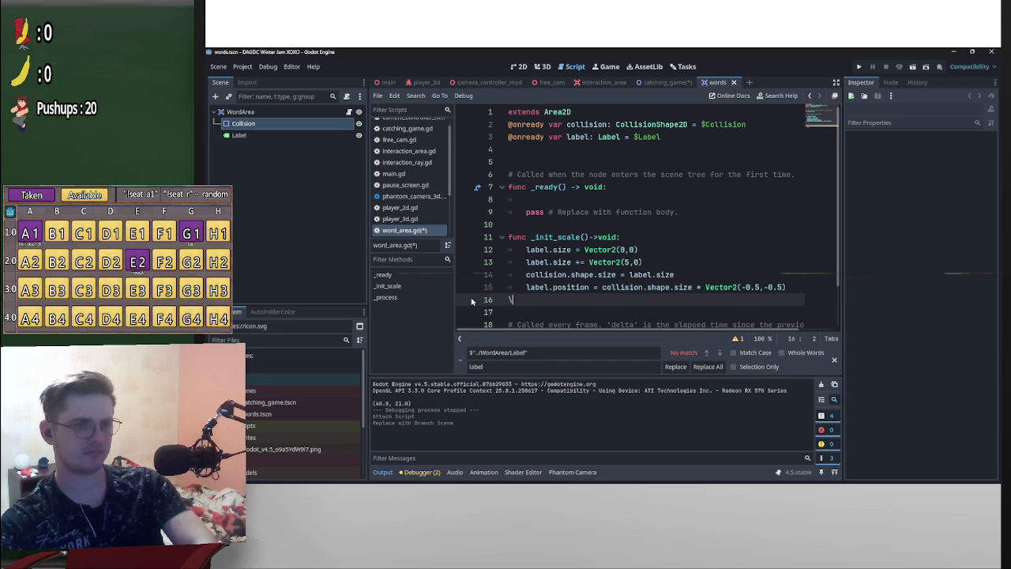
pyautogui.press('BackSpace')
pyautogui.press('BackSpace')
pyautogui.press('BackSpace')
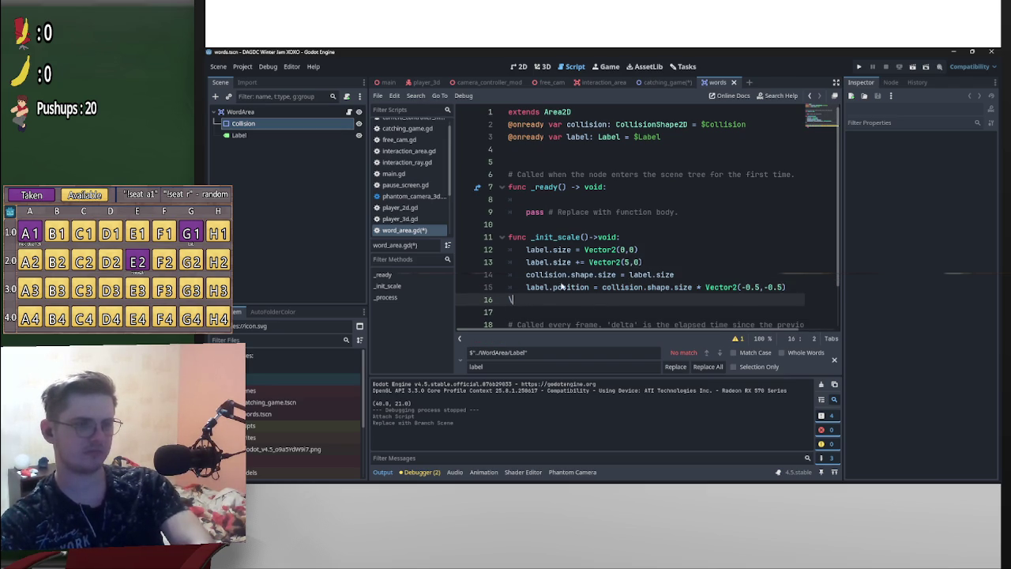
# Call _init_scale() from _ready and remove the extra blank line after the function
pyautogui.doubleClick(557, 237)
pyautogui.hotkey('ctrl', 'c')
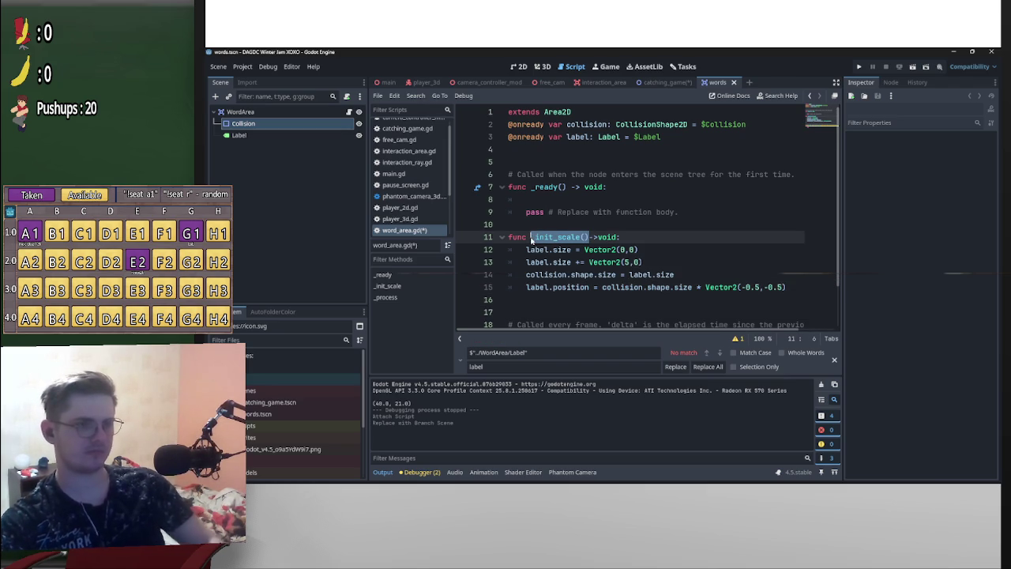
pyautogui.click(569, 199)
pyautogui.hotkey('ctrl', 'v')
pyautogui.write('()')
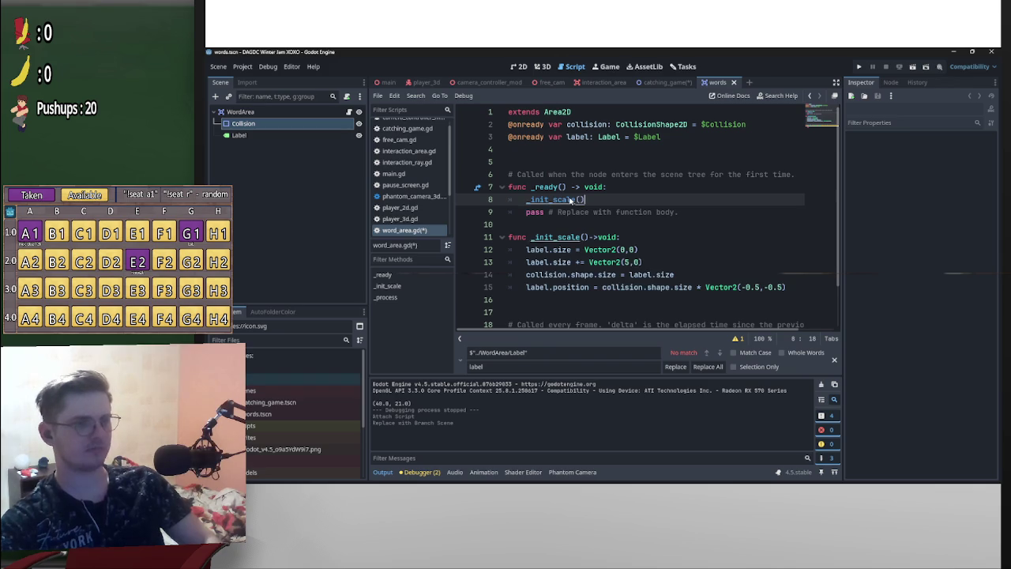
pyautogui.click(521, 306)
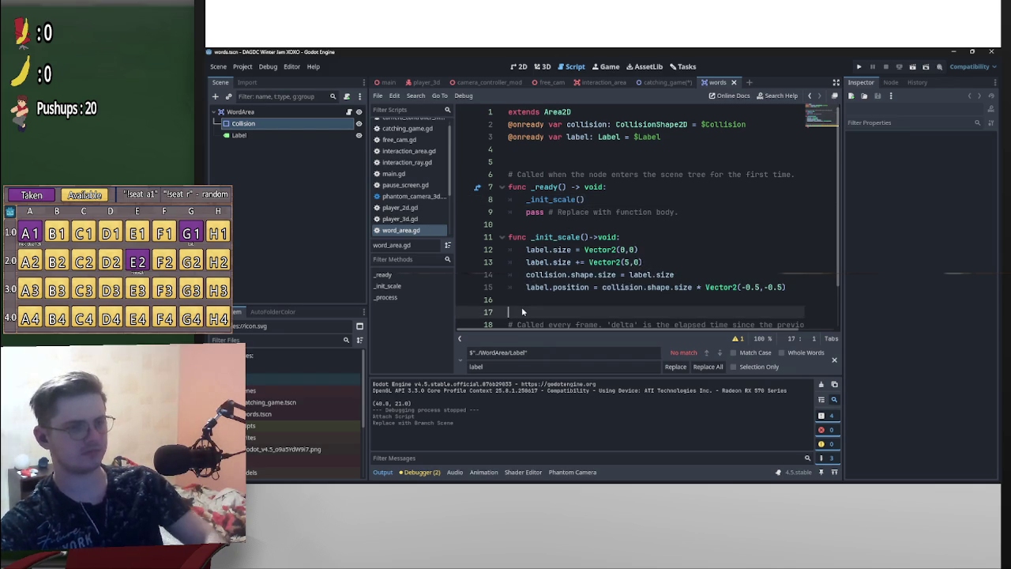
pyautogui.press('BackSpace')
pyautogui.hotkey('shift', 'Up')
pyautogui.hotkey('shift', 'Up')
pyautogui.hotkey('shift', 'Up')
pyautogui.hotkey('alt', 'f')
pyautogui.click(558, 212)
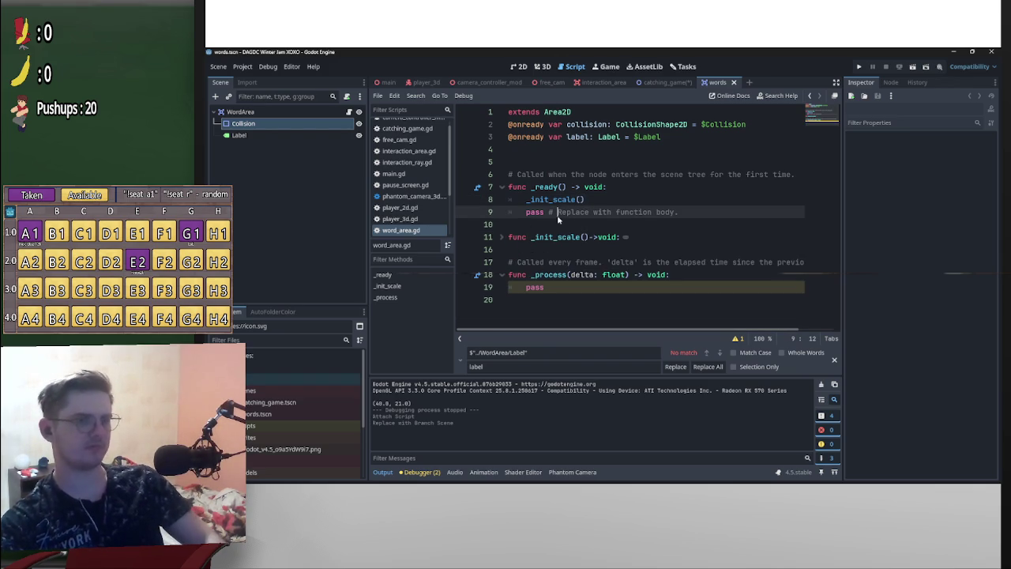
# Replace the _process header with func _physics_process(delta: float) -> void:
pyautogui.click(571, 274)
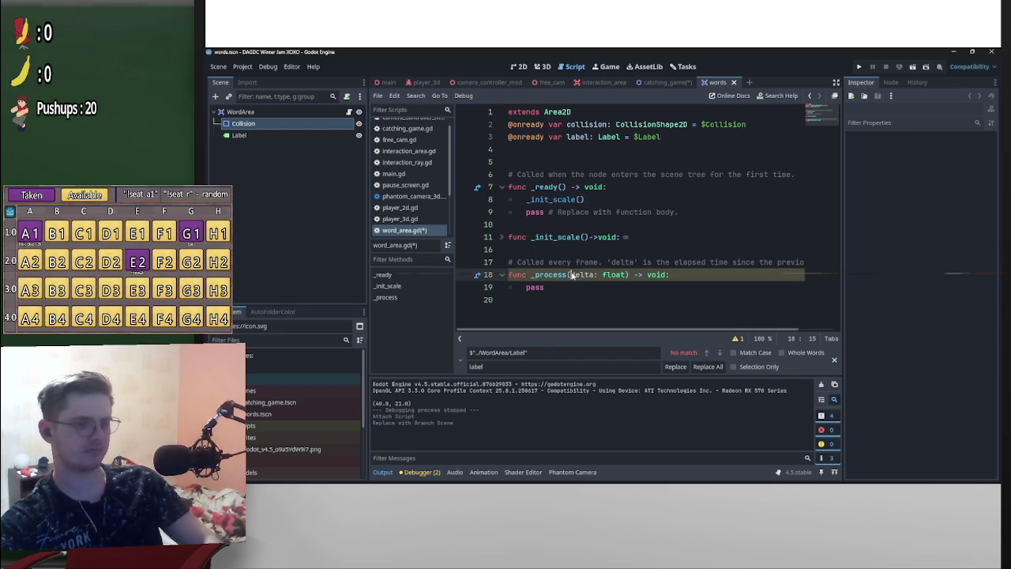
pyautogui.write('_')
pyautogui.hotkey('ctrl', 's')
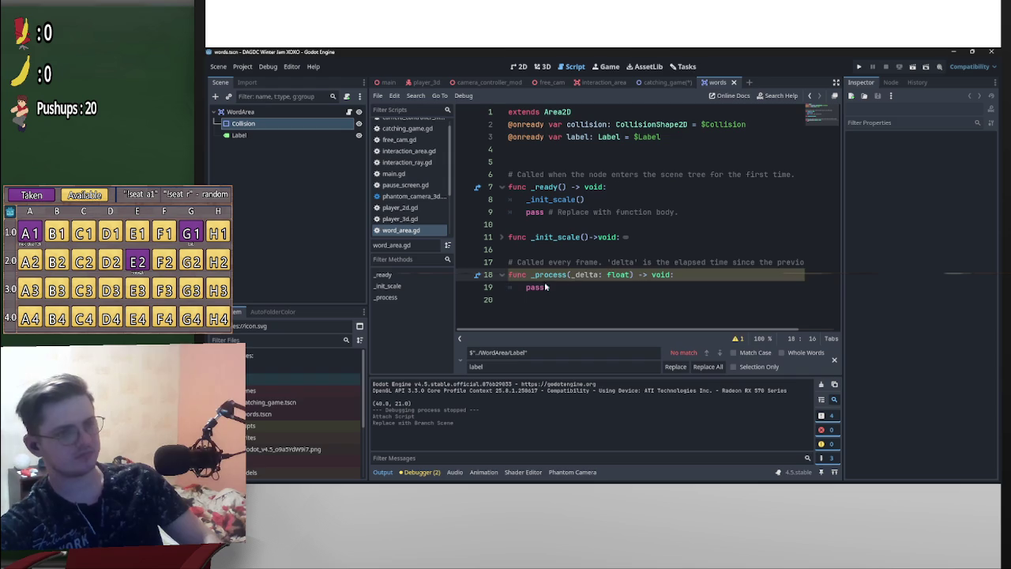
pyautogui.click(535, 276)
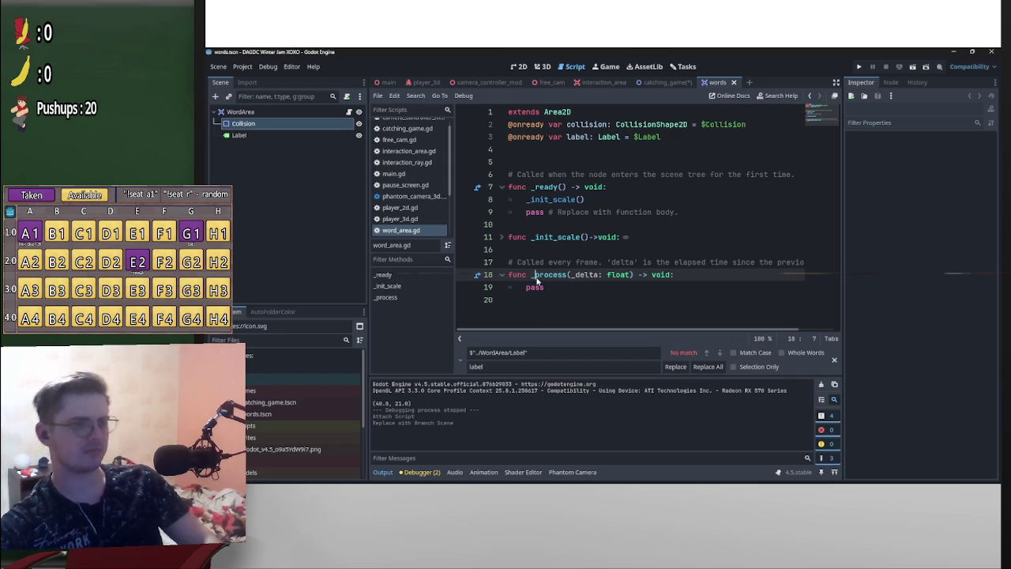
pyautogui.write('_')
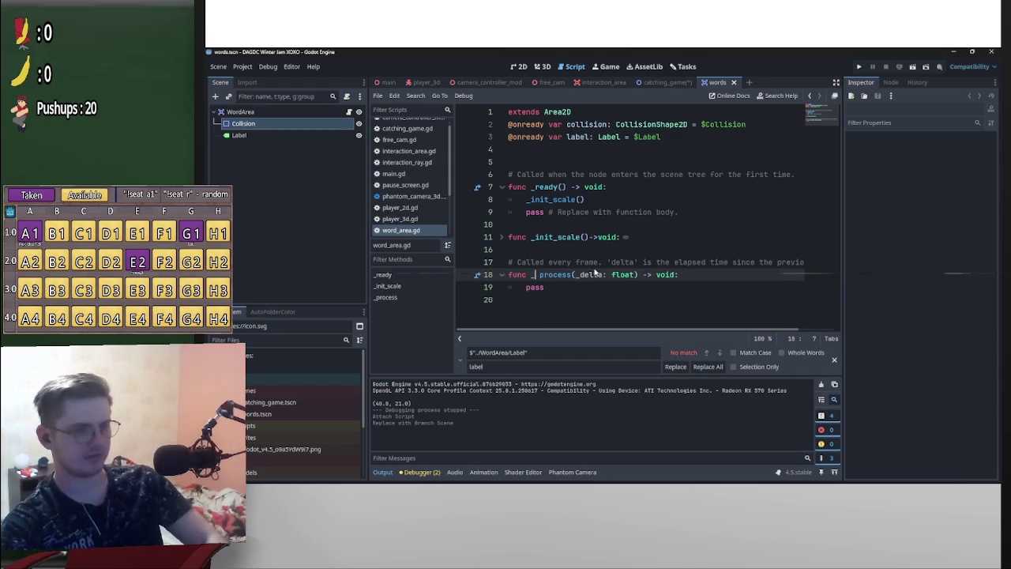
pyautogui.write('phys')
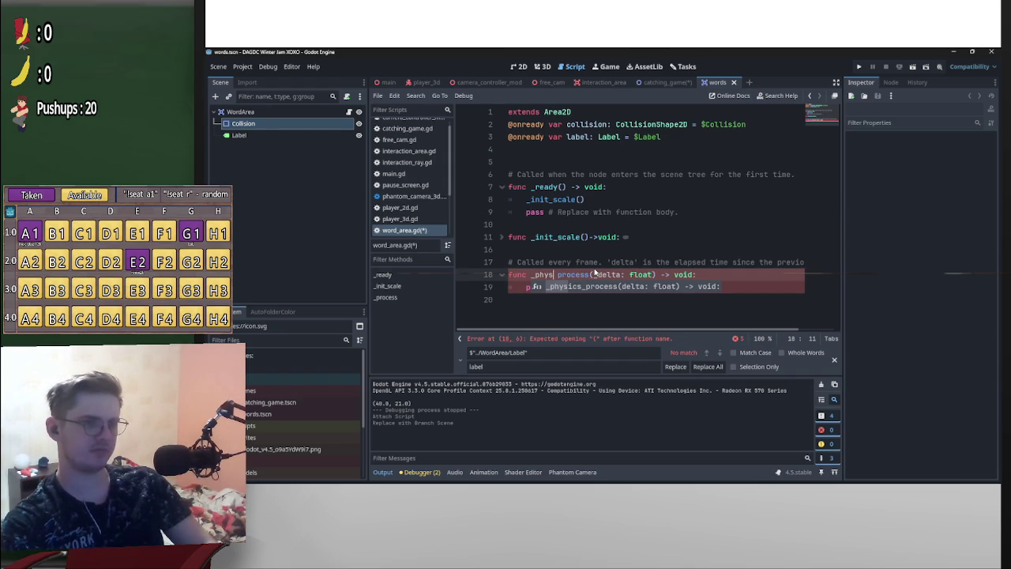
pyautogui.press('Return')
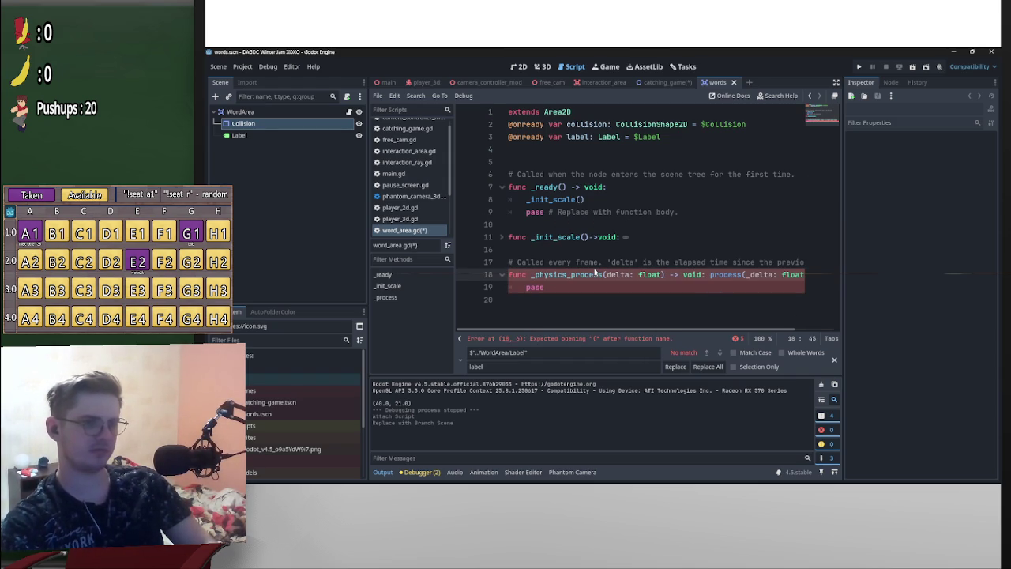
pyautogui.hotkey('shift', 'Down')
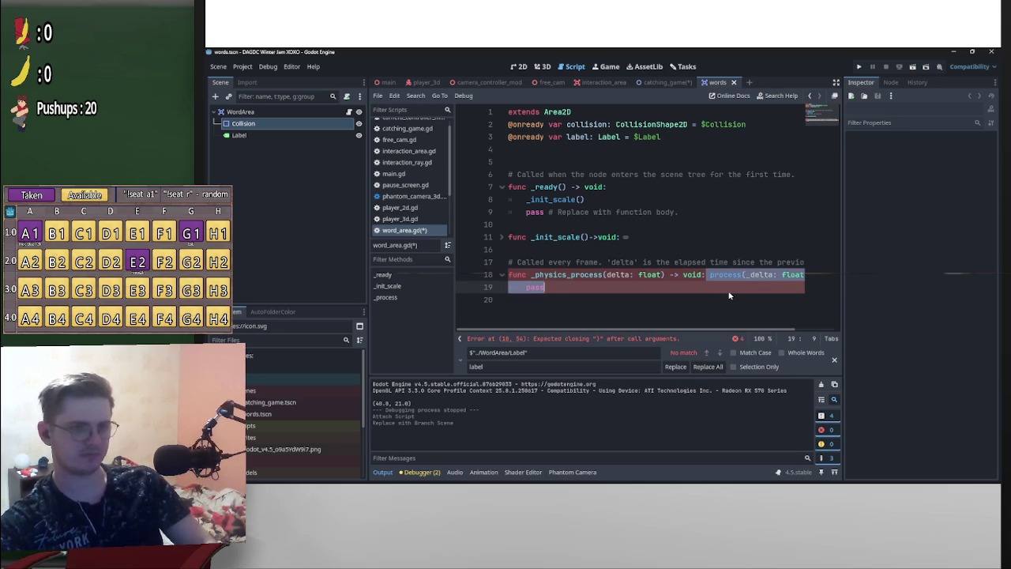
pyautogui.moveTo(729, 295); pyautogui.dragTo(856, 274)
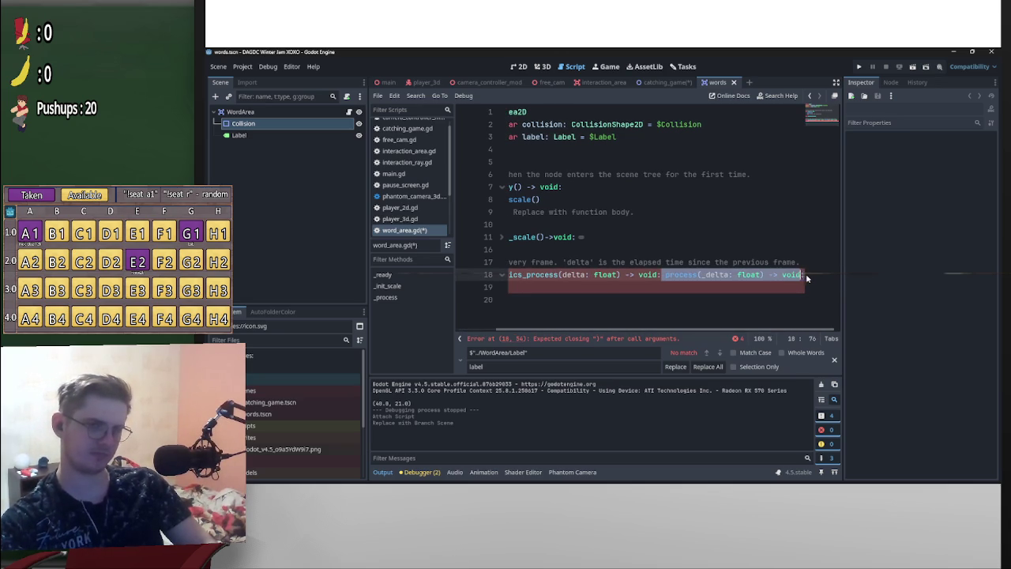
pyautogui.press('BackSpace')
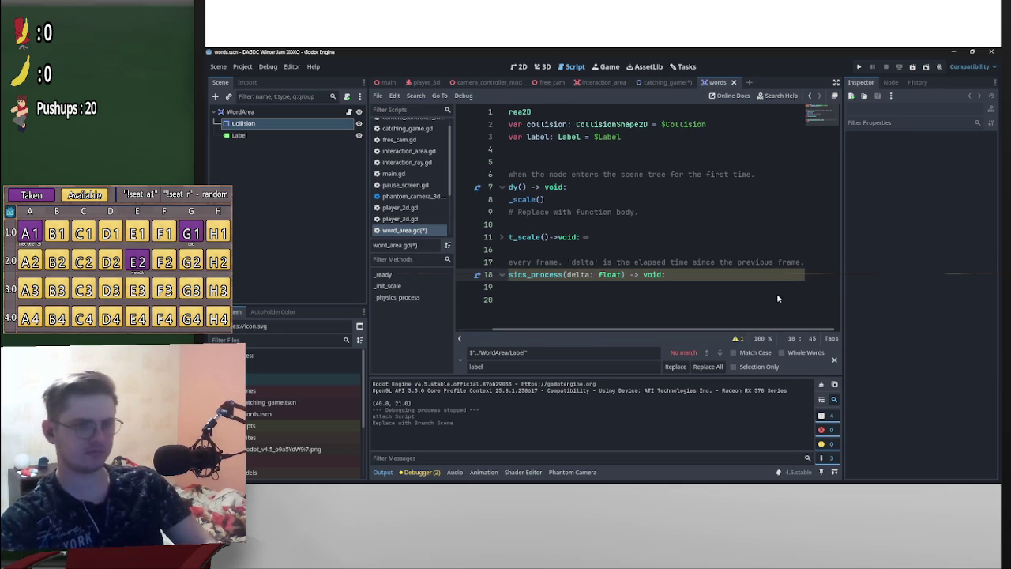
# Open blank lines above pass in the _physics_process body
pyautogui.moveTo(777, 330); pyautogui.dragTo(623, 308)
pyautogui.click(526, 287)
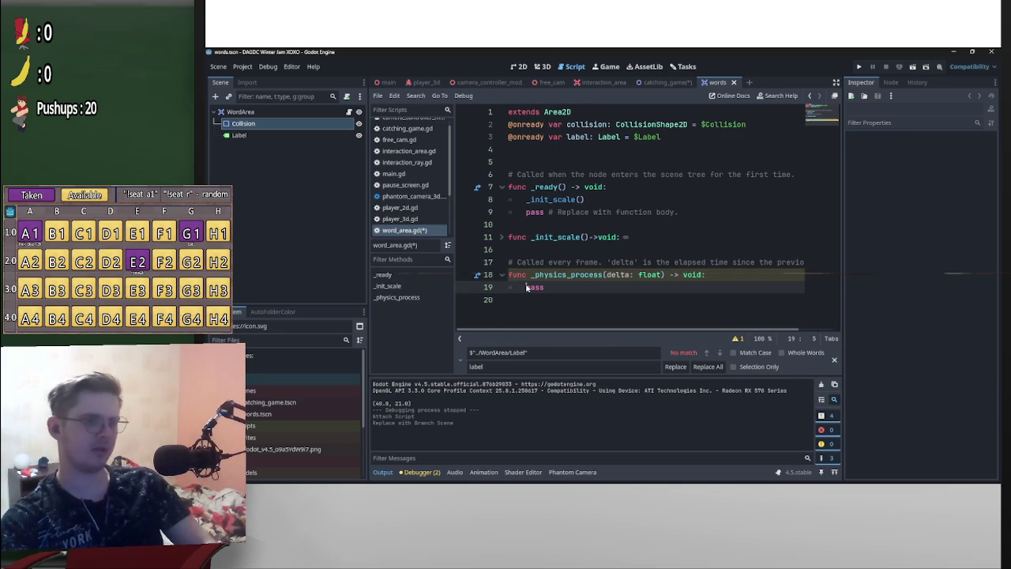
pyautogui.press('Return')
pyautogui.press('Return')
pyautogui.press('Return')
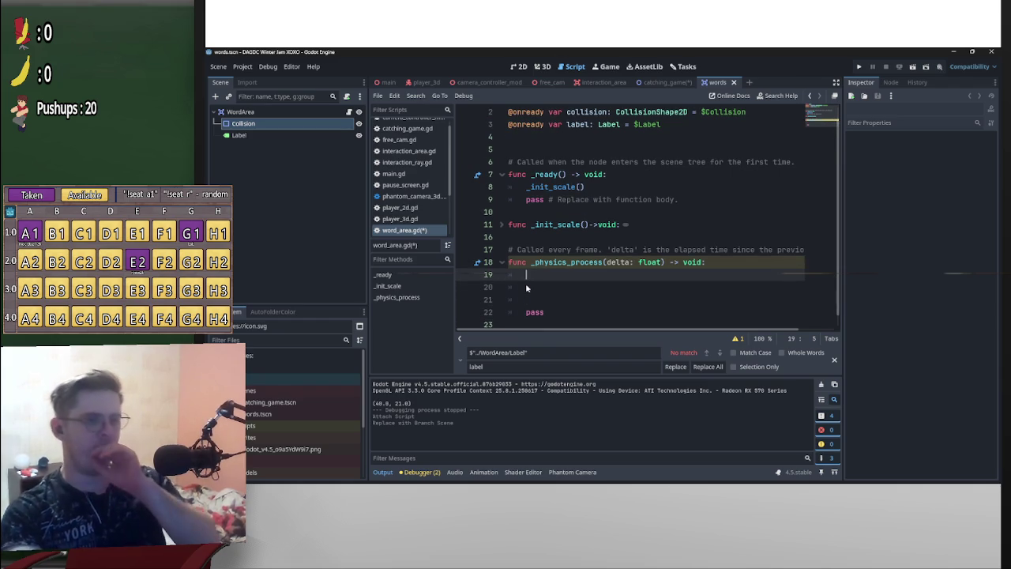
pyautogui.scroll(1, 569, 268)
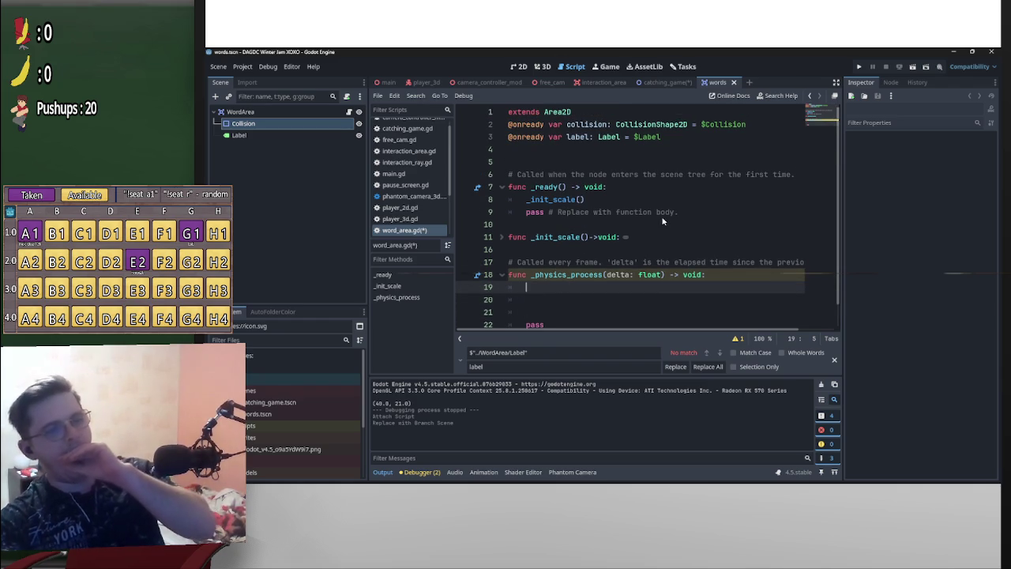
# Declare var fall_speed:int = 5 on line 6, discarding an initial FALL_SPEED constant attempt
pyautogui.click(527, 148)
pyautogui.press('Return')
pyautogui.press('Return')
pyautogui.write('const FALL_SPEED')
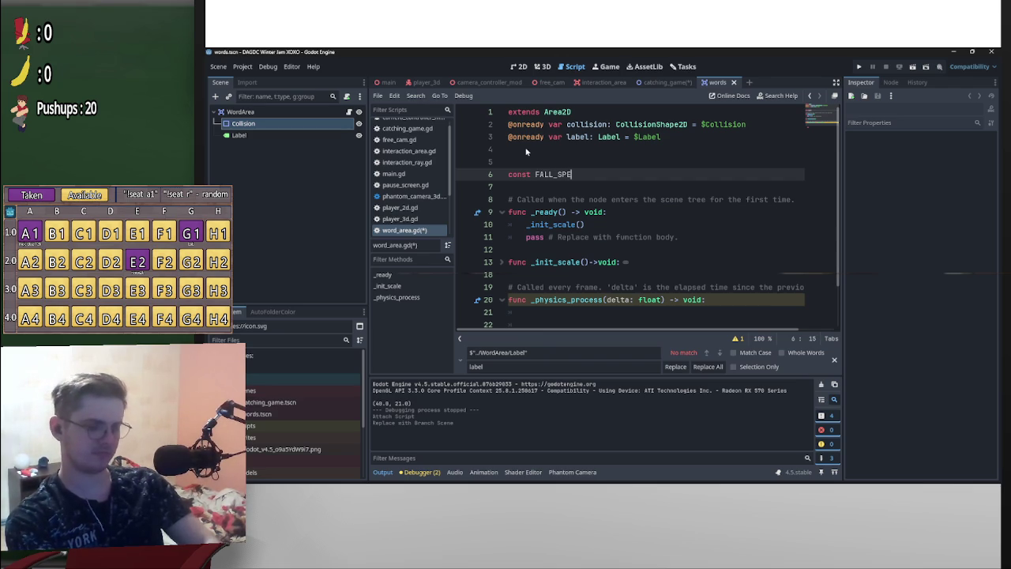
pyautogui.hotkey('ctrl', 'BackSpace')
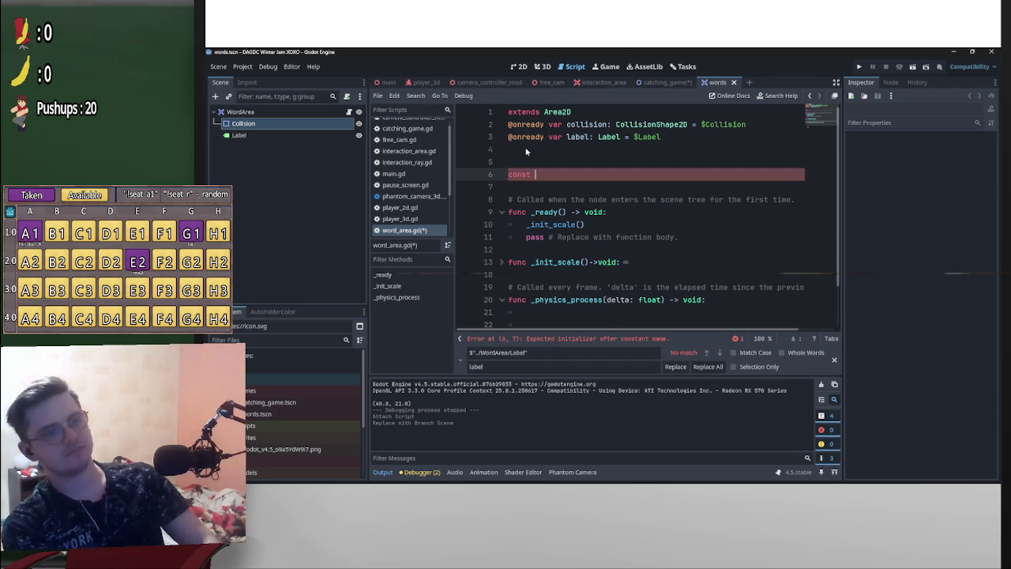
pyautogui.write('FALL_SPEED:')
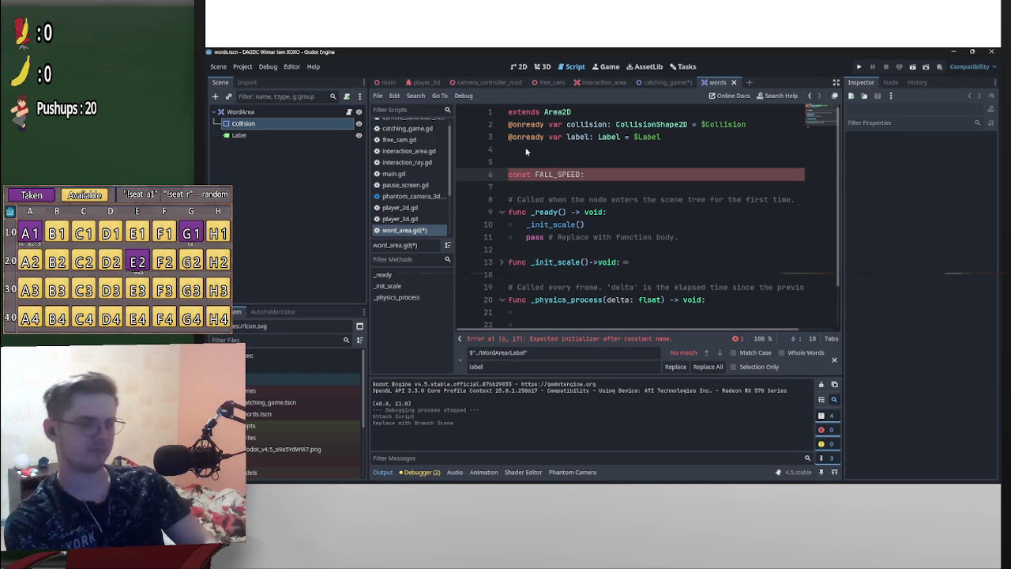
pyautogui.hotkey('ctrl', 'Left')
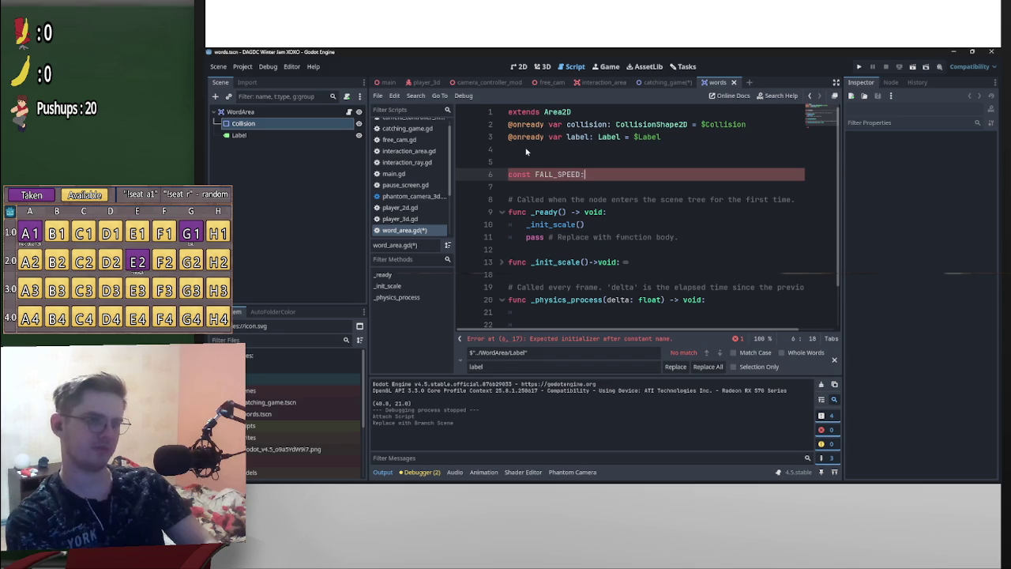
pyautogui.hotkey('ctrl', 'BackSpace')
pyautogui.hotkey('ctrl', 'BackSpace')
pyautogui.hotkey('ctrl', 'BackSpace')
pyautogui.write('var fal')
pyautogui.hotkey('ctrl', 'BackSpace')
pyautogui.hotkey('ctrl', 'BackSpace')
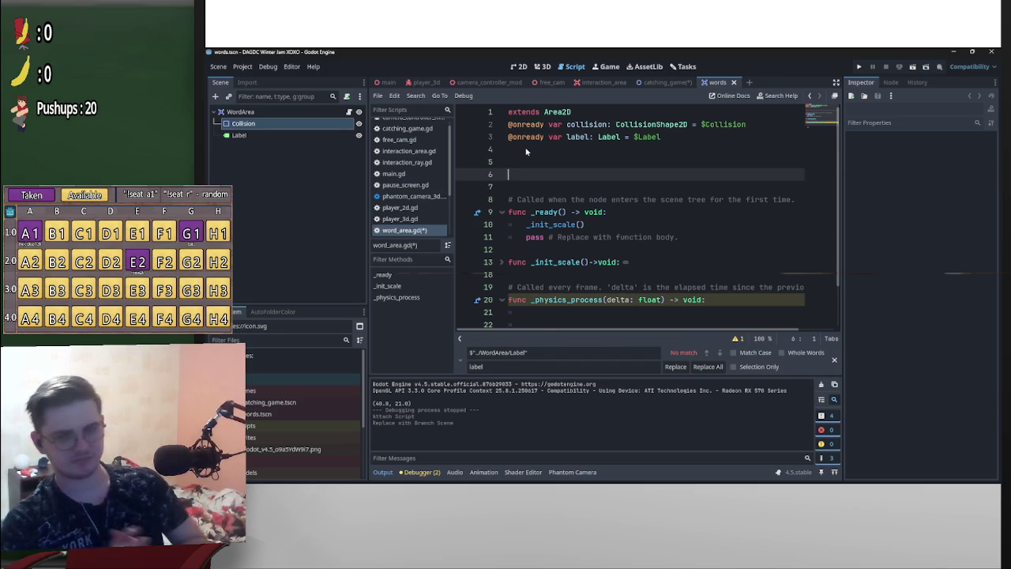
pyautogui.hotkey('ctrl', 'z')
pyautogui.hotkey('ctrl', 'shift', 'z')
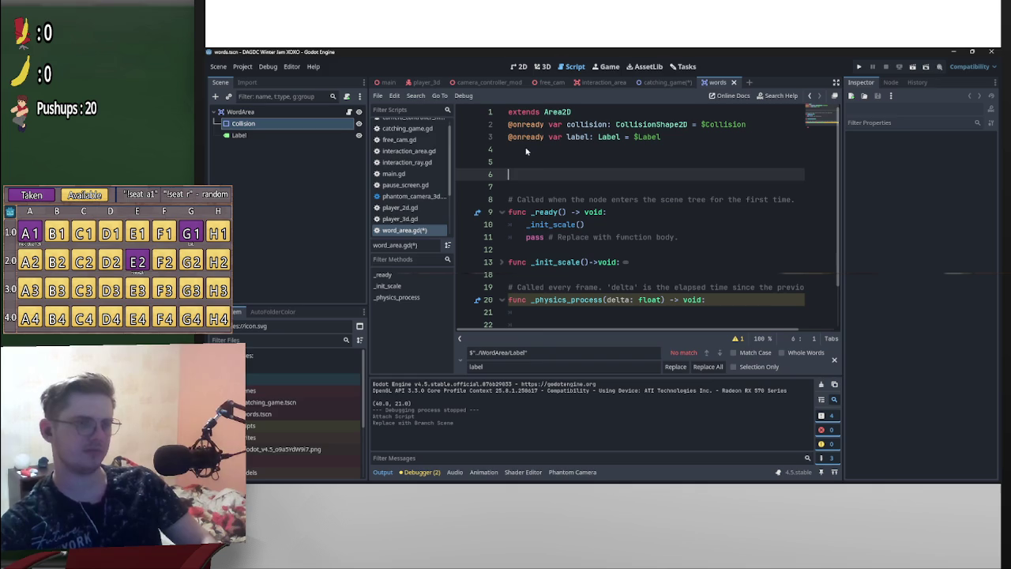
pyautogui.hotkey('ctrl', 'z')
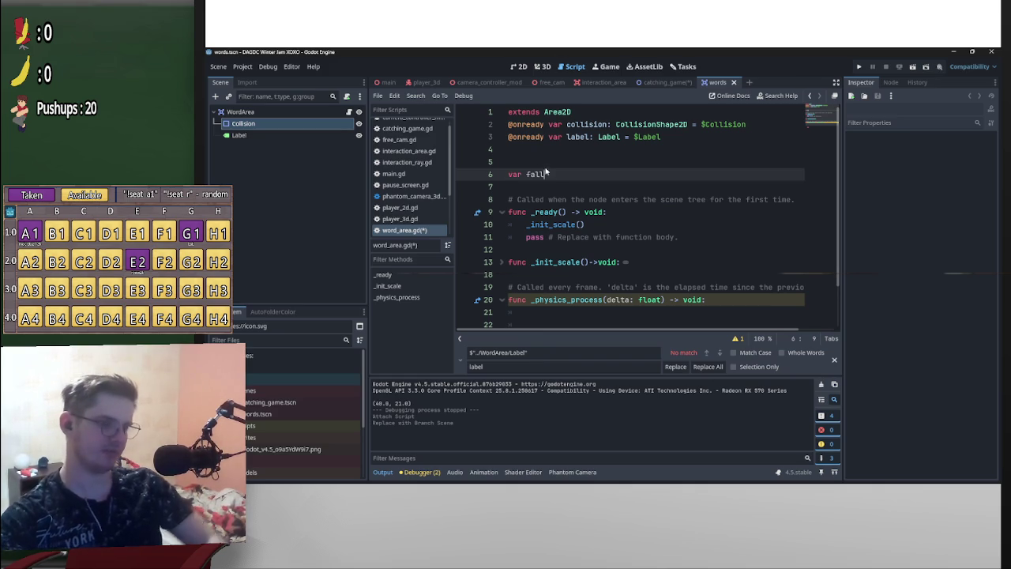
pyautogui.write('_speed:')
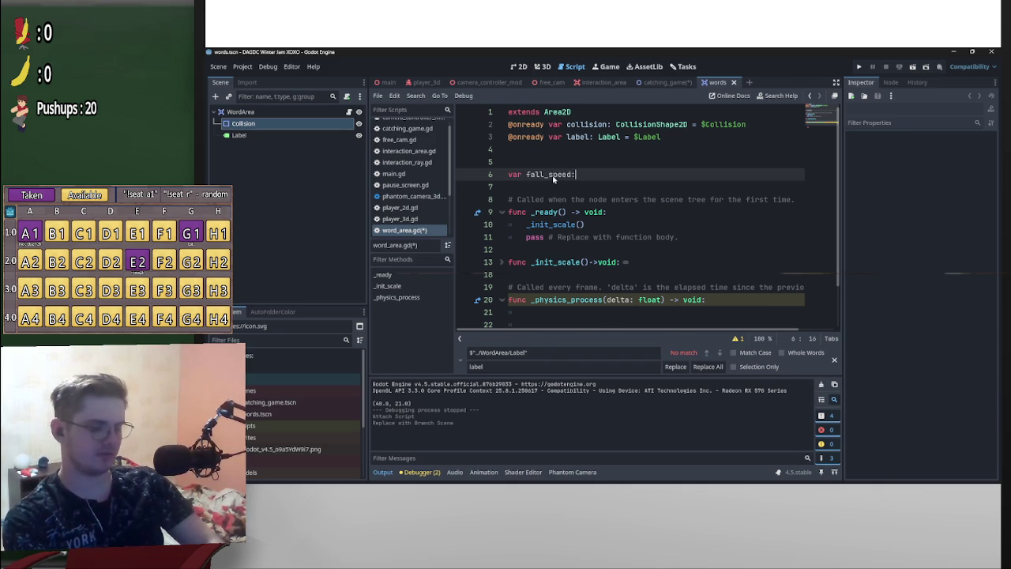
pyautogui.write('int')
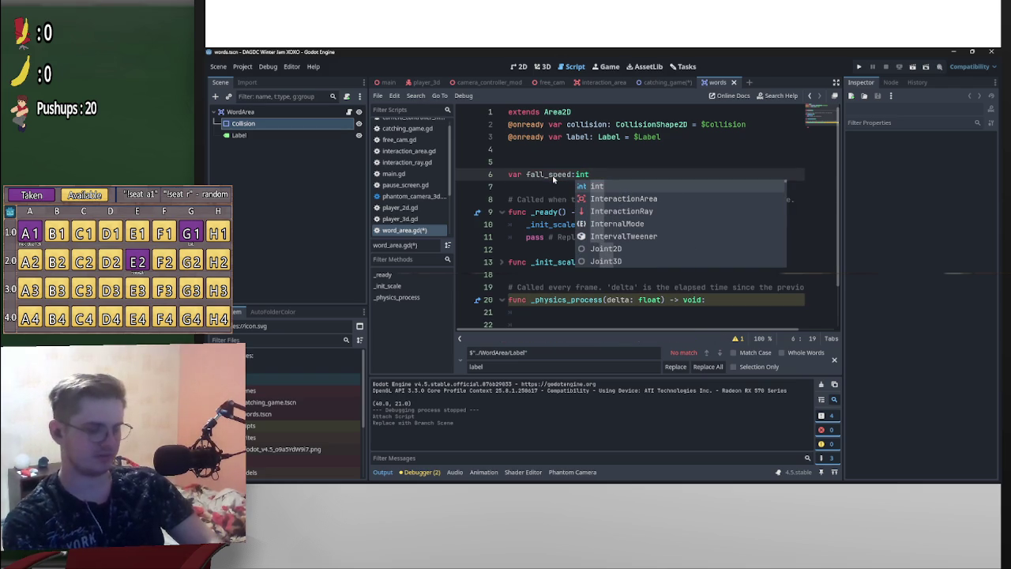
pyautogui.write(' = ')
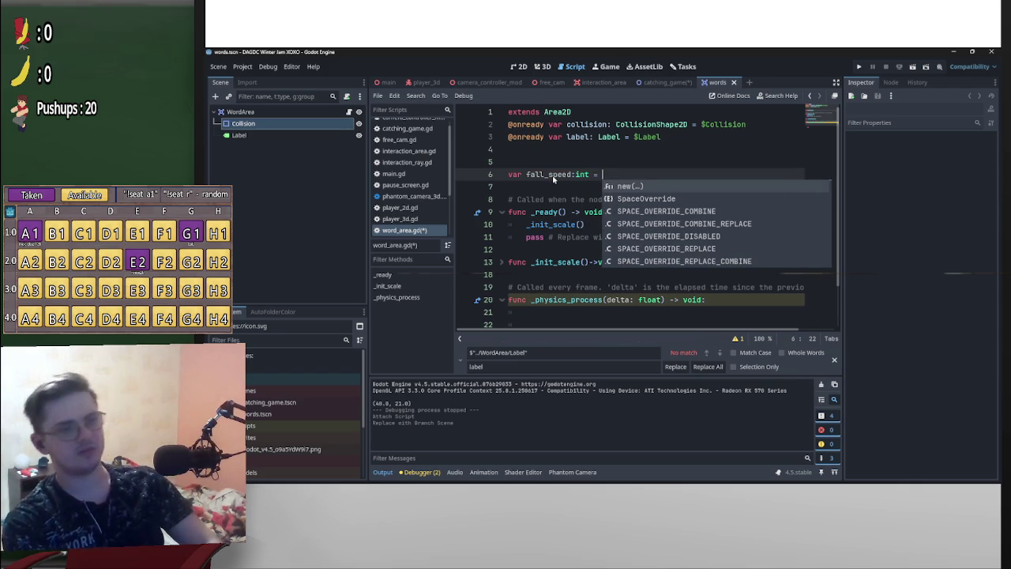
pyautogui.write('5')
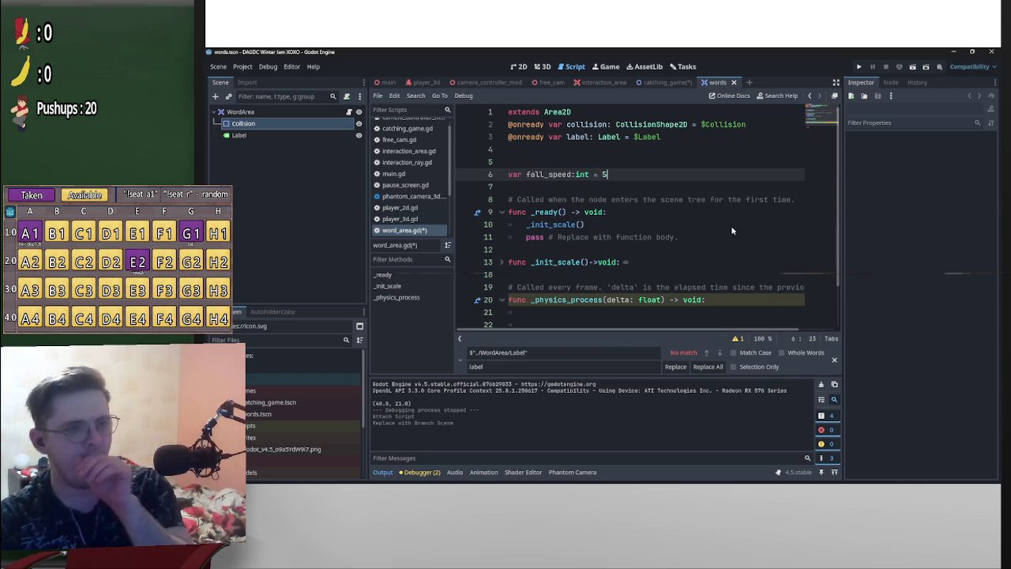
# Switch to player_2d.gd to look at its code
pyautogui.scroll(-2, 742, 237)
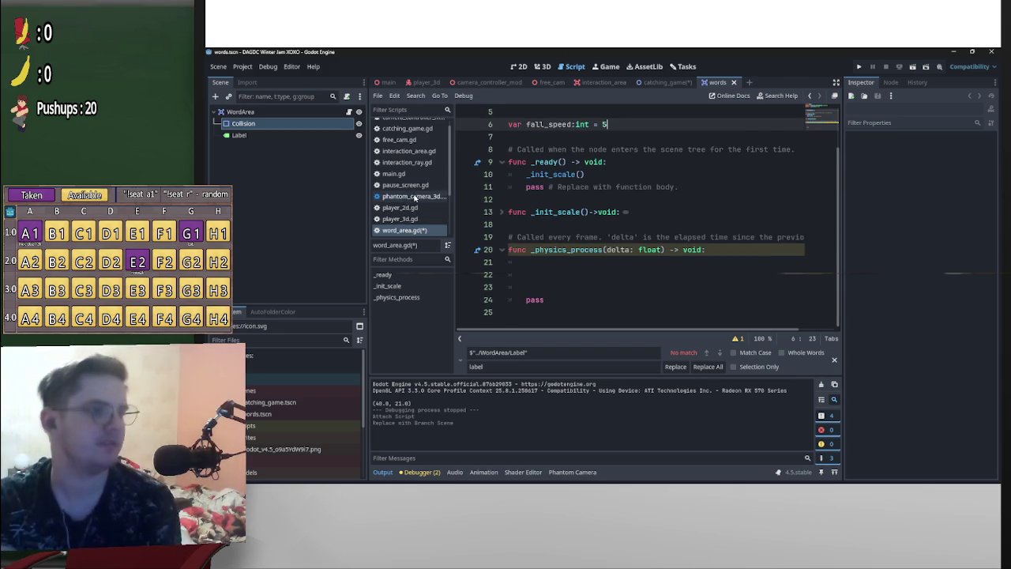
pyautogui.scroll(1, 417, 226)
pyautogui.click(411, 215)
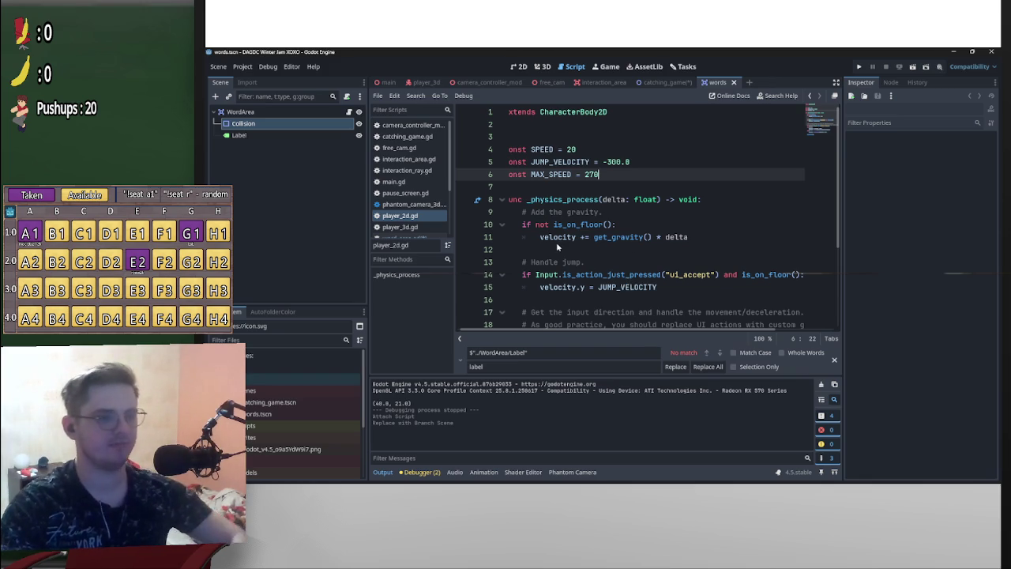
pyautogui.hotkey('alt', 'Left')
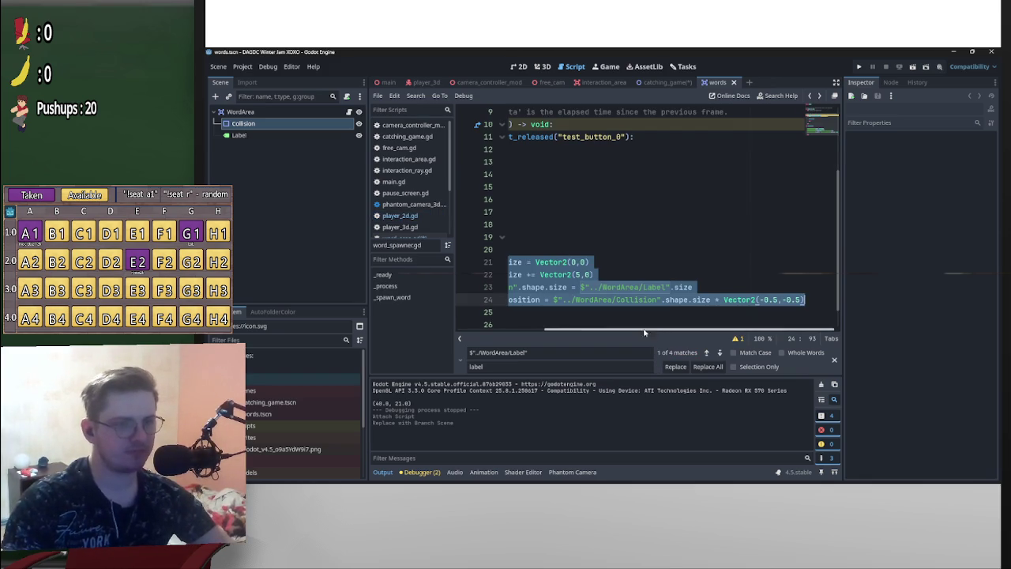
pyautogui.moveTo(655, 329); pyautogui.dragTo(568, 329)
pyautogui.scroll(-1, 570, 299)
pyautogui.hotkey('alt', 'Left')
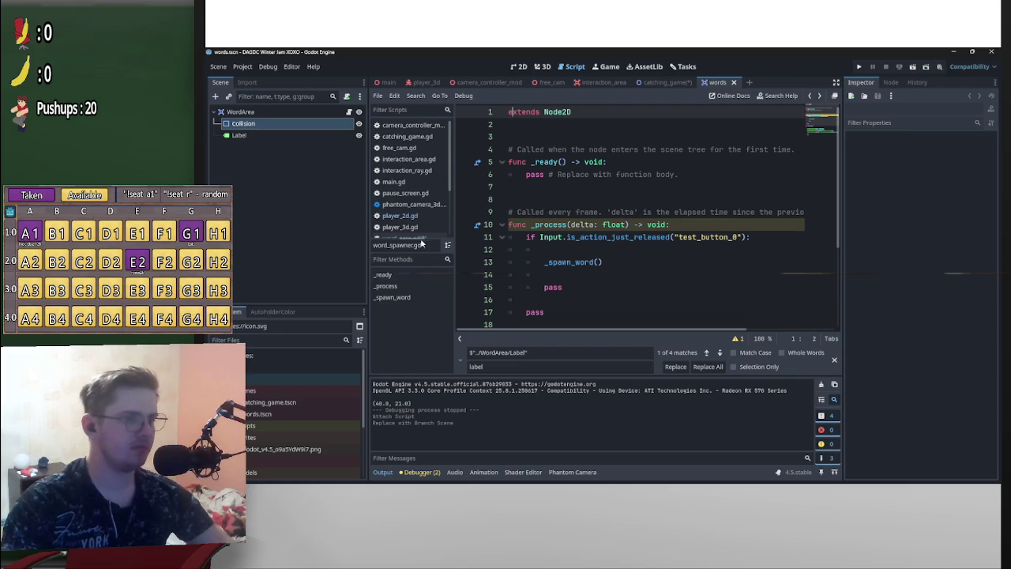
pyautogui.scroll(-3, 410, 228)
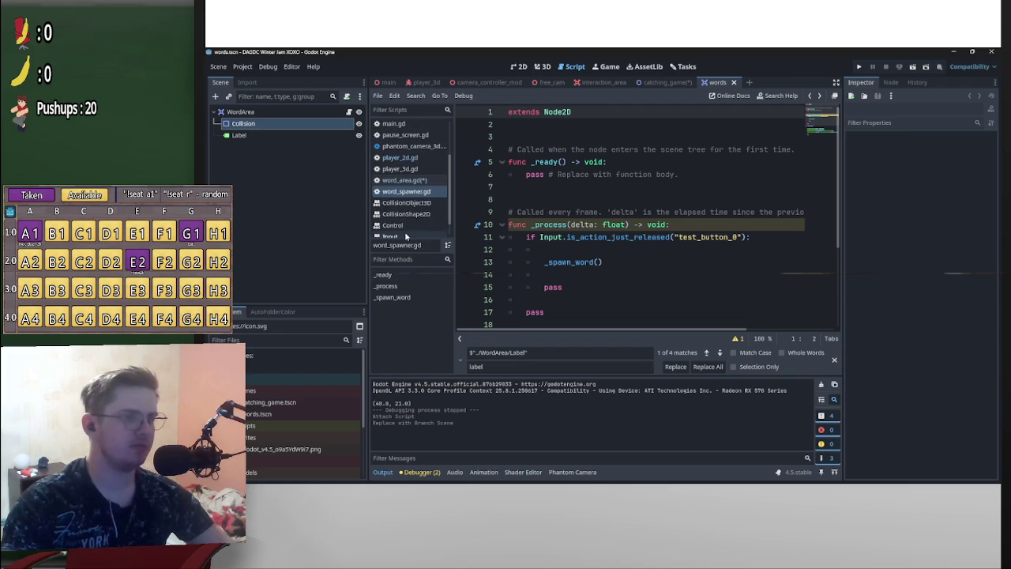
pyautogui.click(405, 180)
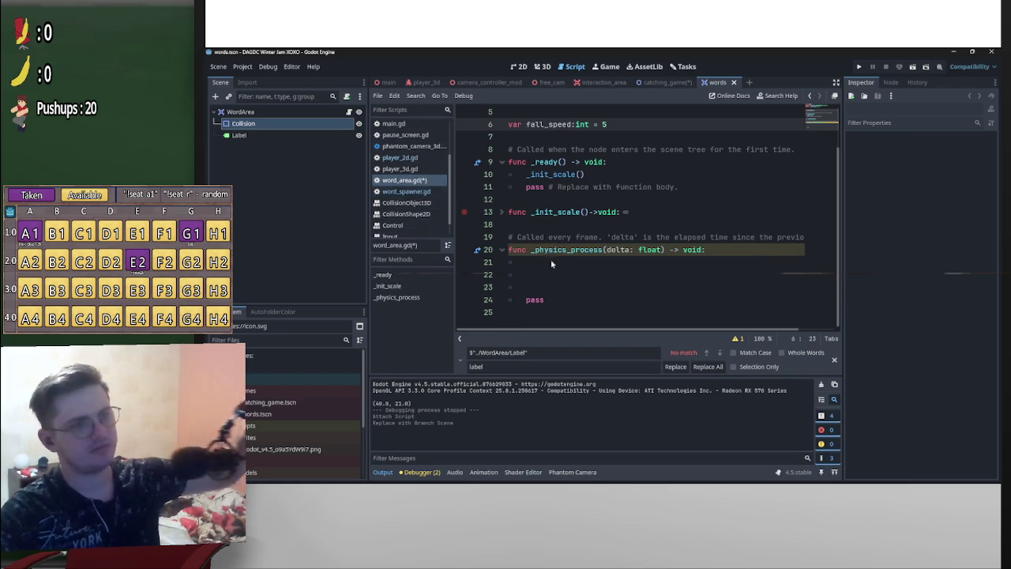
pyautogui.click(590, 263)
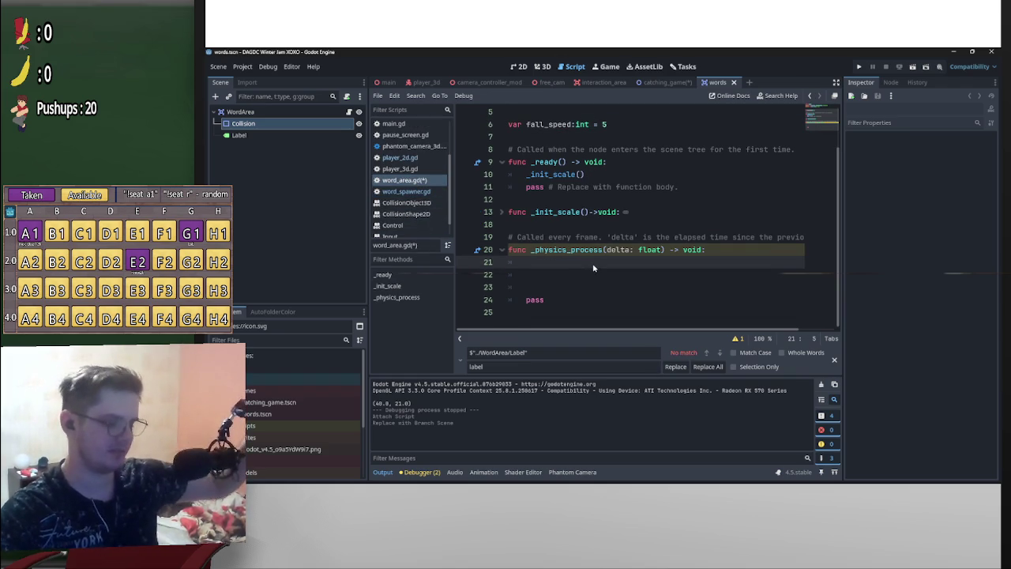
pyautogui.write('vel')
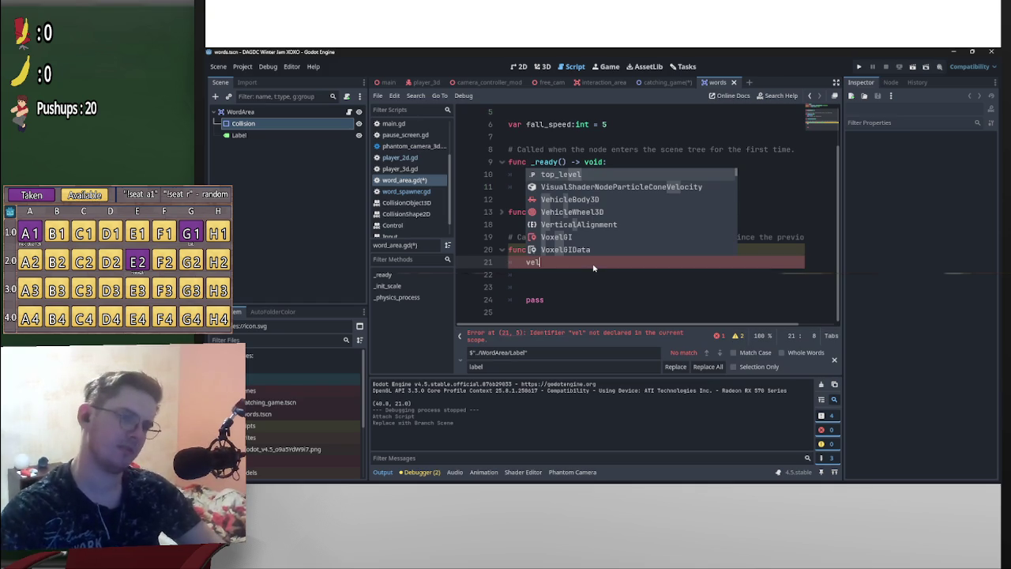
pyautogui.press('Escape')
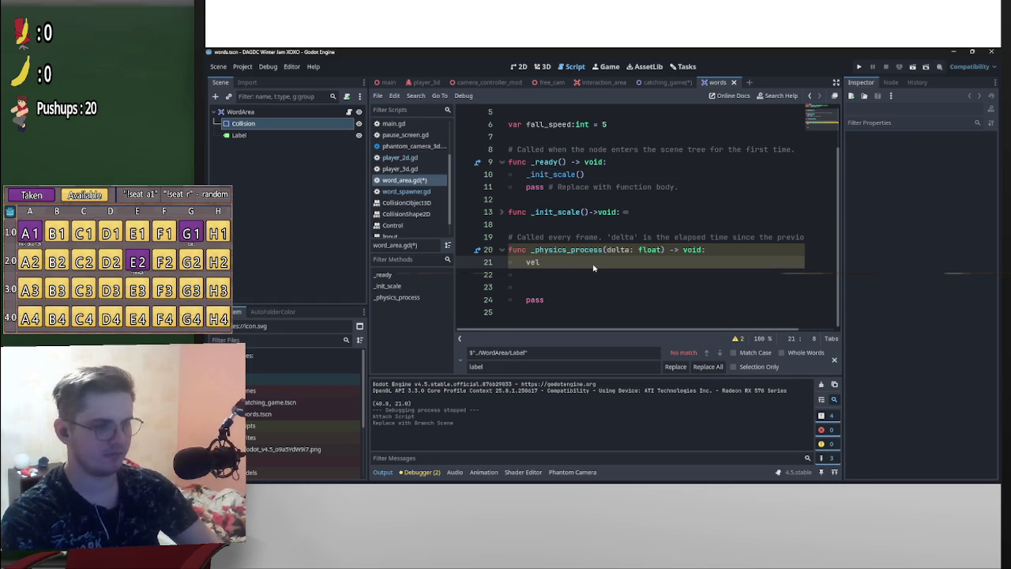
pyautogui.write('oci')
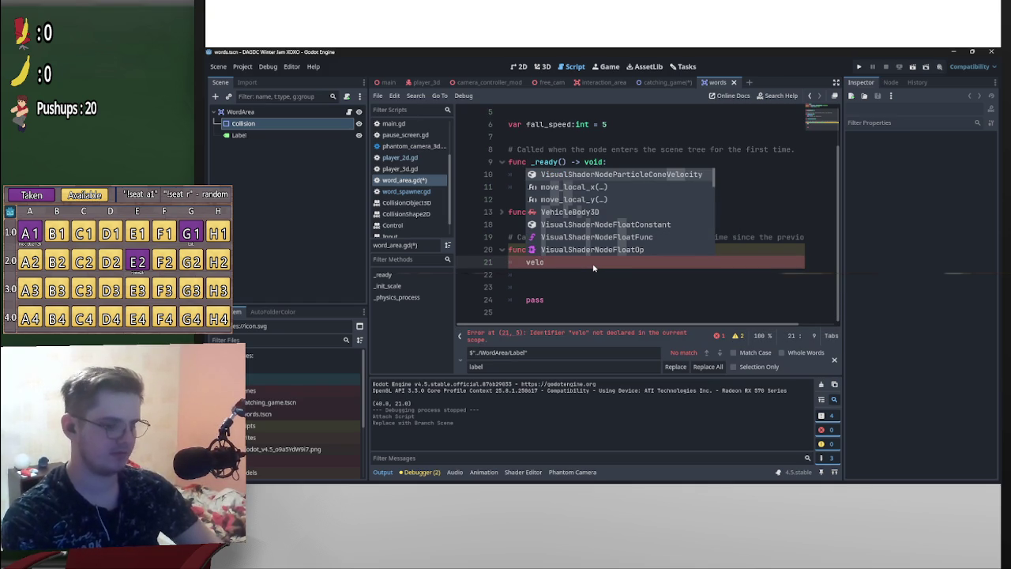
pyautogui.press('BackSpace')
pyautogui.press('BackSpace')
pyautogui.press('BackSpace')
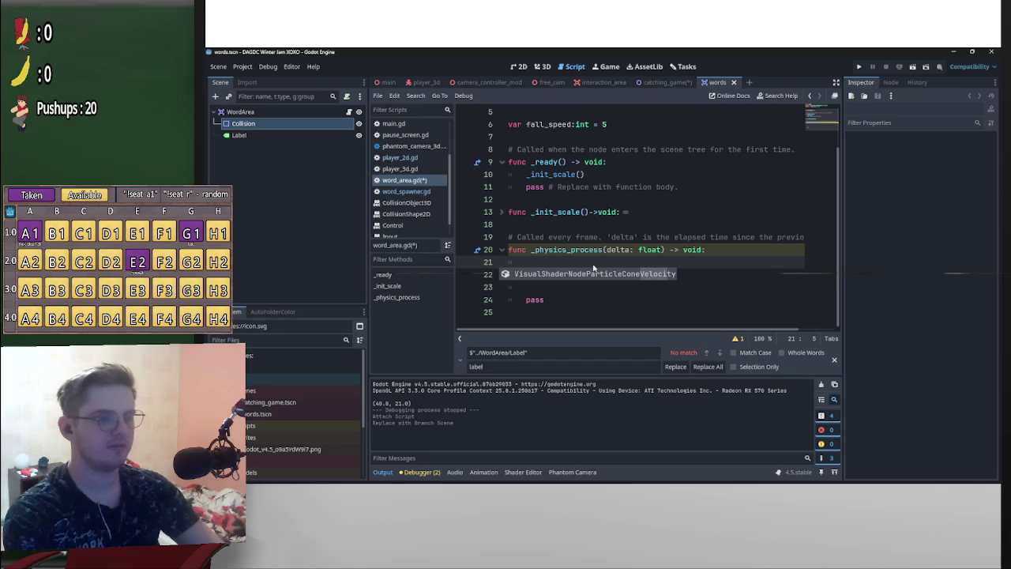
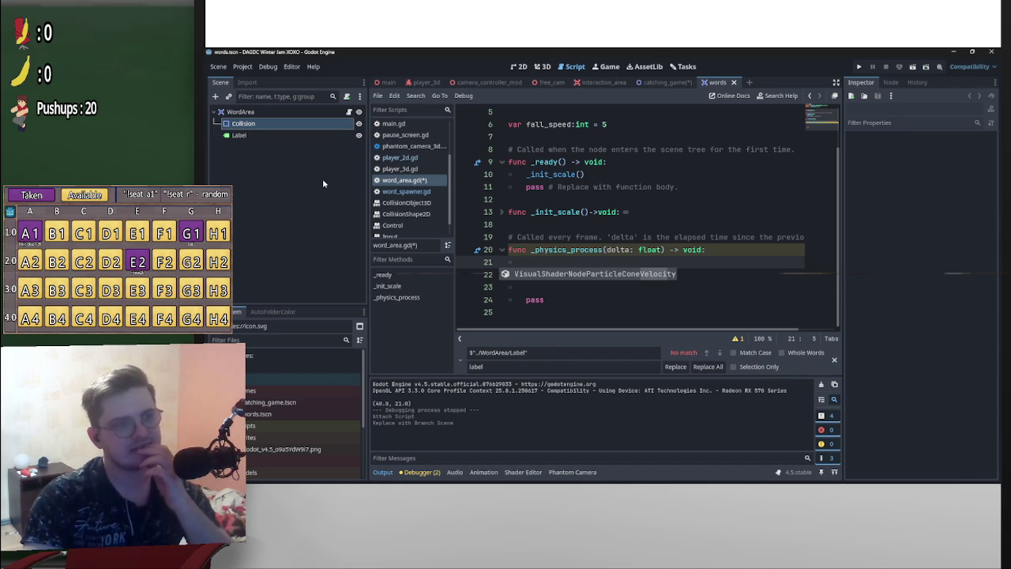
# Add a CharacterBody2D child node under WordArea in the words scene
pyautogui.scroll(2, 794, 277)
pyautogui.scroll(-2, 798, 276)
pyautogui.scroll(2, 809, 272)
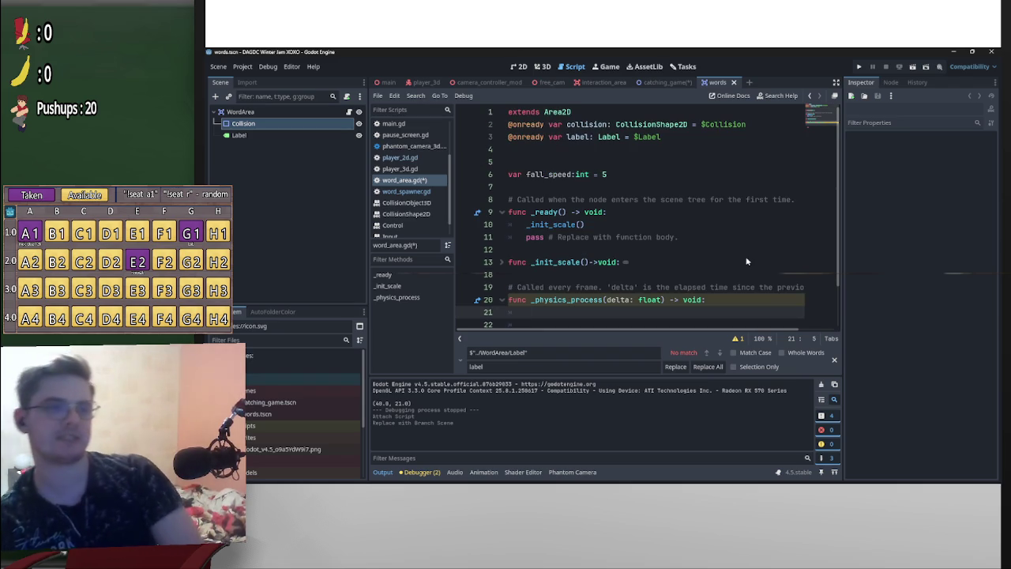
pyautogui.scroll(-2, 687, 260)
pyautogui.scroll(2, 681, 281)
pyautogui.scroll(-1, 682, 277)
pyautogui.scroll(1, 686, 275)
pyautogui.scroll(-2, 693, 274)
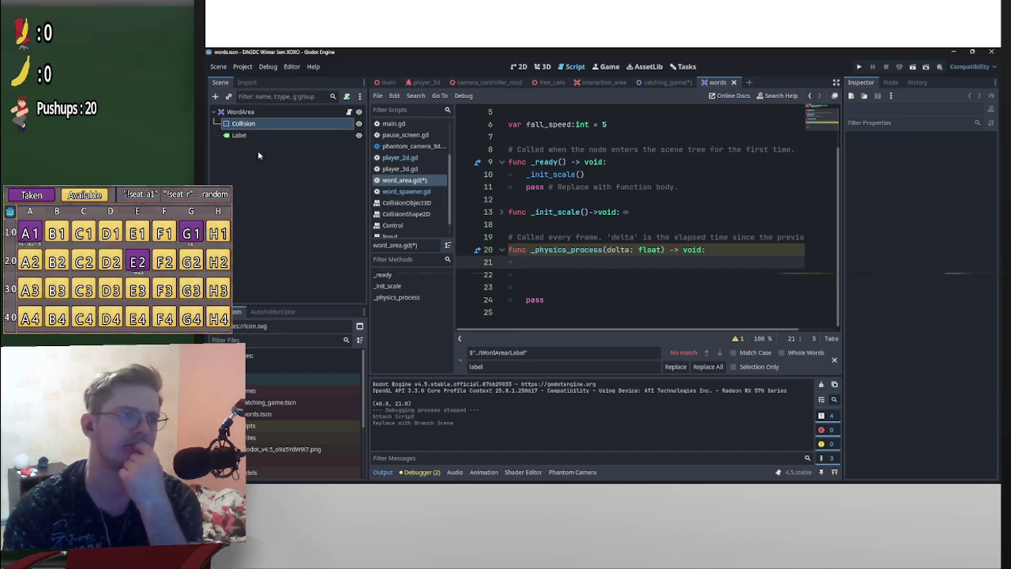
pyautogui.rightClick(245, 115)
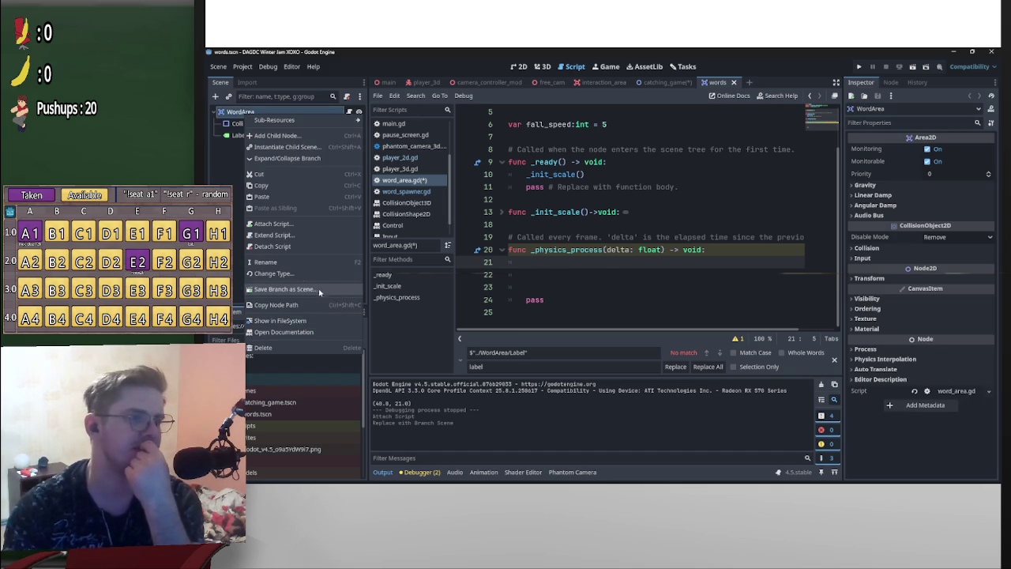
pyautogui.click(284, 147)
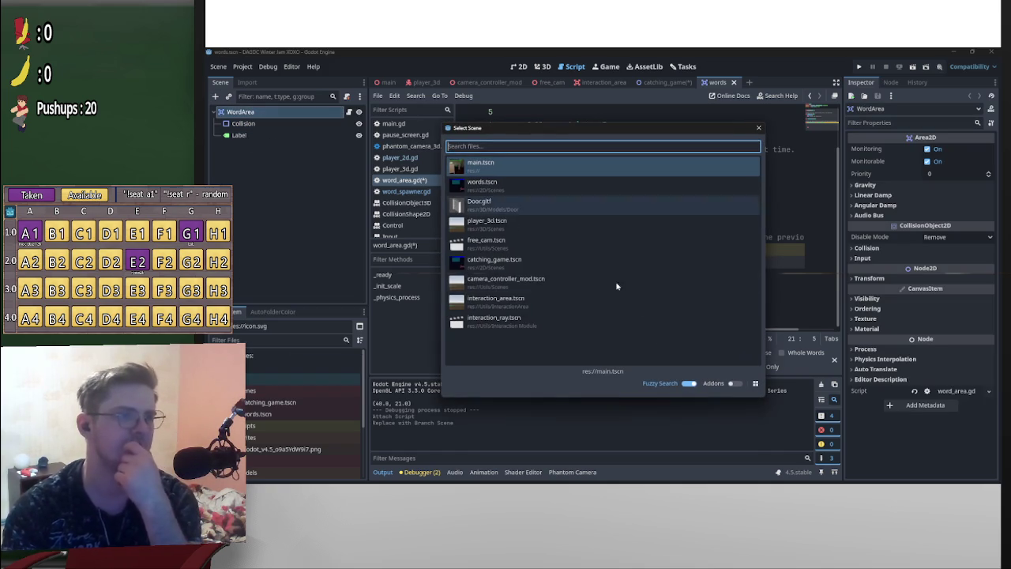
pyautogui.click(759, 128)
pyautogui.rightClick(274, 110)
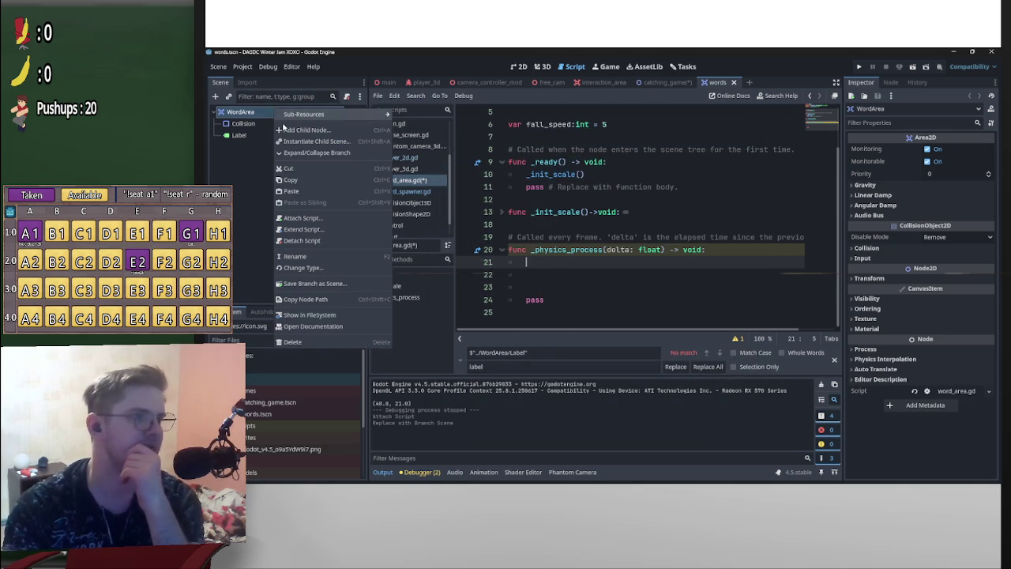
pyautogui.click(289, 133)
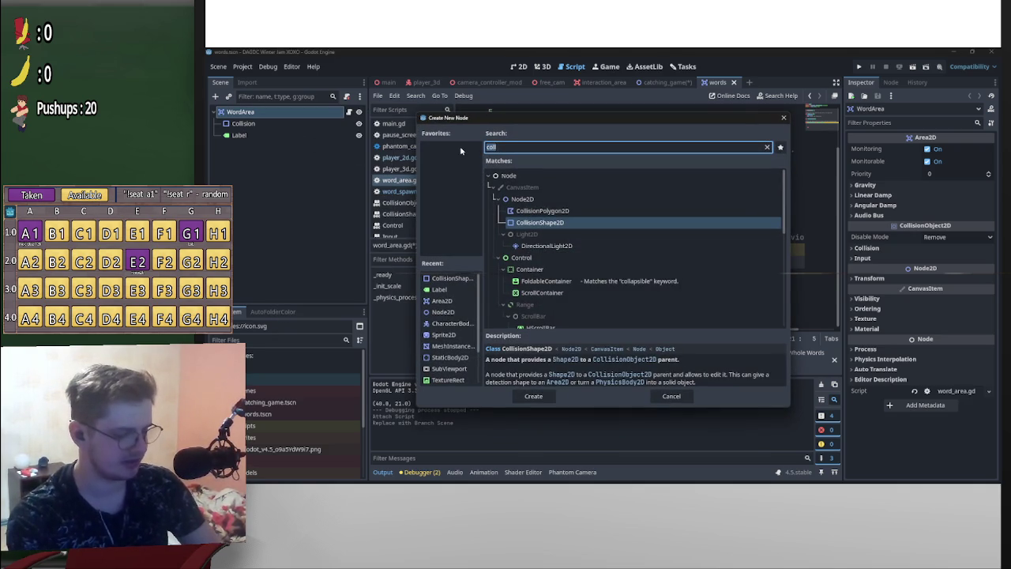
pyautogui.write('character')
pyautogui.press('Return')
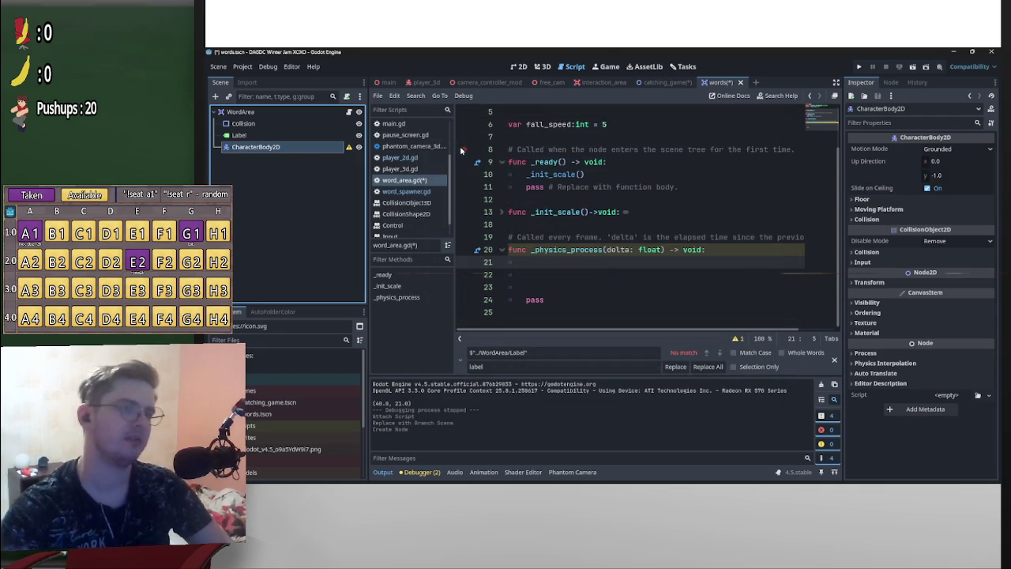
# Make the CharacterBody2D the scene root and rename it Word
pyautogui.moveTo(292, 151)
pyautogui.mouseDown()
pyautogui.moveTo(289, 127)
pyautogui.moveTo(276, 123)
pyautogui.mouseUp()
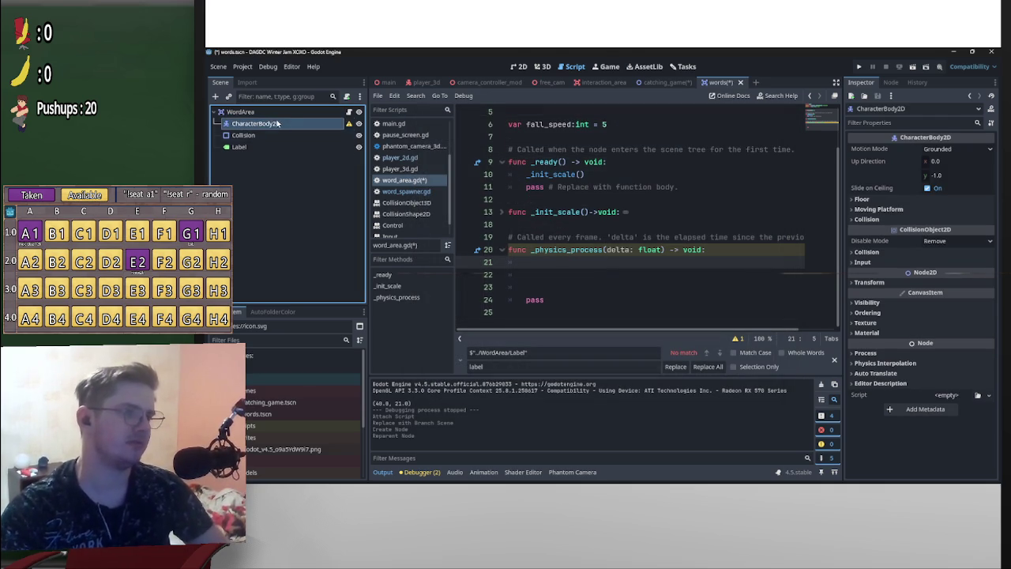
pyautogui.rightClick(277, 123)
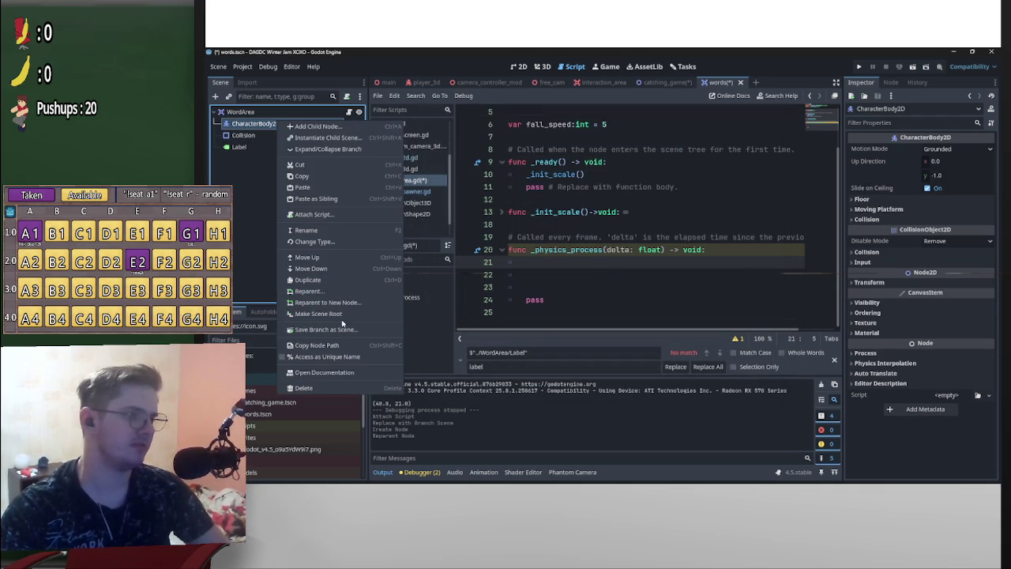
pyautogui.click(332, 313)
pyautogui.doubleClick(288, 113)
pyautogui.write('Word')
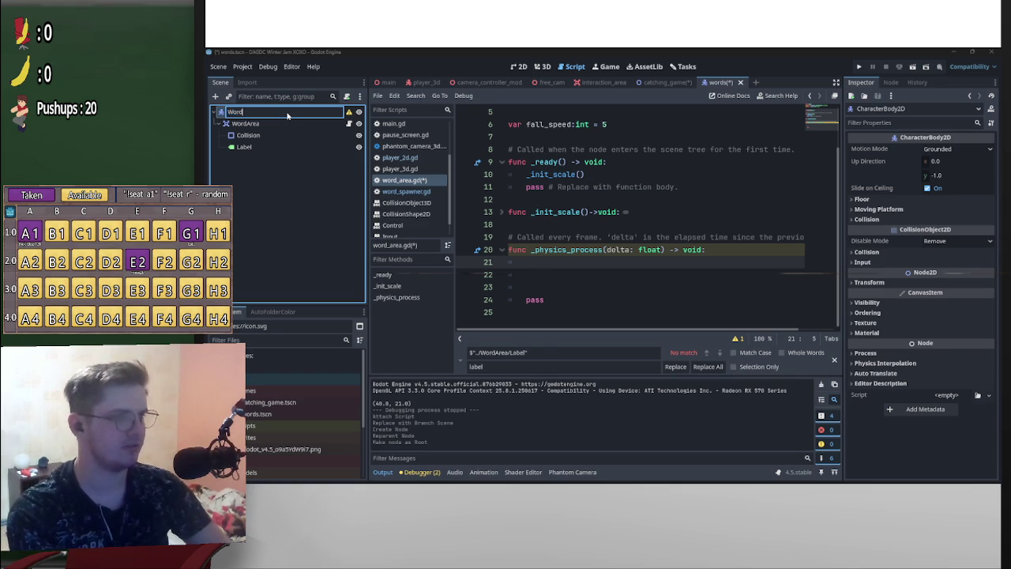
pyautogui.press('Return')
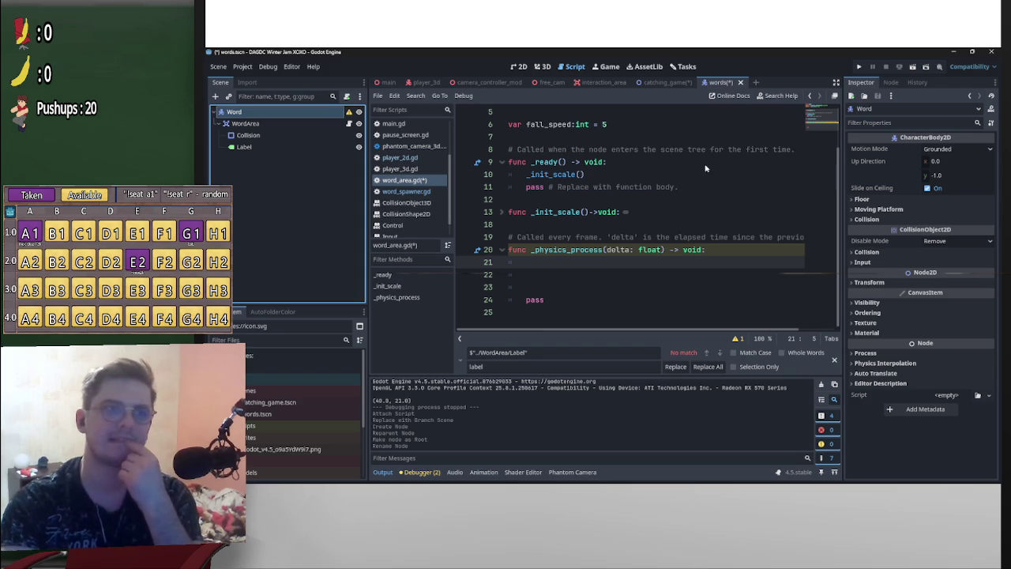
pyautogui.moveTo(348, 118)
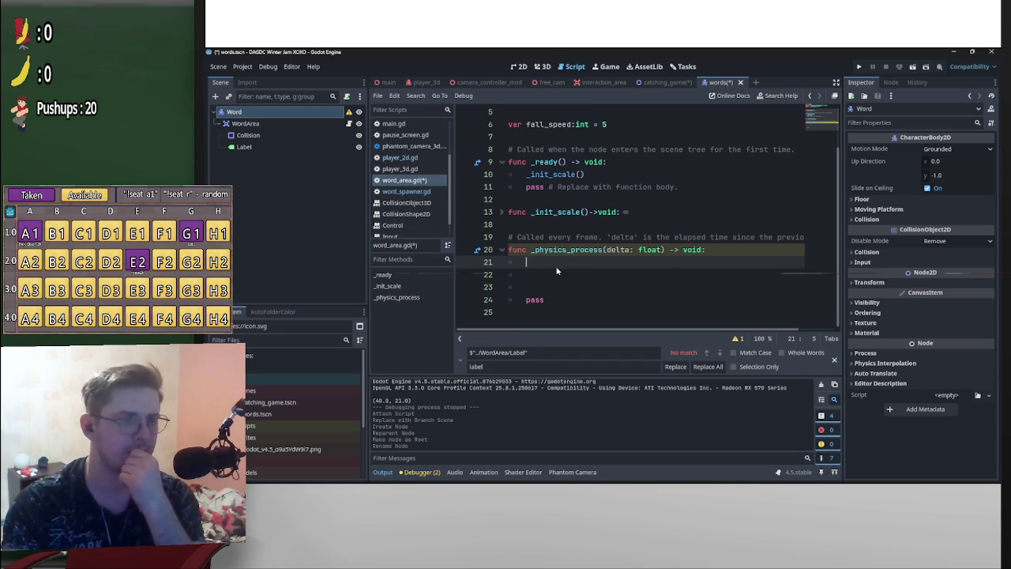
# Begin line 21 of _physics_process with velocity = fall_speed*delta
pyautogui.moveTo(597, 252)
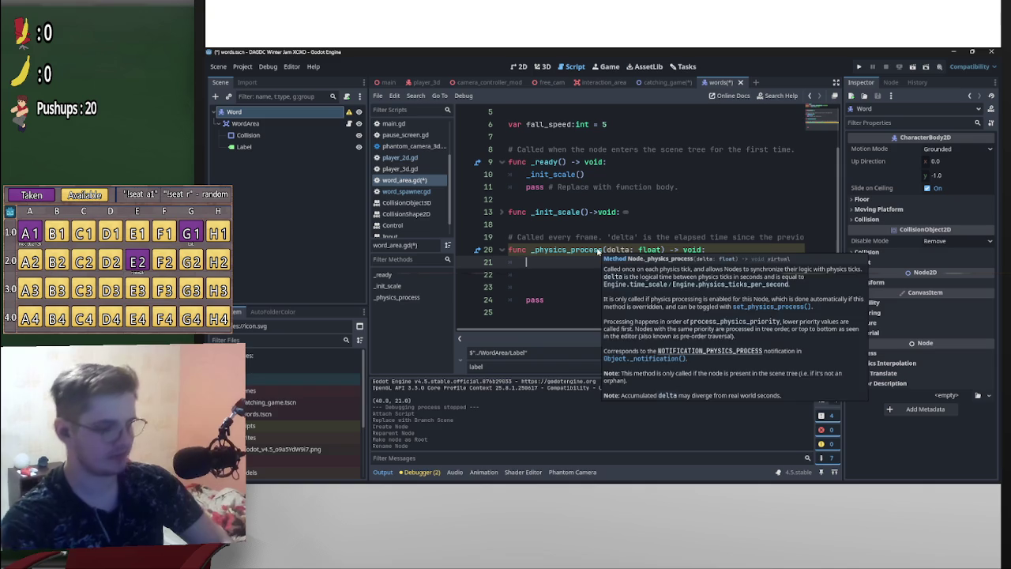
pyautogui.write('vec')
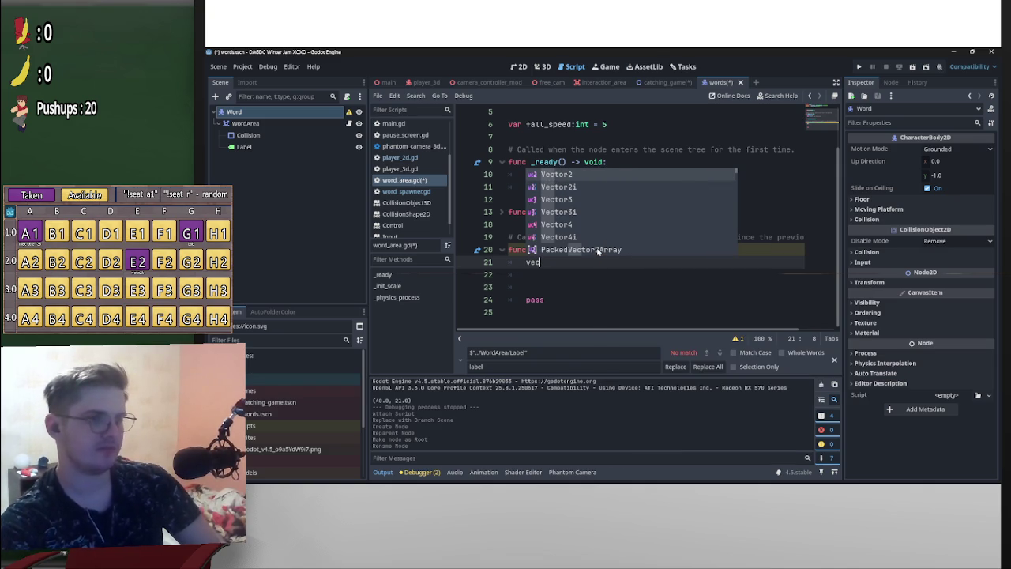
pyautogui.press('BackSpace')
pyautogui.write('loc')
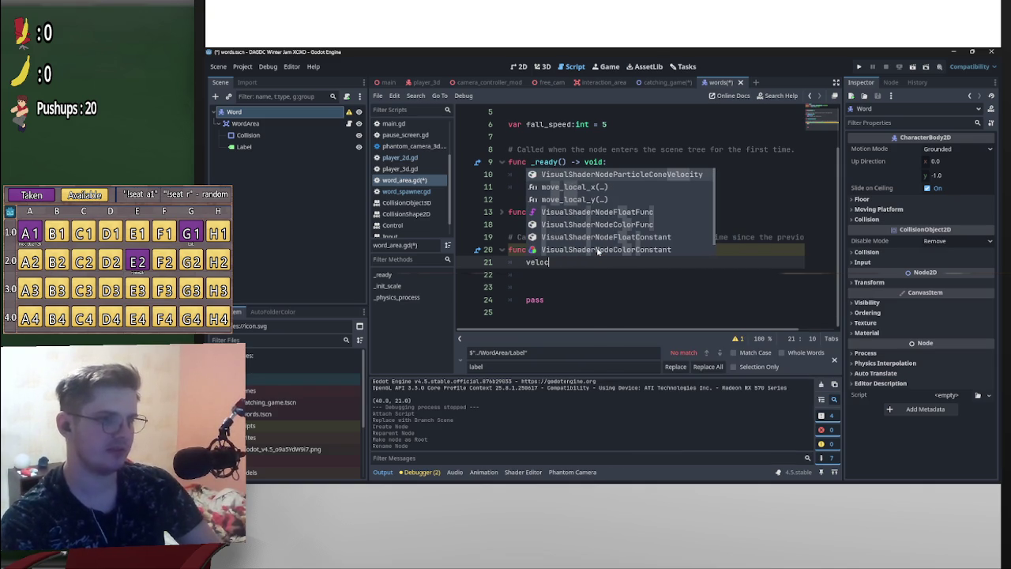
pyautogui.write('ity')
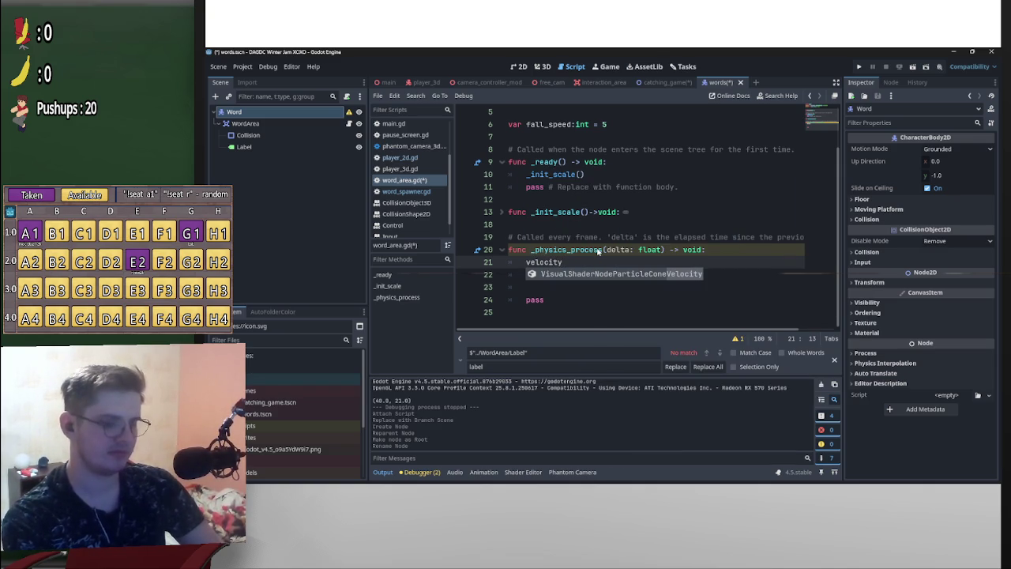
pyautogui.write(' =')
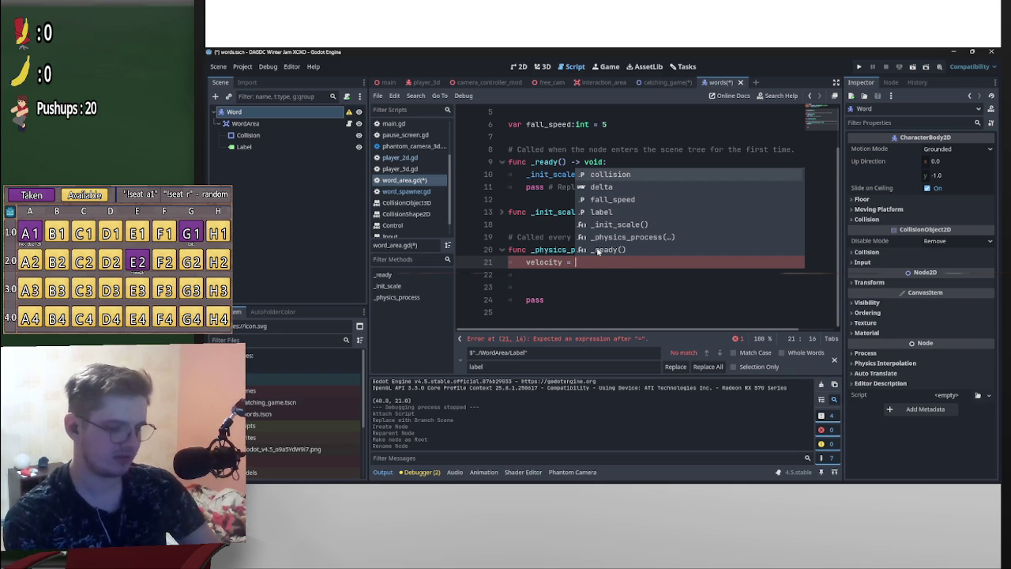
pyautogui.write('*delta')
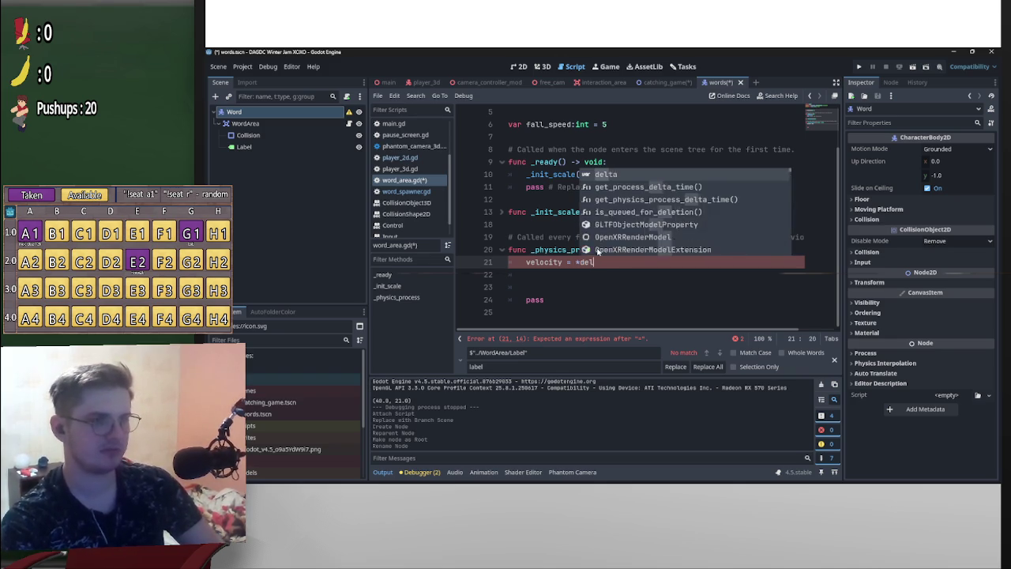
pyautogui.press('Left')
pyautogui.press('Left')
pyautogui.press('Left')
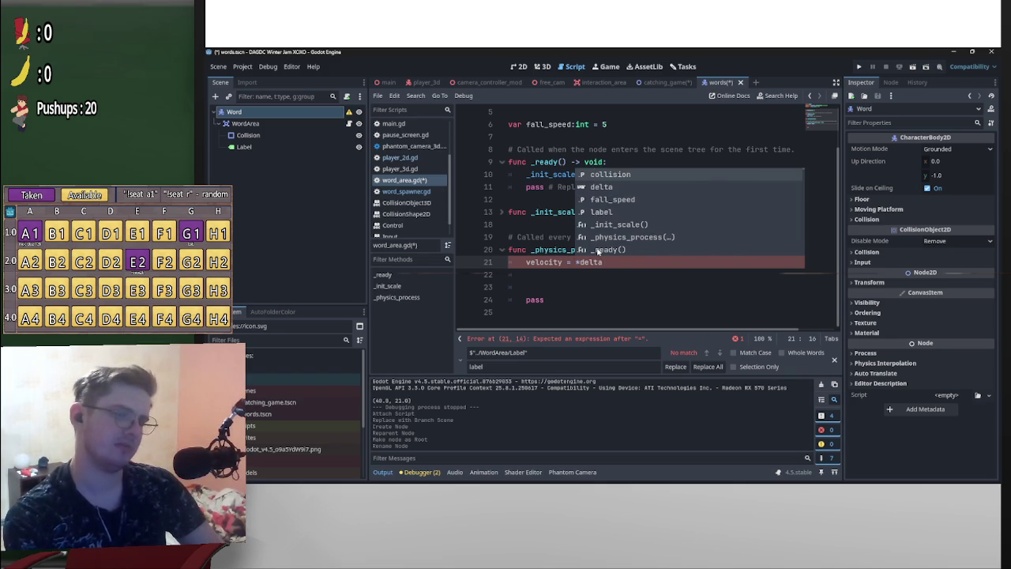
pyautogui.write('fall_speed')
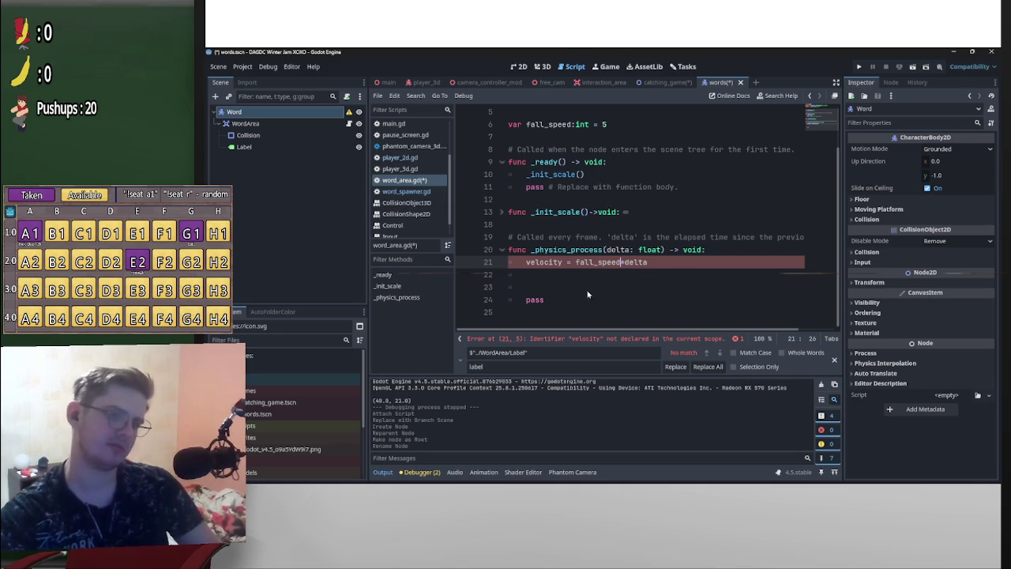
# Insert the Vector2(0,1)* direction before fall_speed, then select Area2D on line 1
pyautogui.click(575, 262)
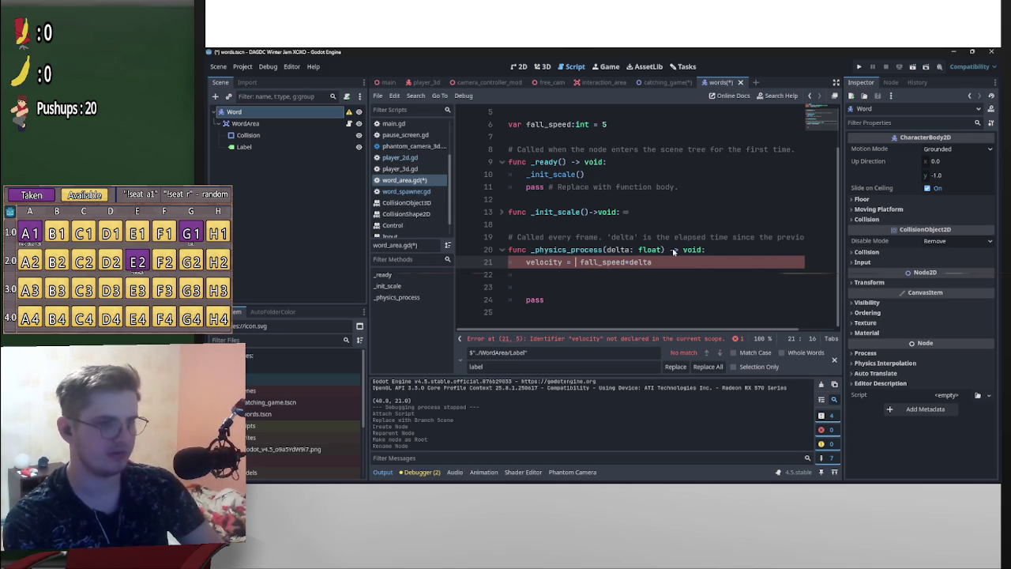
pyautogui.write('Vect')
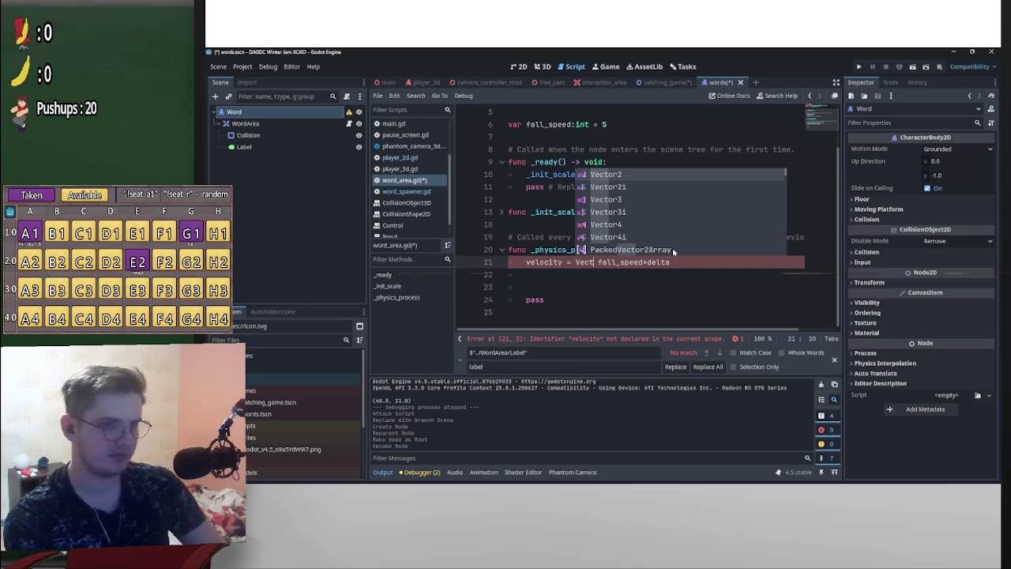
pyautogui.write('or2')
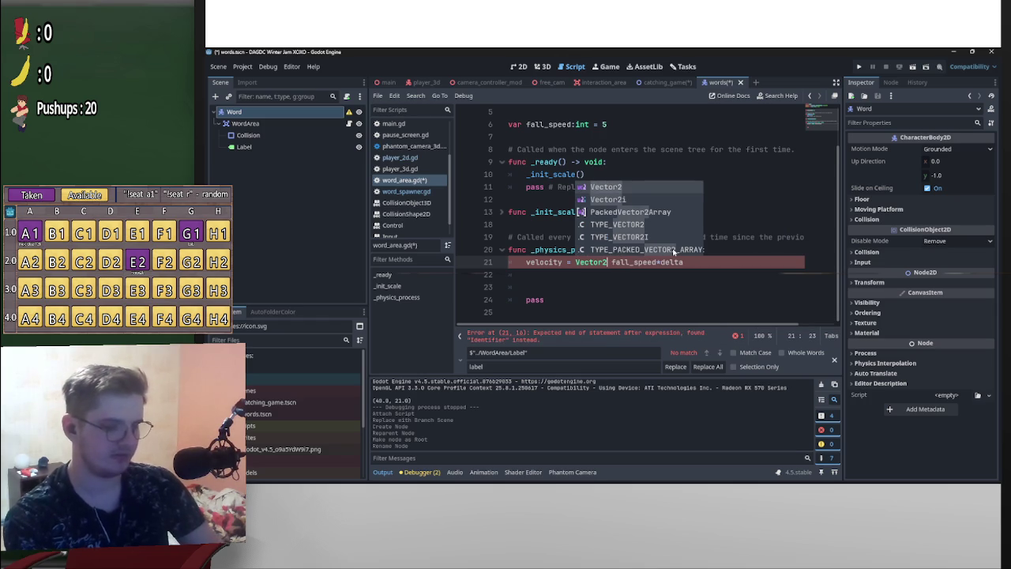
pyautogui.write('(')
pyautogui.write('0,1')
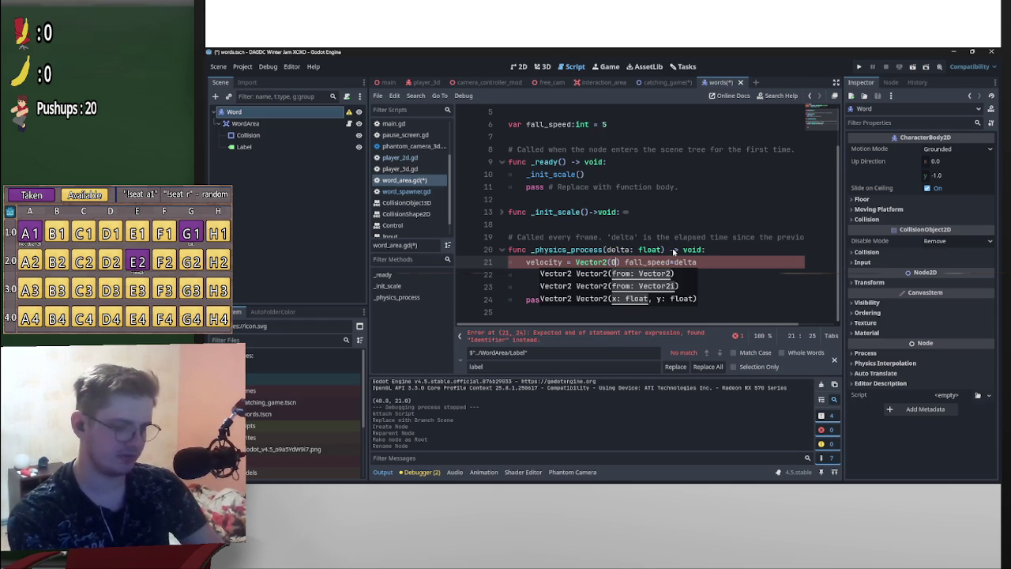
pyautogui.press('Down')
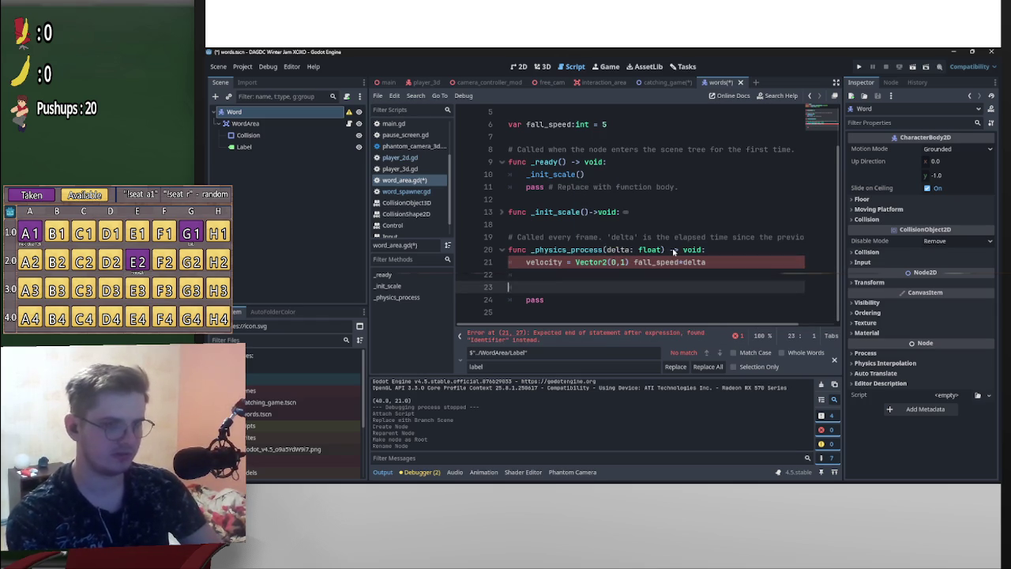
pyautogui.click(635, 260)
pyautogui.press('BackSpace')
pyautogui.write('*')
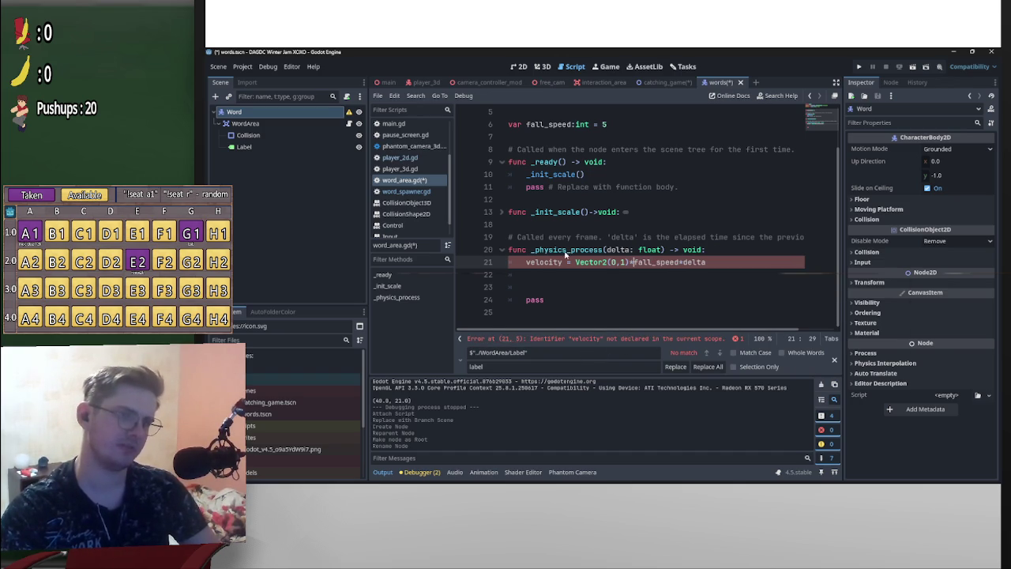
pyautogui.scroll(2, 579, 224)
pyautogui.moveTo(571, 112); pyautogui.dragTo(543, 113)
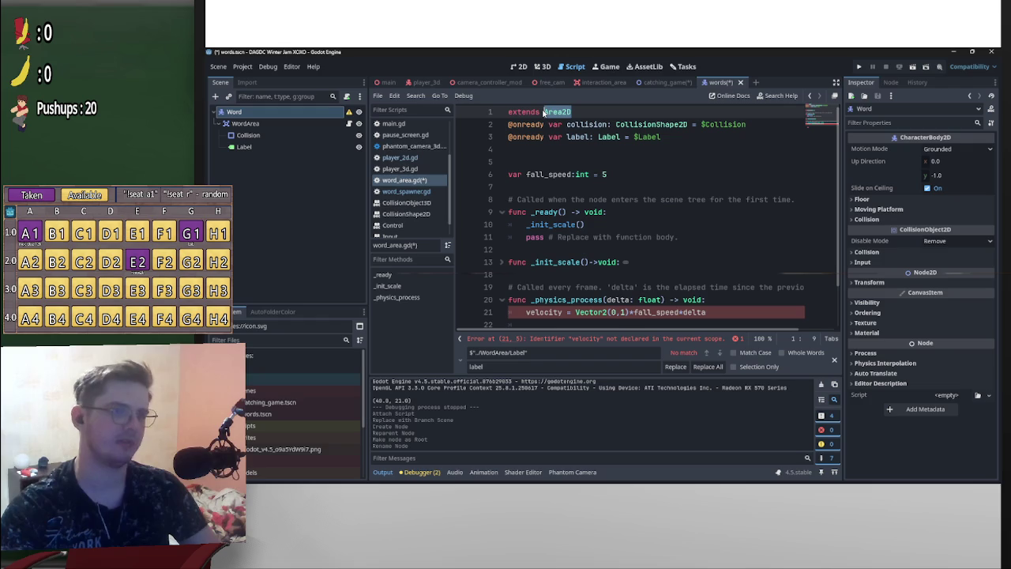
# Change the script's base type from Area2D to CharacterBody2D and save word_area.gd
pyautogui.write('Chara')
pyautogui.press('Return')
pyautogui.scroll(-2, 700, 204)
pyautogui.click(700, 200)
pyautogui.hotkey('ctrl', 's')
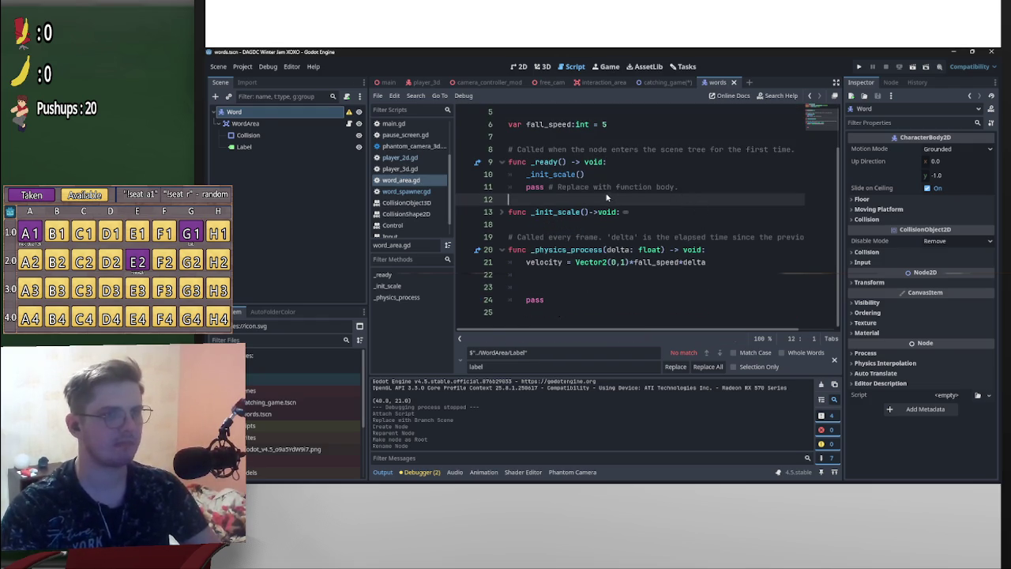
pyautogui.scroll(2, 600, 229)
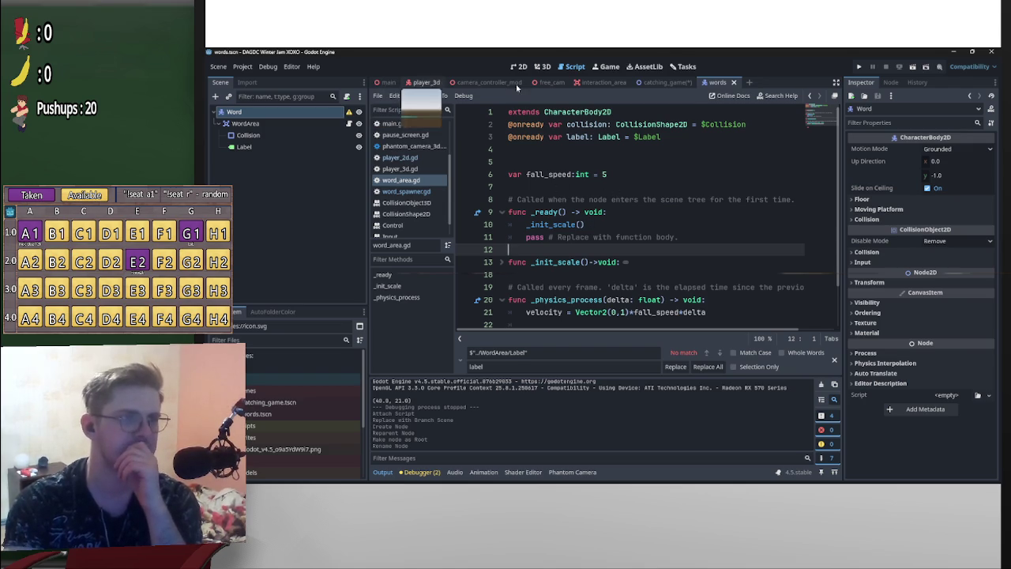
pyautogui.click(663, 82)
# Test-run the catching game, stop it, and switch back to the words scene
pyautogui.click(912, 66)
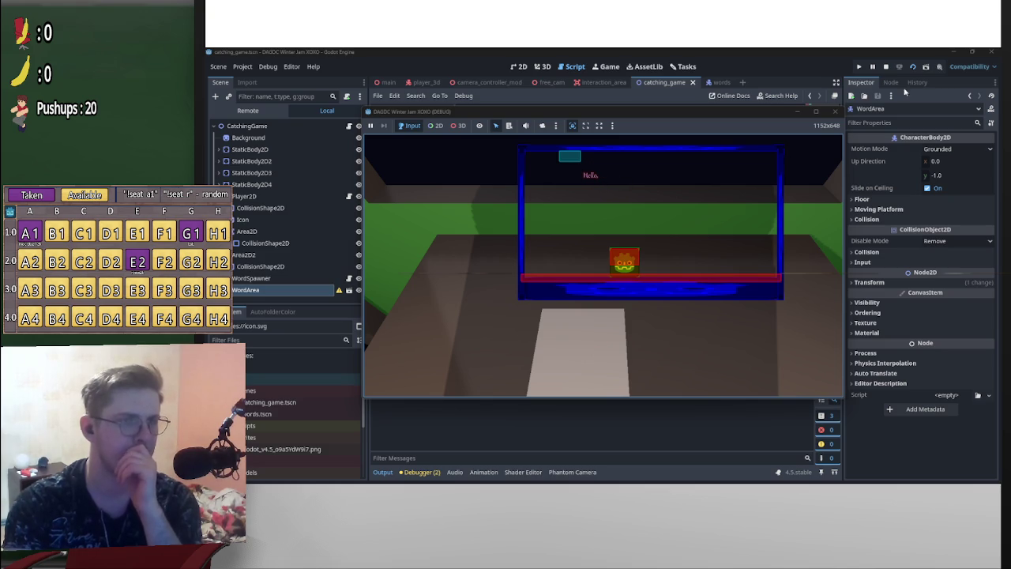
pyautogui.click(885, 66)
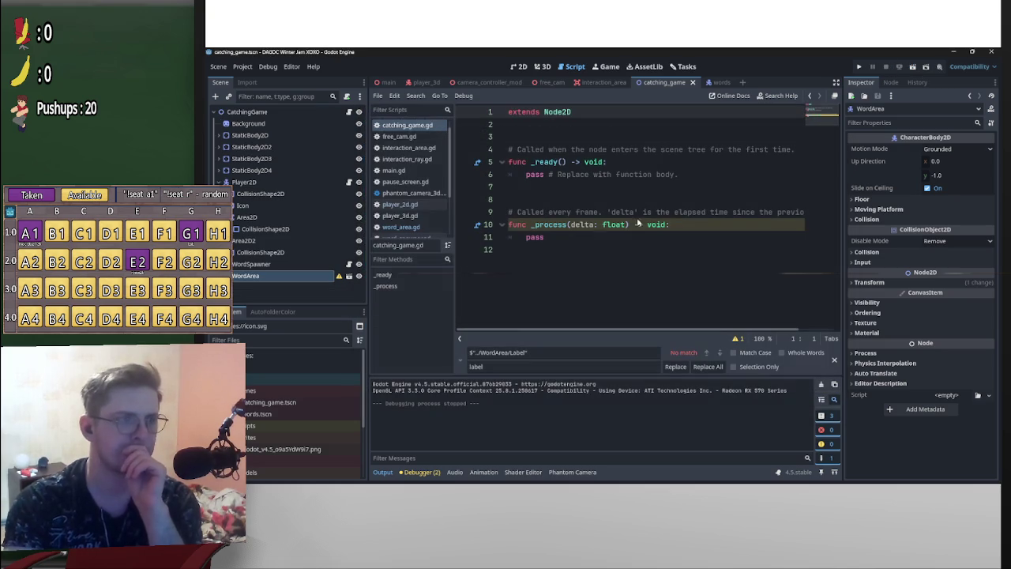
pyautogui.click(312, 278)
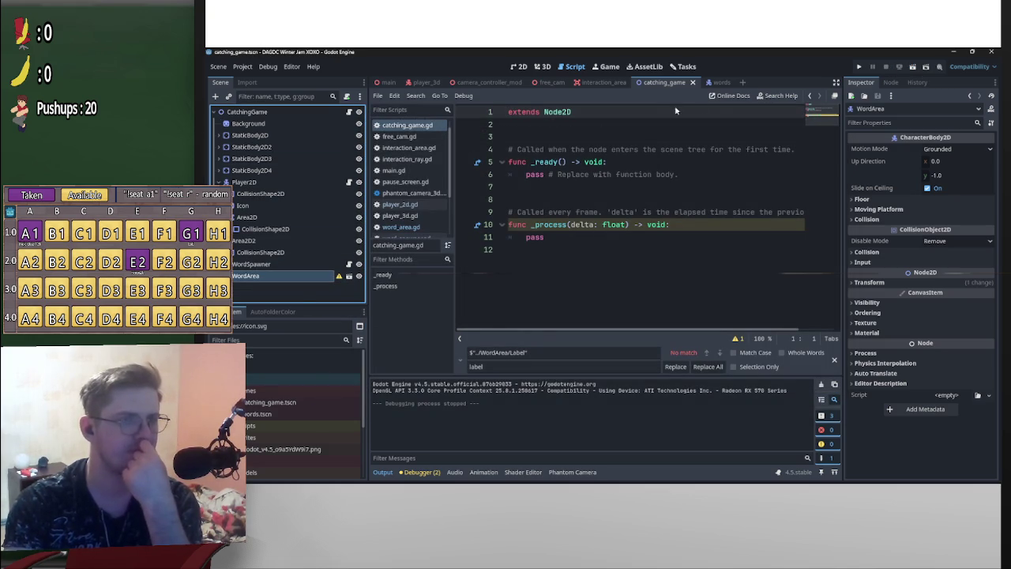
pyautogui.click(718, 82)
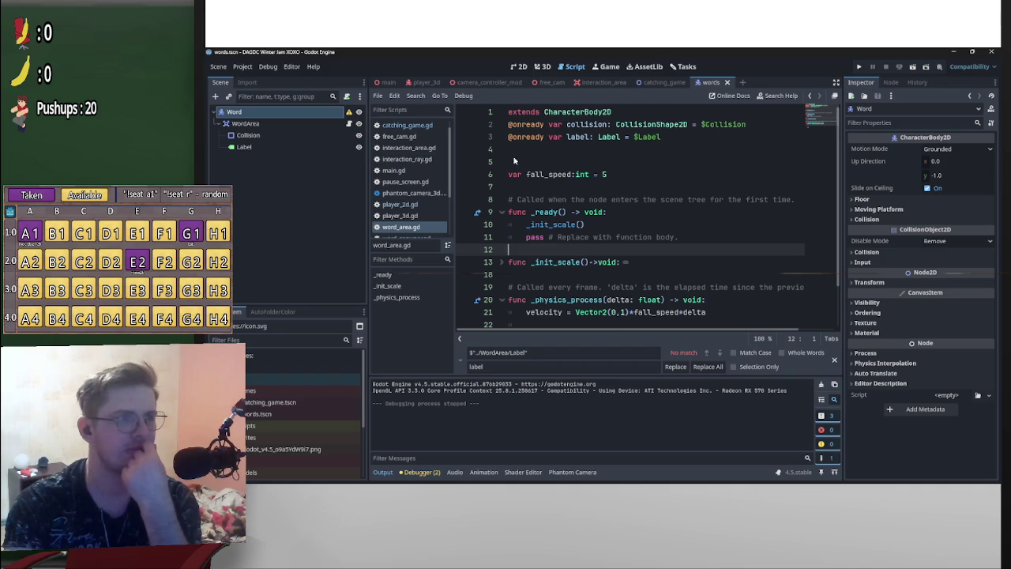
# Rename word_area.gd to word.gd in the FileSystem scripts folder
pyautogui.click(331, 124)
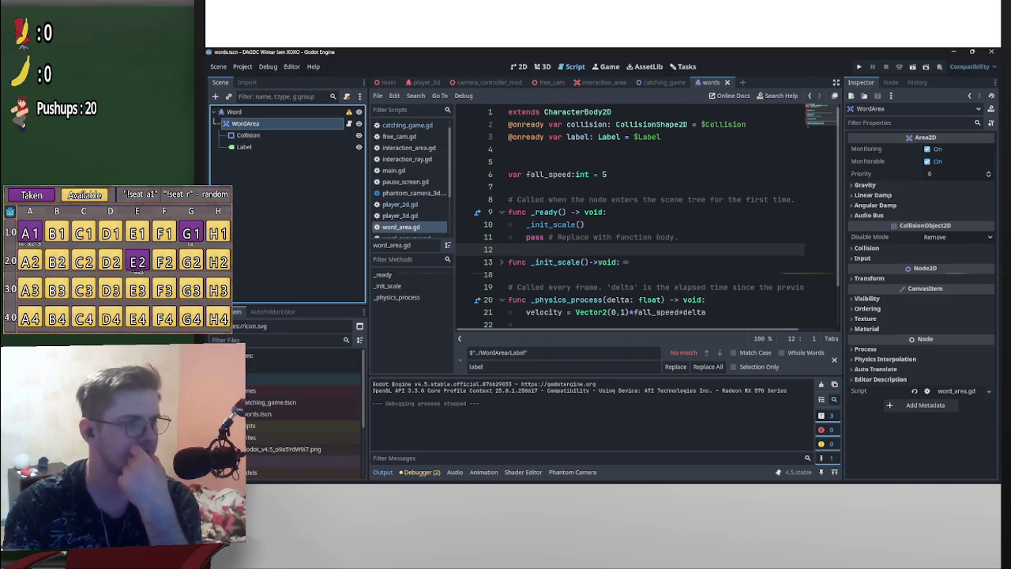
pyautogui.scroll(-2, 304, 411)
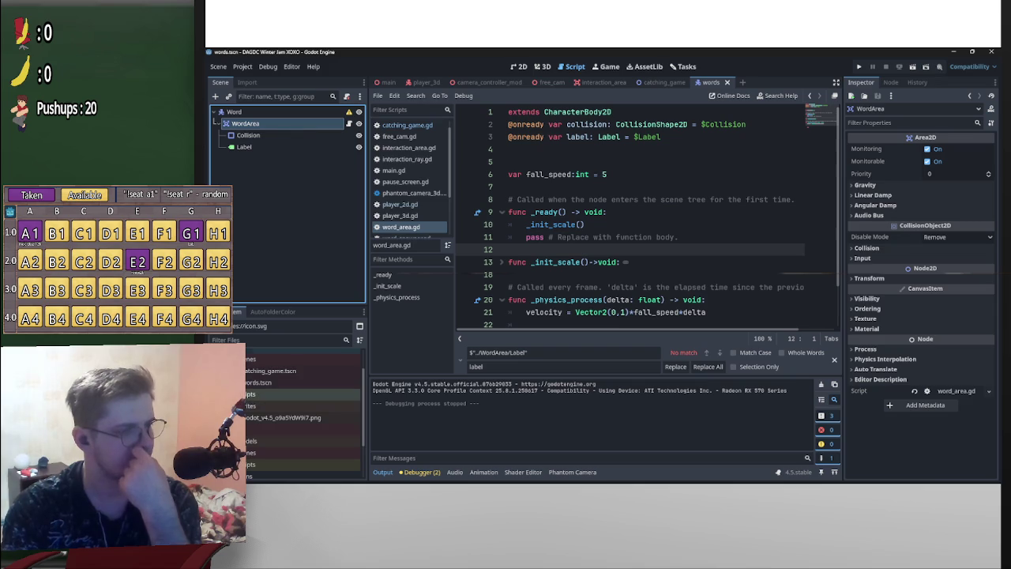
pyautogui.doubleClick(273, 395)
pyautogui.scroll(-1, 280, 415)
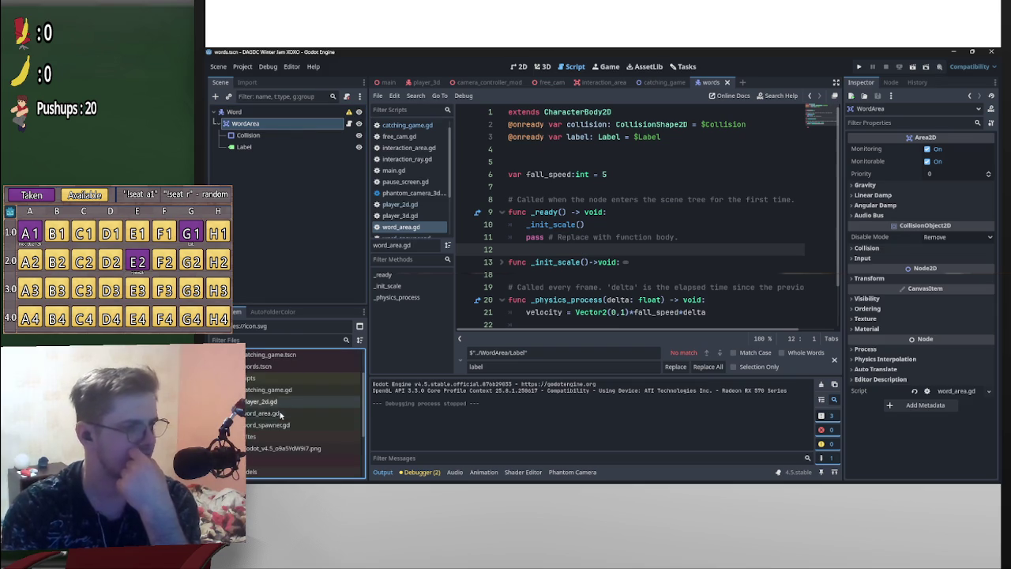
pyautogui.click(274, 414)
pyautogui.rightClick(270, 414)
pyautogui.click(284, 388)
pyautogui.moveTo(271, 416); pyautogui.dragTo(259, 415)
pyautogui.press('BackSpace')
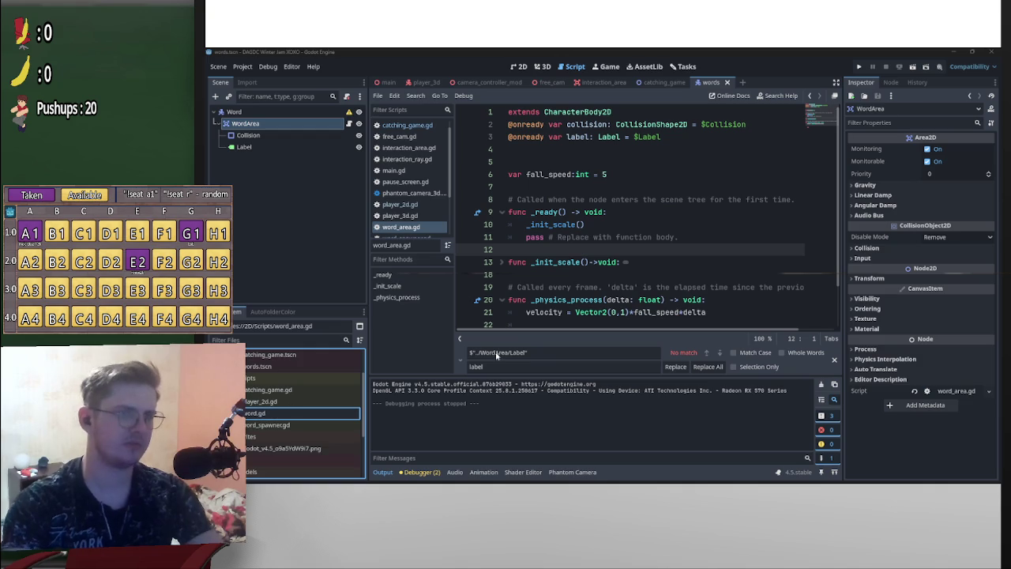
pyautogui.press('Return')
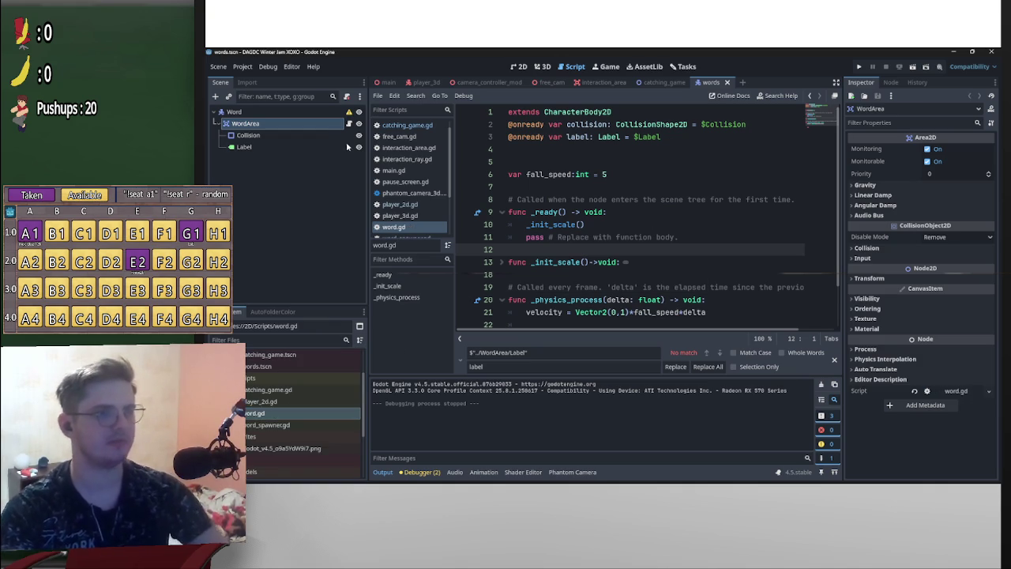
# Attach word.gd to the Word node and detach the script from WordArea
pyautogui.moveTo(273, 413)
pyautogui.mouseDown()
pyautogui.moveTo(332, 134)
pyautogui.moveTo(350, 103)
pyautogui.moveTo(323, 115)
pyautogui.mouseUp()
pyautogui.click(347, 98)
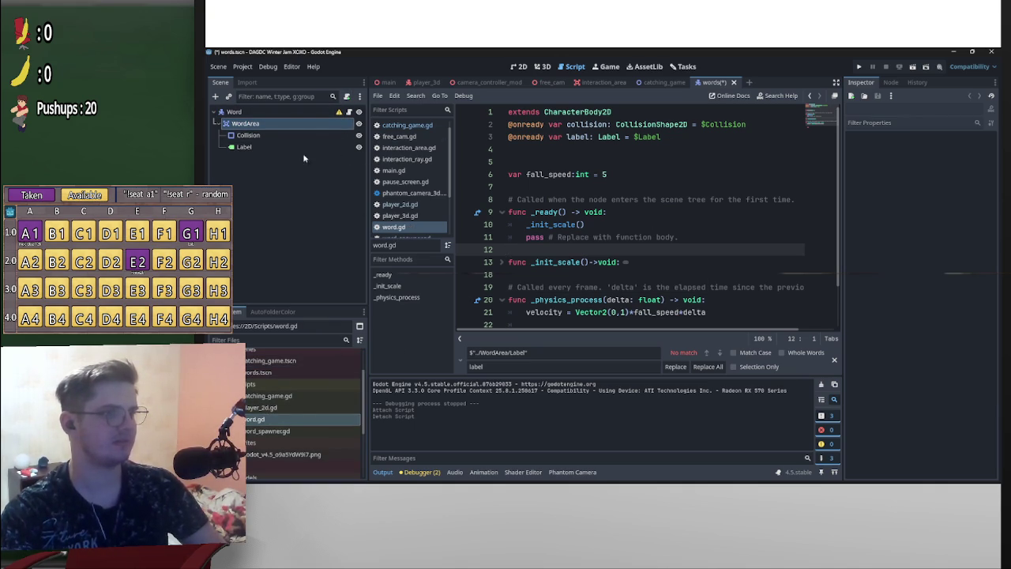
pyautogui.click(283, 135)
pyautogui.keyDown('ctrl'); pyautogui.click(275, 146); pyautogui.keyUp('ctrl')
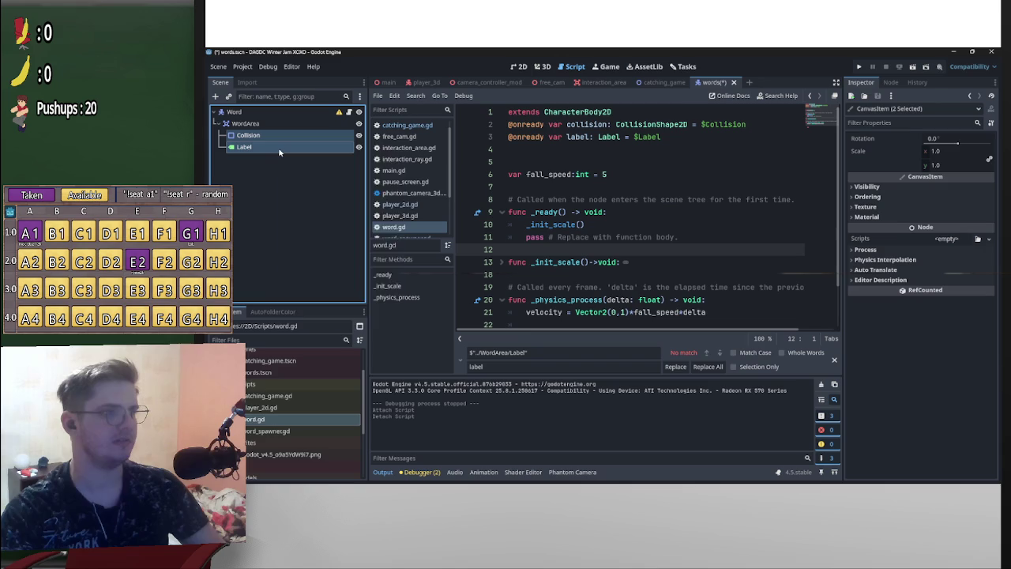
# Make Collision and Label unique names, reference them with % in word.gd, and save
pyautogui.rightClick(282, 149)
pyautogui.click(635, 137)
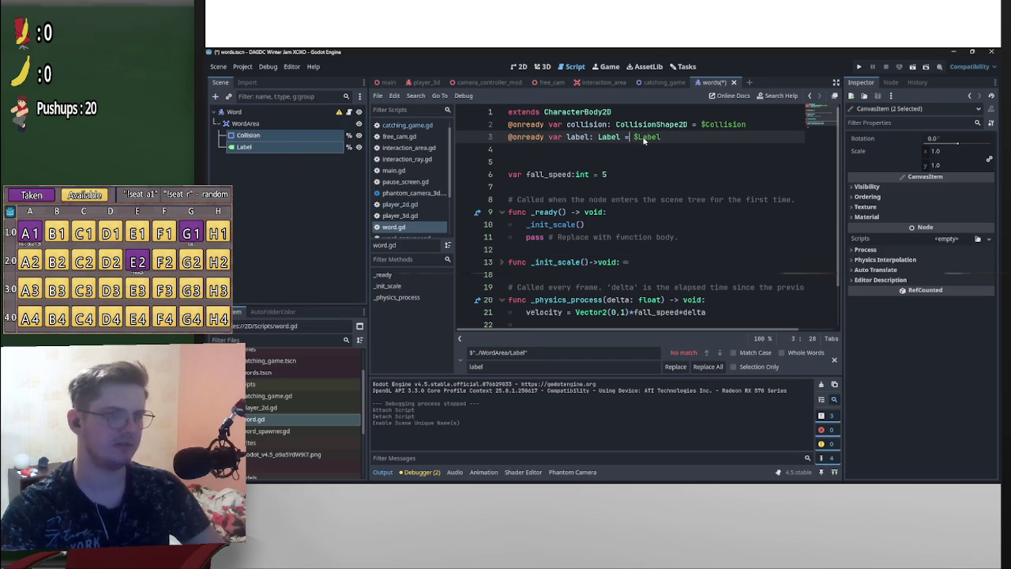
pyautogui.press('BackSpace')
pyautogui.write('%')
pyautogui.click(718, 149)
pyautogui.hotkey('ctrl', 's')
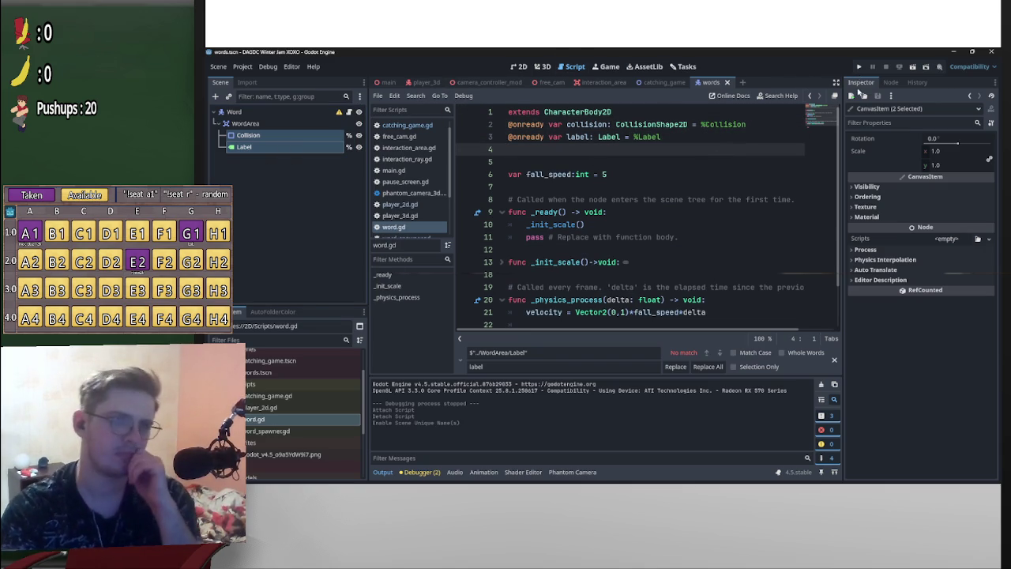
# Run the catching_game scene to test, then stop it
pyautogui.click(664, 82)
pyautogui.click(909, 68)
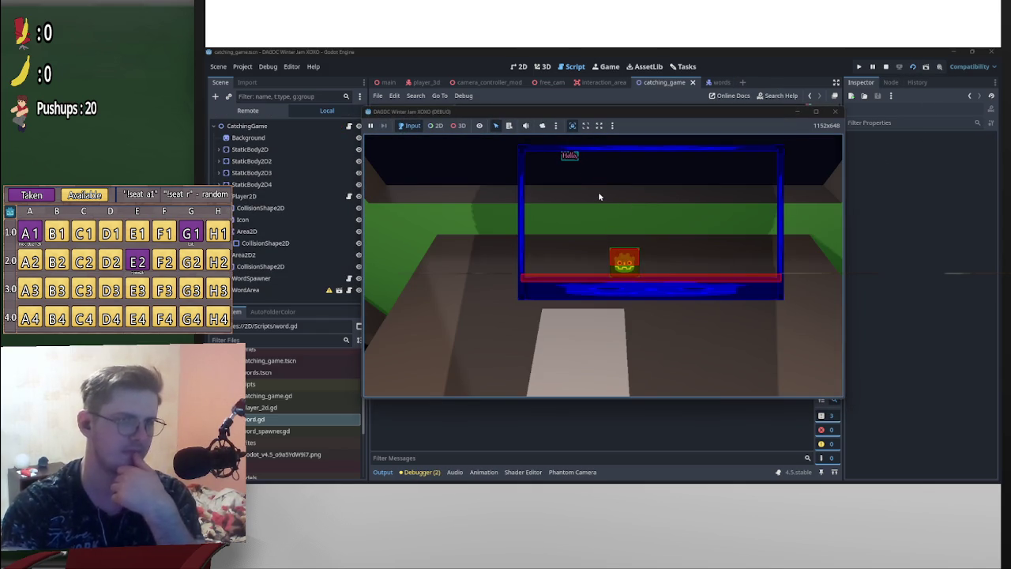
pyautogui.click(885, 68)
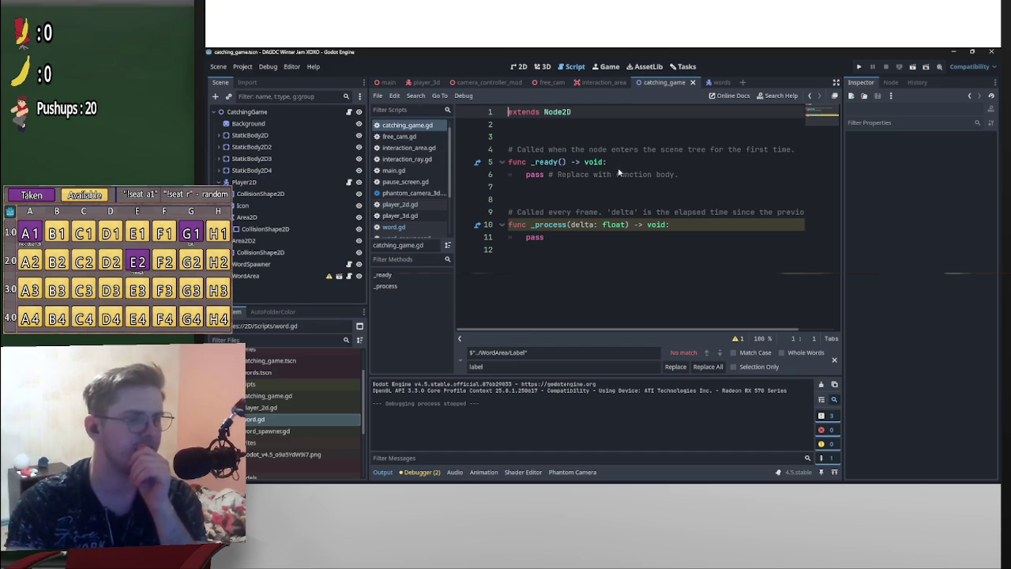
# Add move_and_slide() after the velocity line in word.gd's _physics_process
pyautogui.click(712, 83)
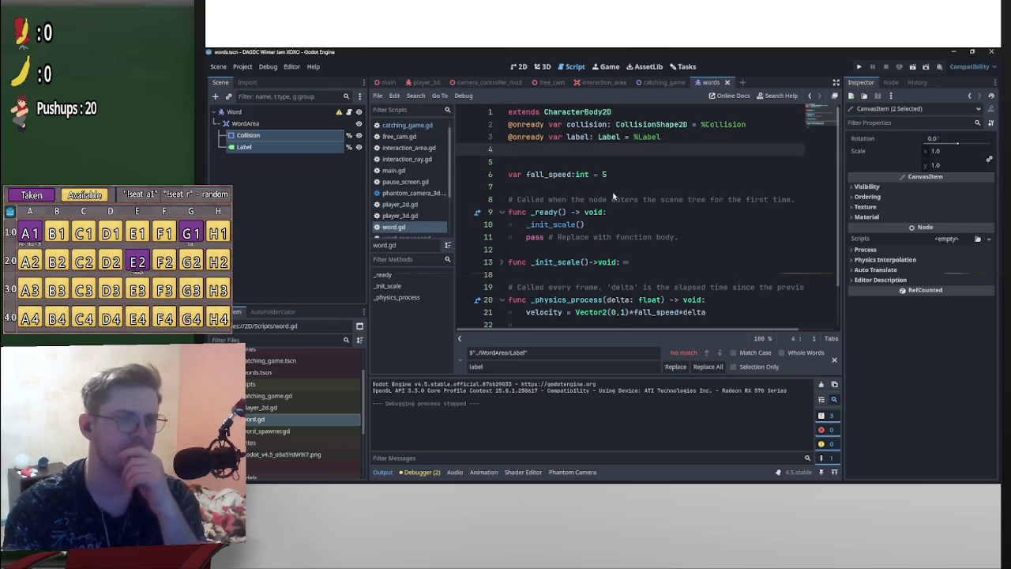
pyautogui.scroll(-2, 618, 267)
pyautogui.scroll(1, 662, 266)
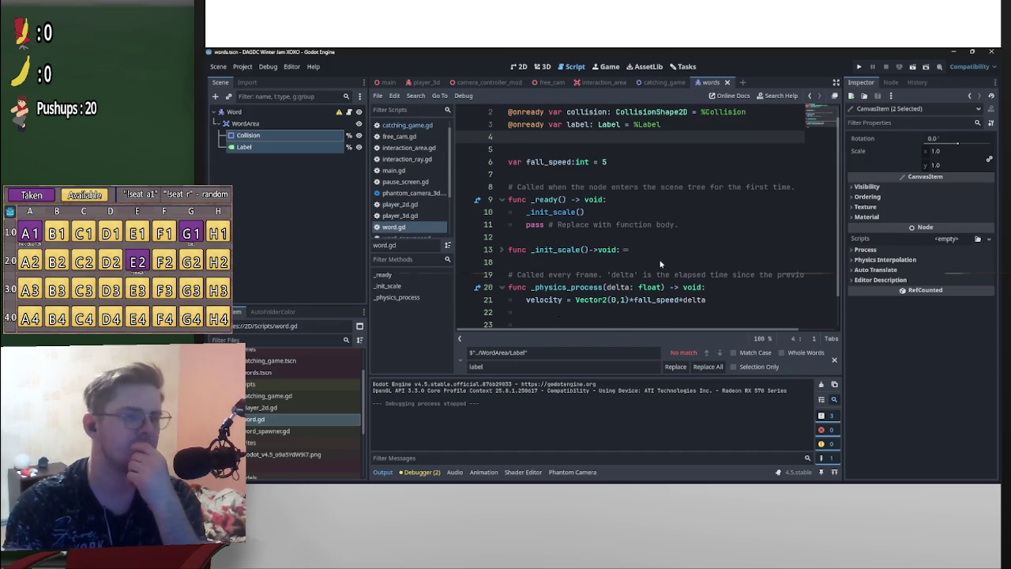
pyautogui.scroll(-2, 654, 261)
pyautogui.click(590, 288)
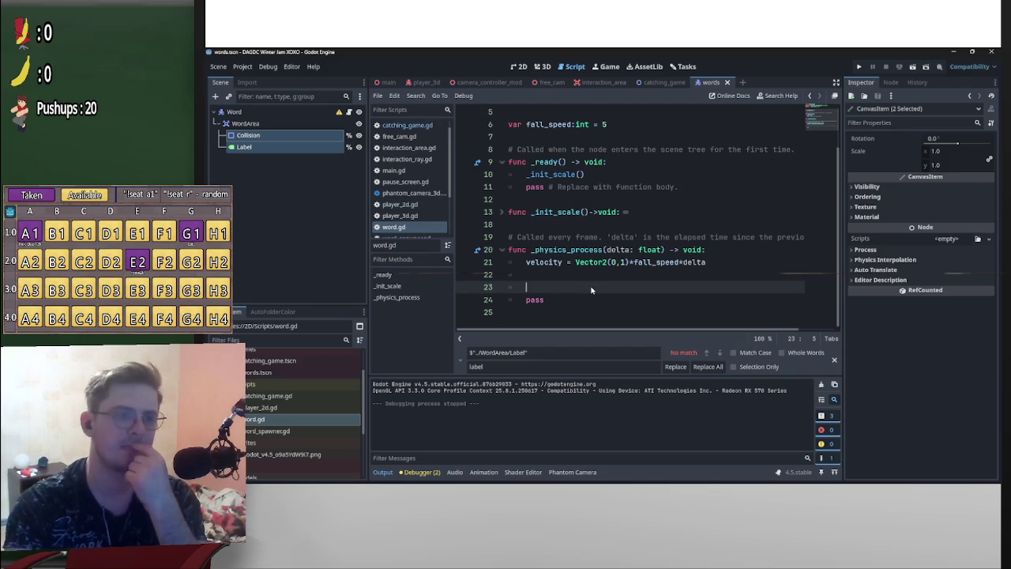
pyautogui.write('move_')
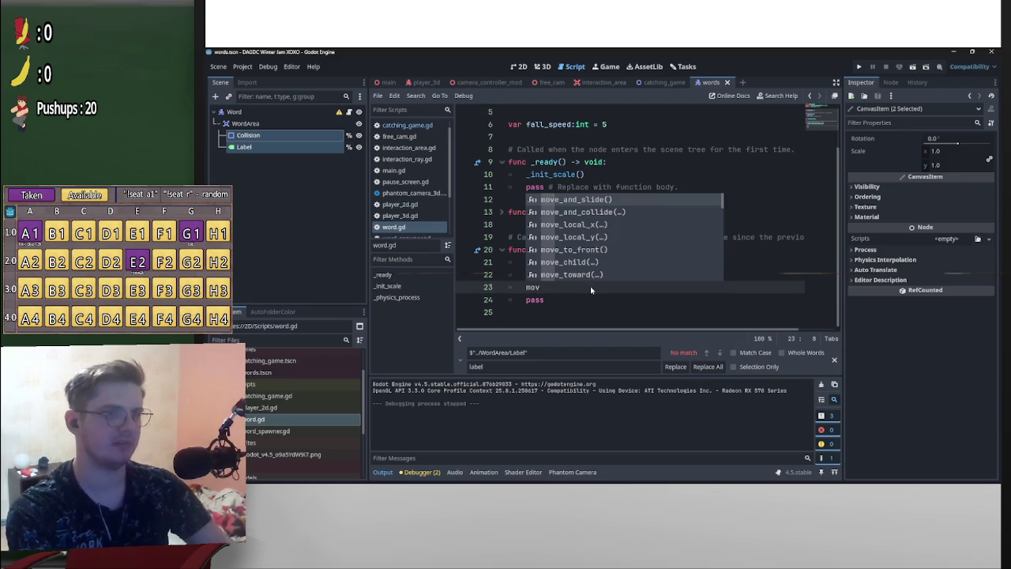
pyautogui.press('Return')
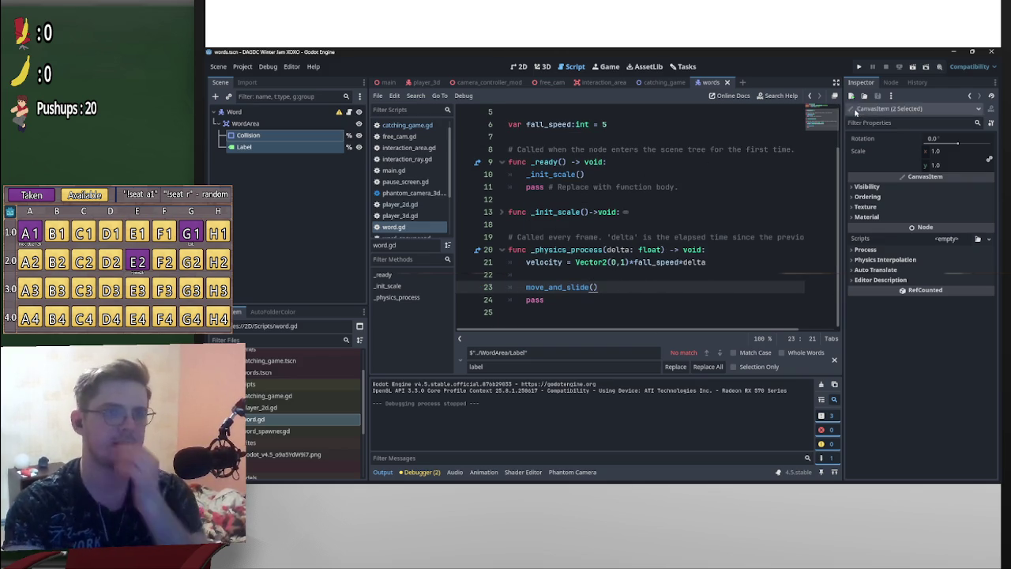
# Run the catching_game scene to check the falling word, then stop it
pyautogui.click(665, 82)
pyautogui.click(912, 66)
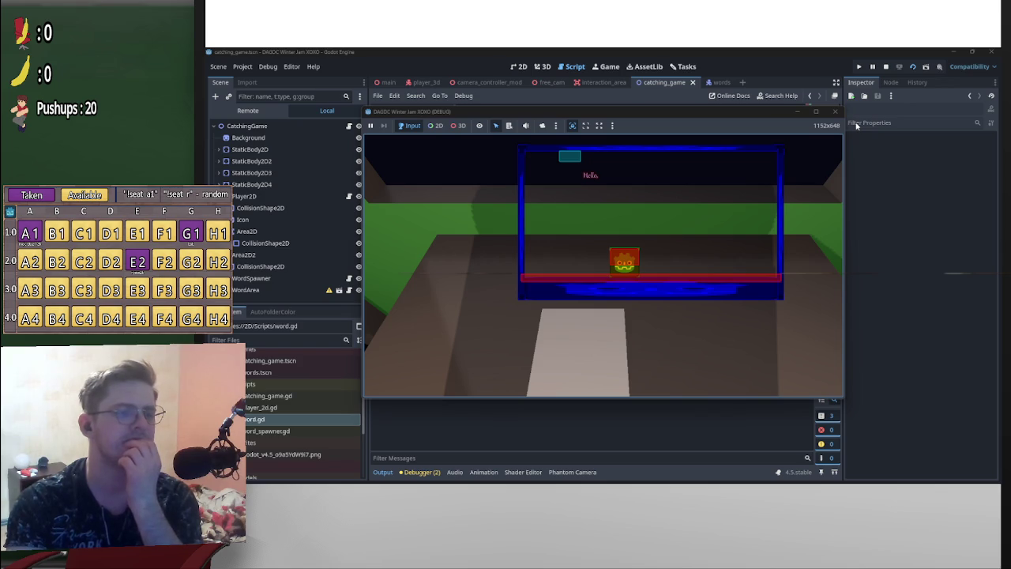
pyautogui.click(886, 67)
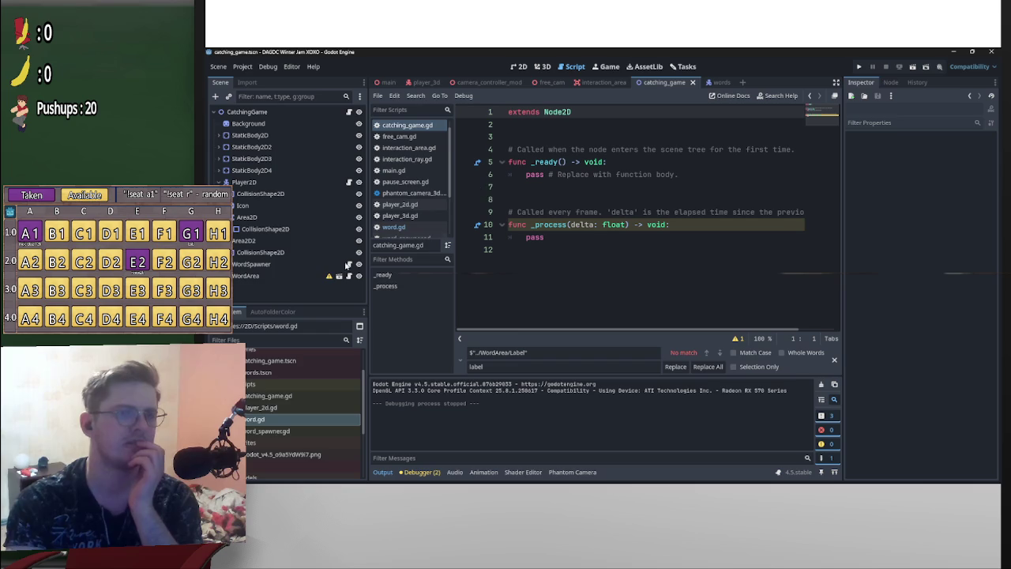
pyautogui.click(298, 279)
# Replace WordArea with an instance of words.tscn, then save, run and stop the game
pyautogui.press('Delete')
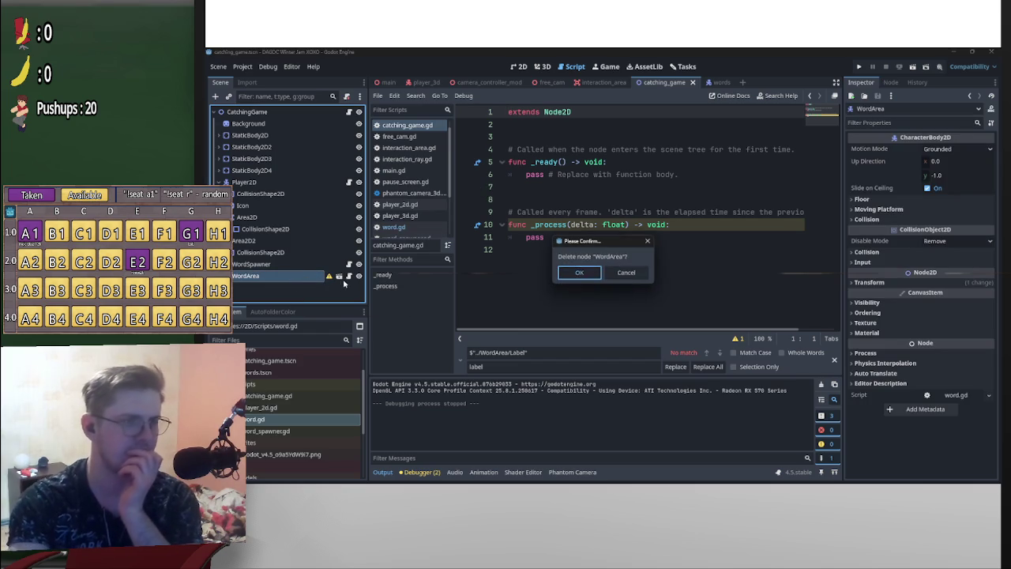
pyautogui.press('Return')
pyautogui.moveTo(300, 413); pyautogui.dragTo(299, 278)
pyautogui.click(913, 67)
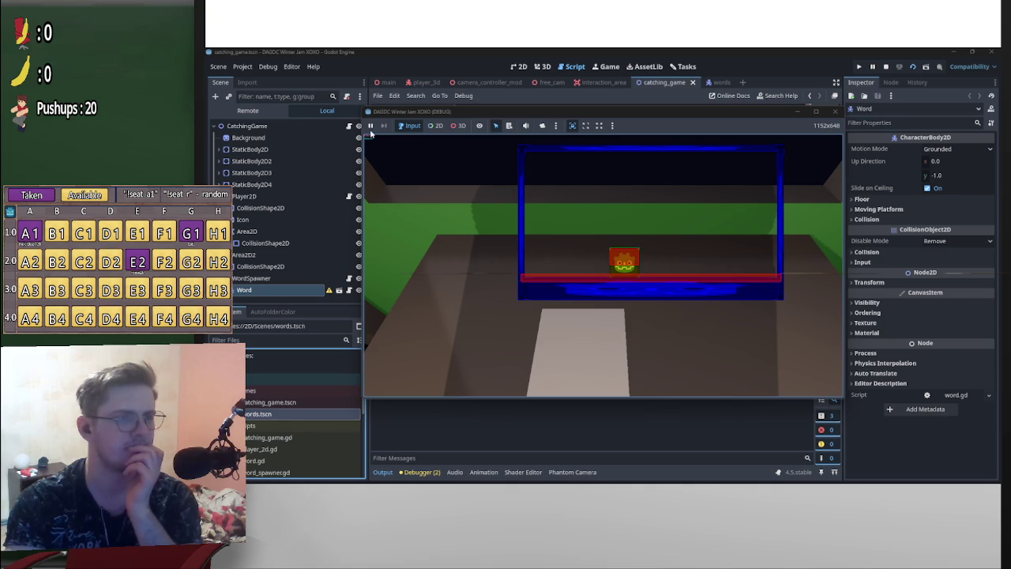
pyautogui.click(885, 67)
# Move the Word instance inside the blue box in the 2D view and test-run the game
pyautogui.click(518, 66)
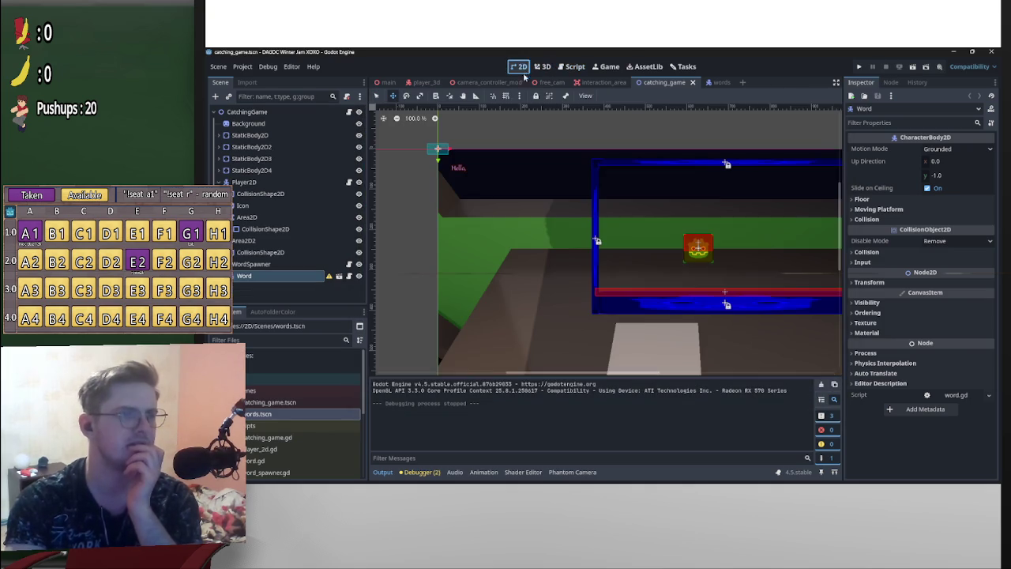
pyautogui.moveTo(437, 148); pyautogui.dragTo(702, 191)
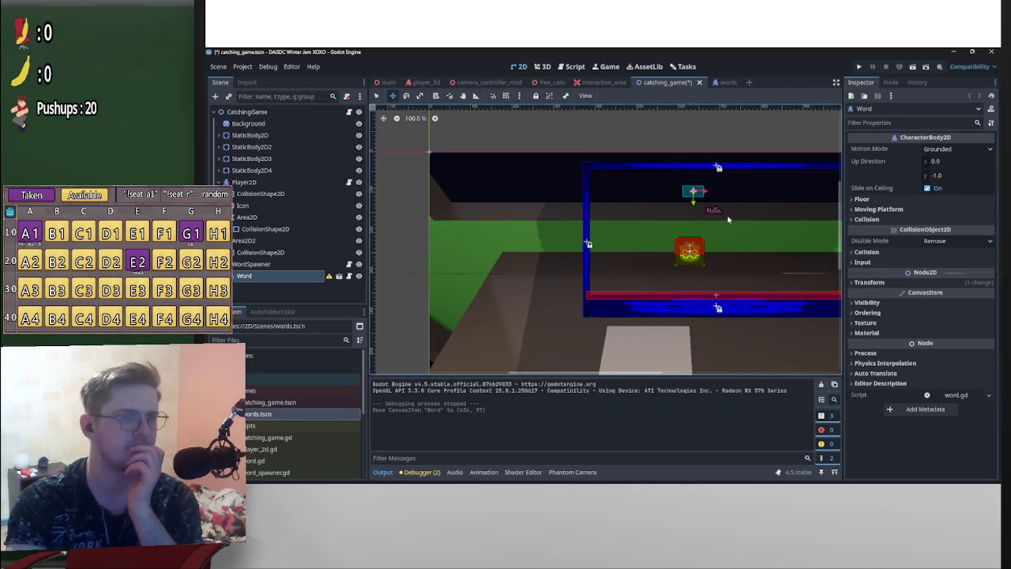
pyautogui.click(912, 67)
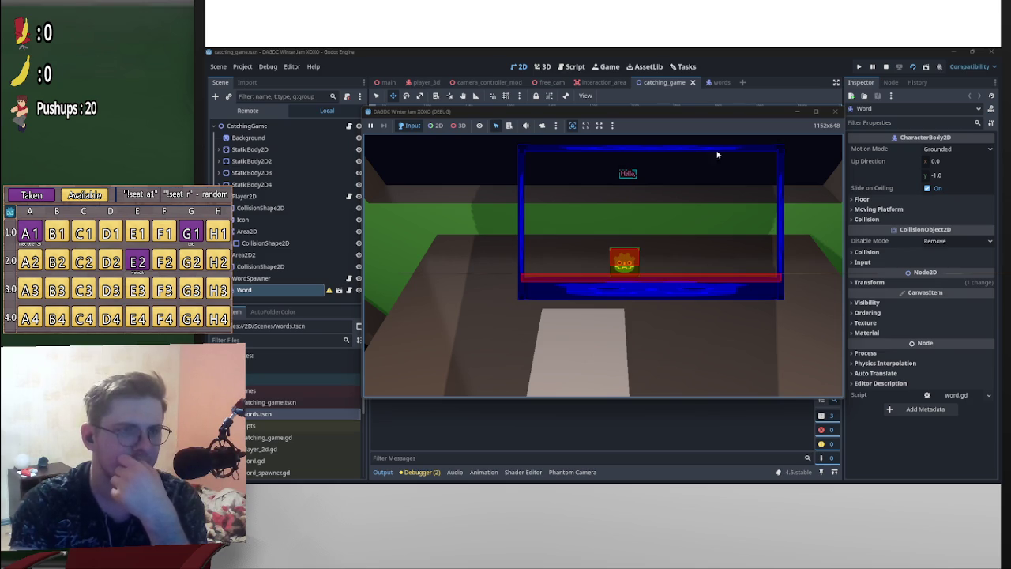
pyautogui.click(886, 67)
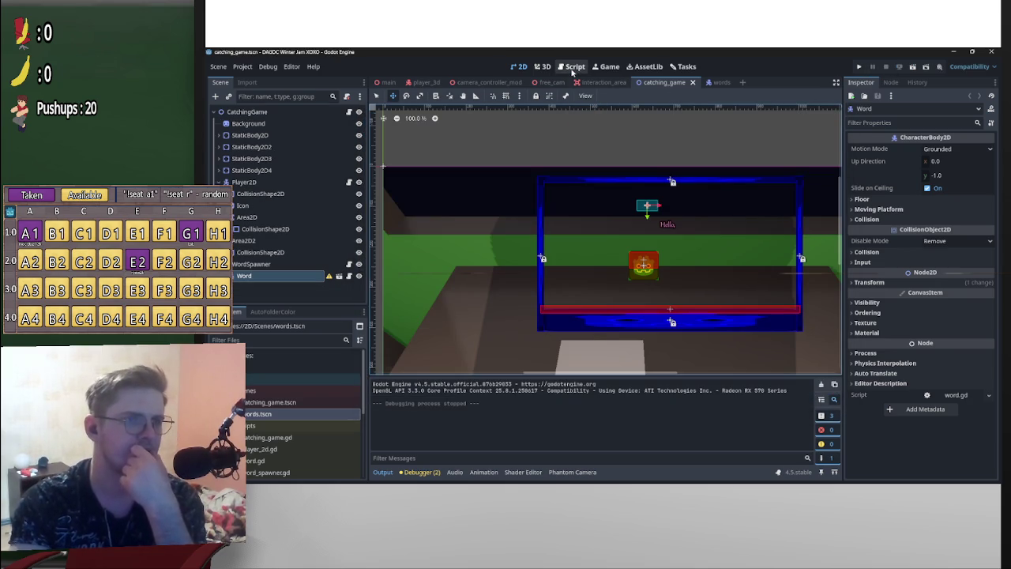
# Set fall_speed in word.gd to 50 and test-run the scene
pyautogui.click(572, 66)
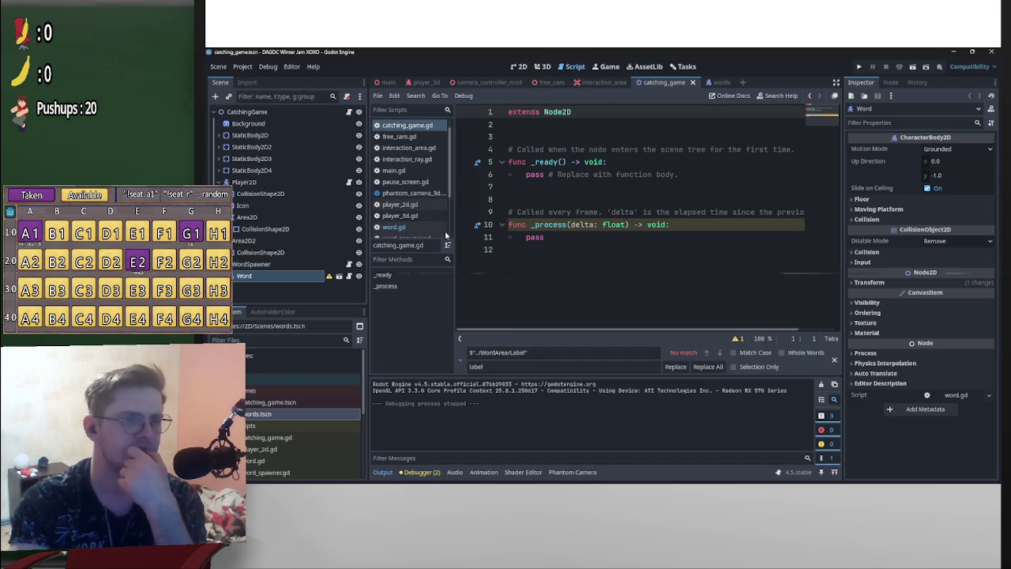
pyautogui.click(347, 276)
pyautogui.scroll(2, 604, 207)
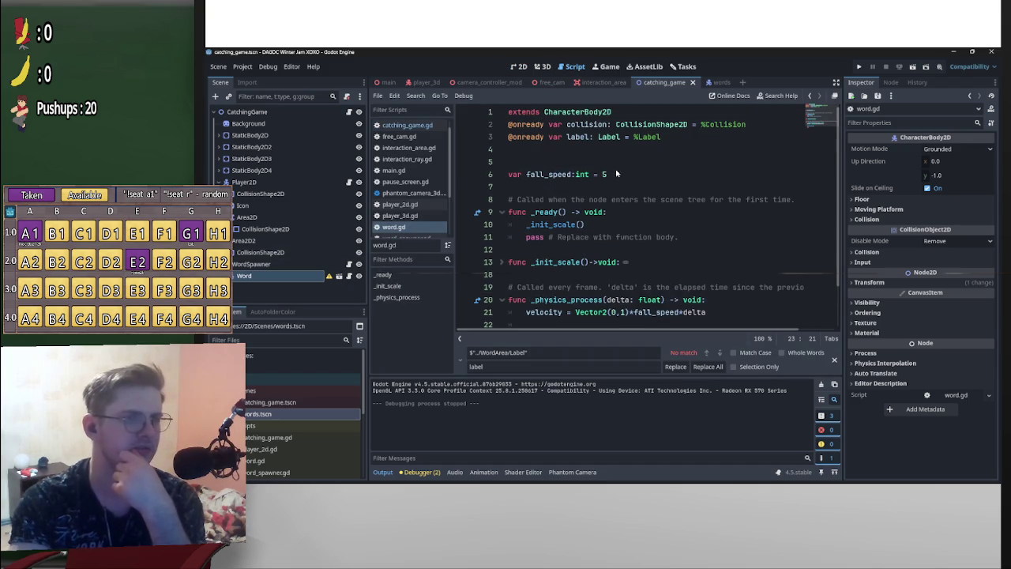
pyautogui.click(603, 175)
pyautogui.write('5')
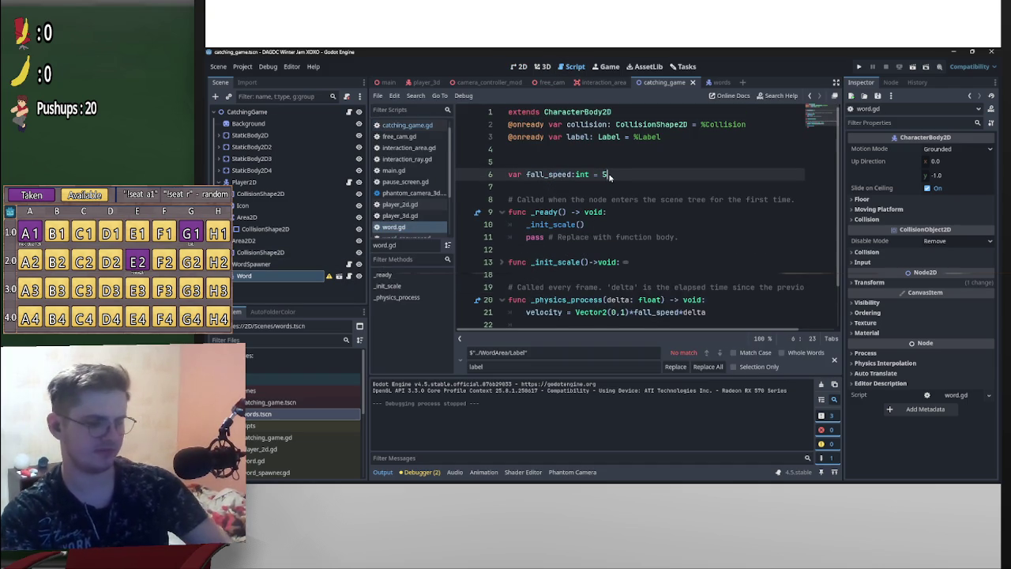
pyautogui.write('0')
pyautogui.press('Return')
pyautogui.press('BackSpace')
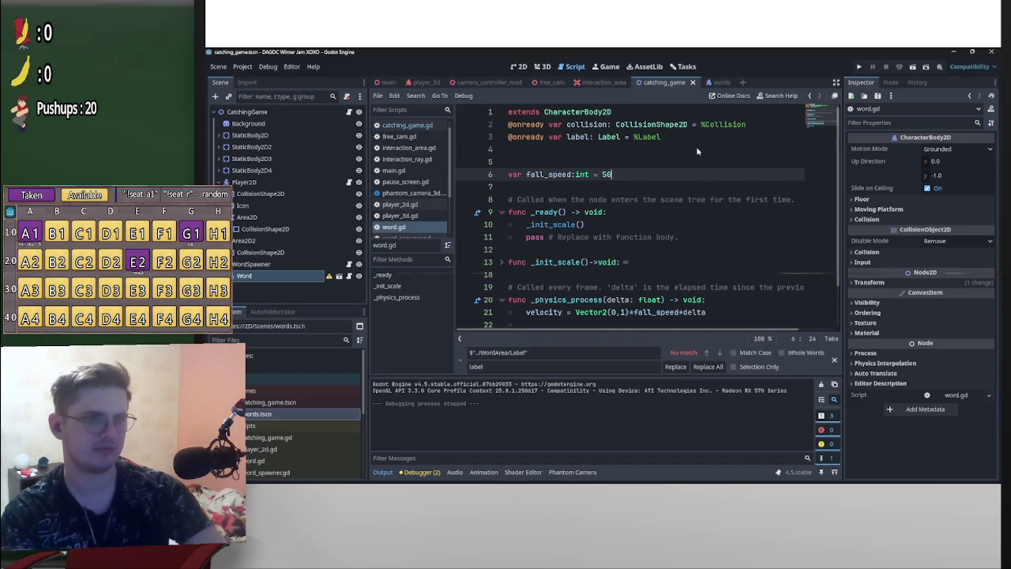
pyautogui.click(905, 70)
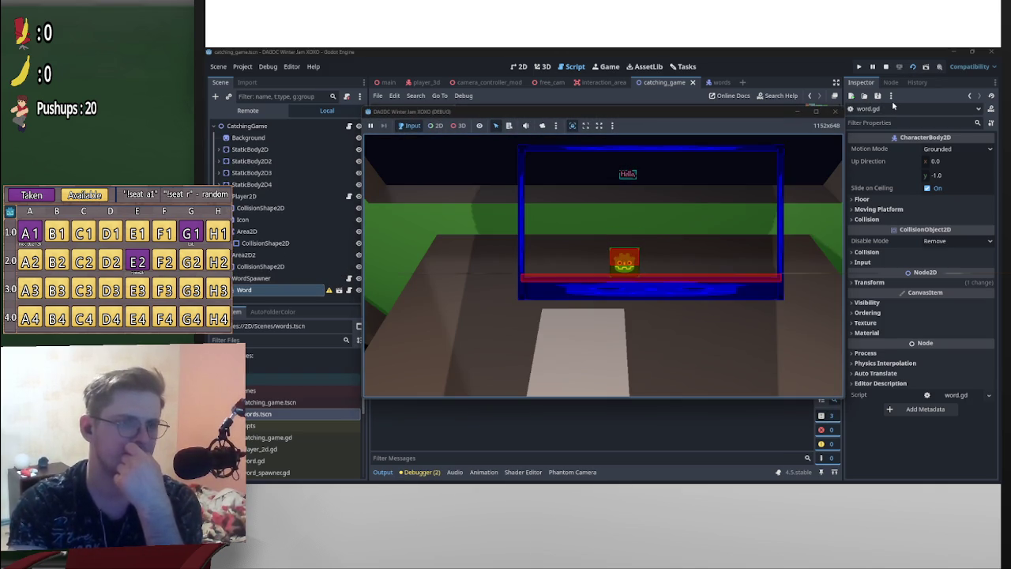
pyautogui.click(885, 66)
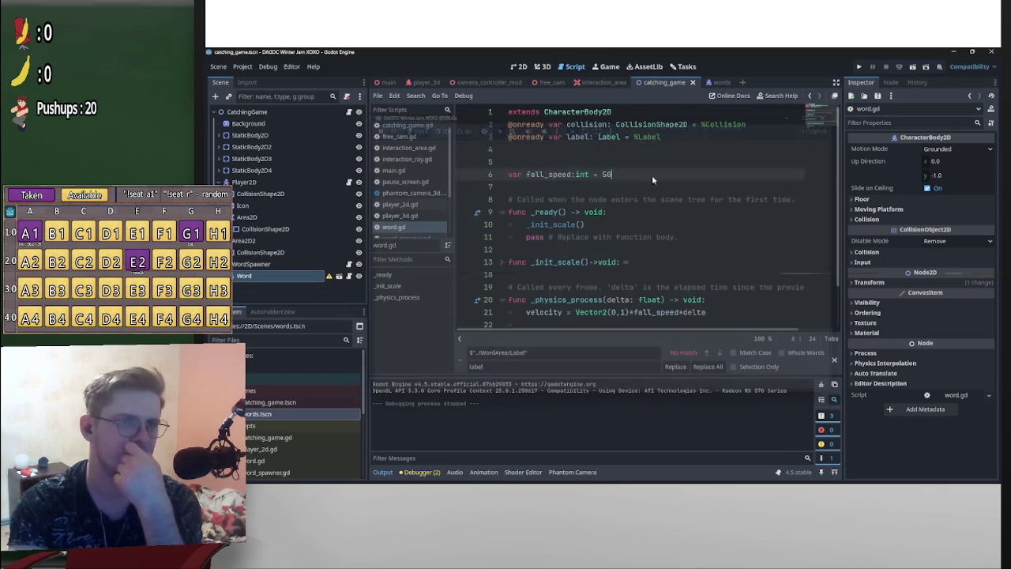
# Test fall_speed values of 200 and then 500, running the scene after each
pyautogui.doubleClick(609, 176)
pyautogui.write('200')
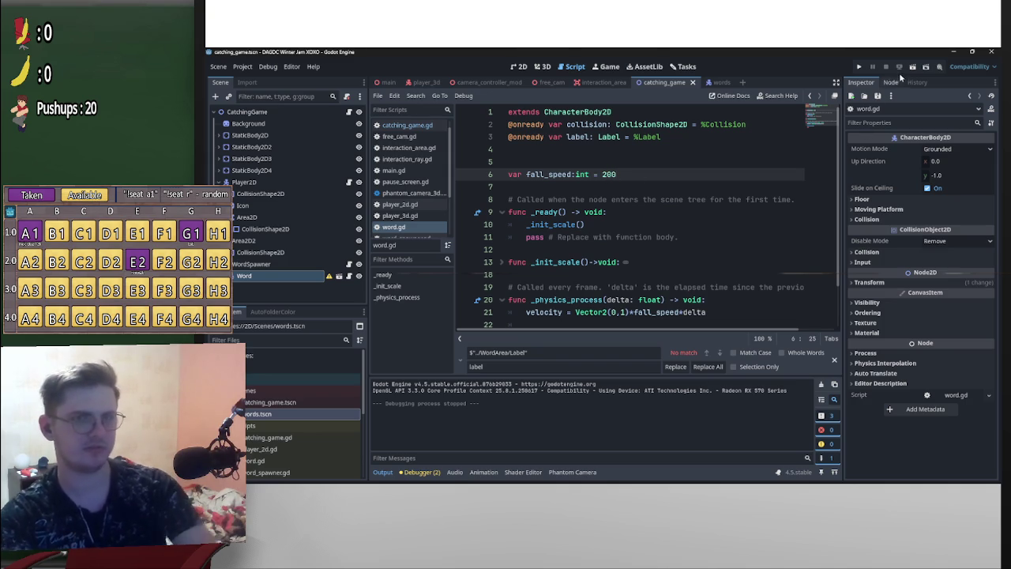
pyautogui.click(911, 67)
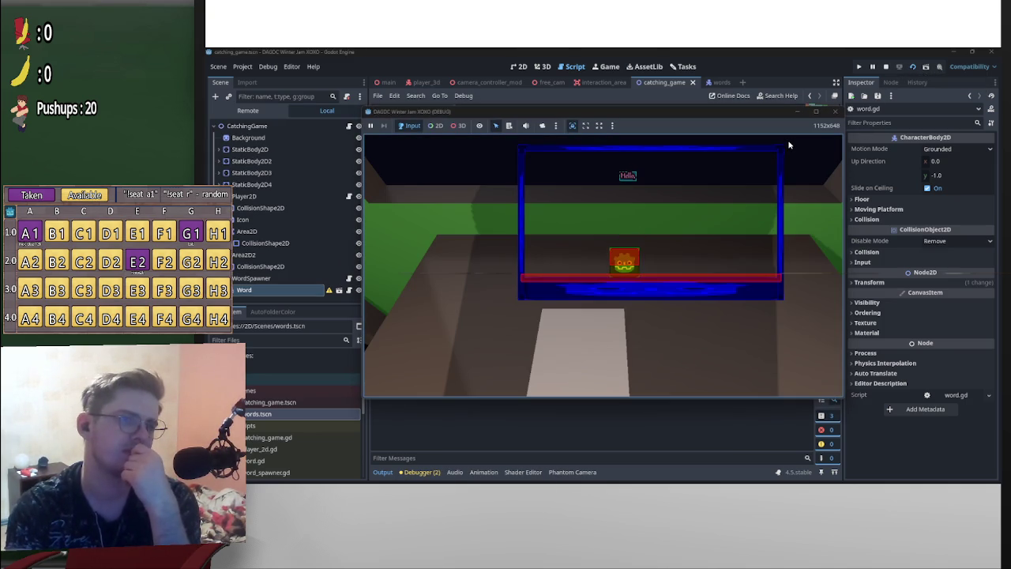
pyautogui.click(885, 67)
pyautogui.moveTo(601, 174); pyautogui.dragTo(620, 173)
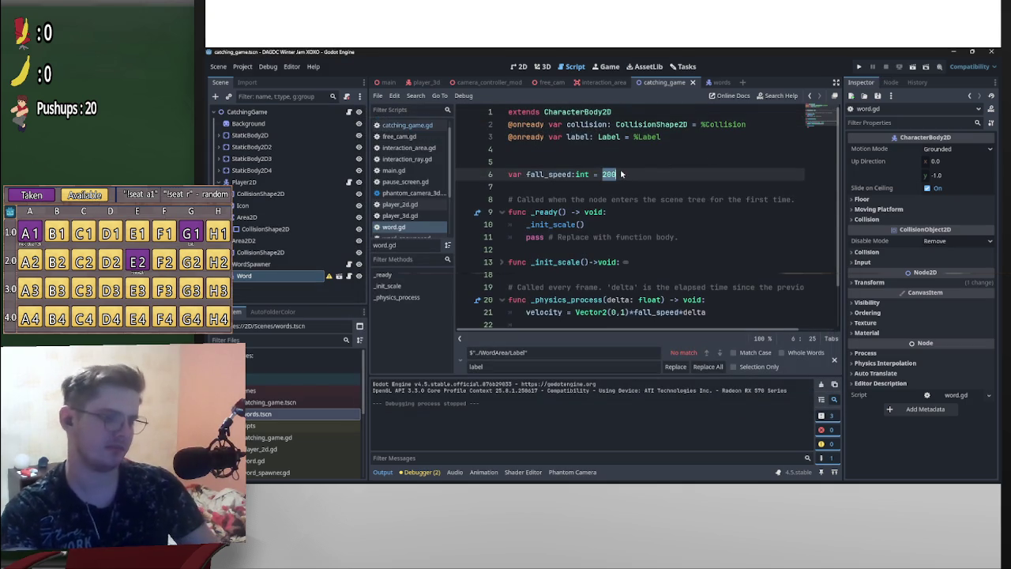
pyautogui.write('500')
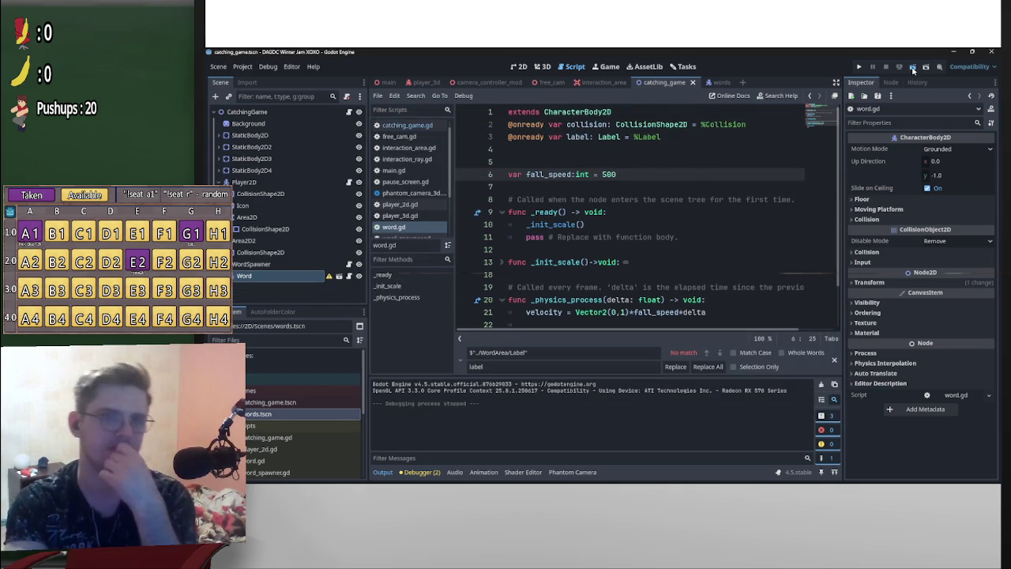
pyautogui.click(912, 68)
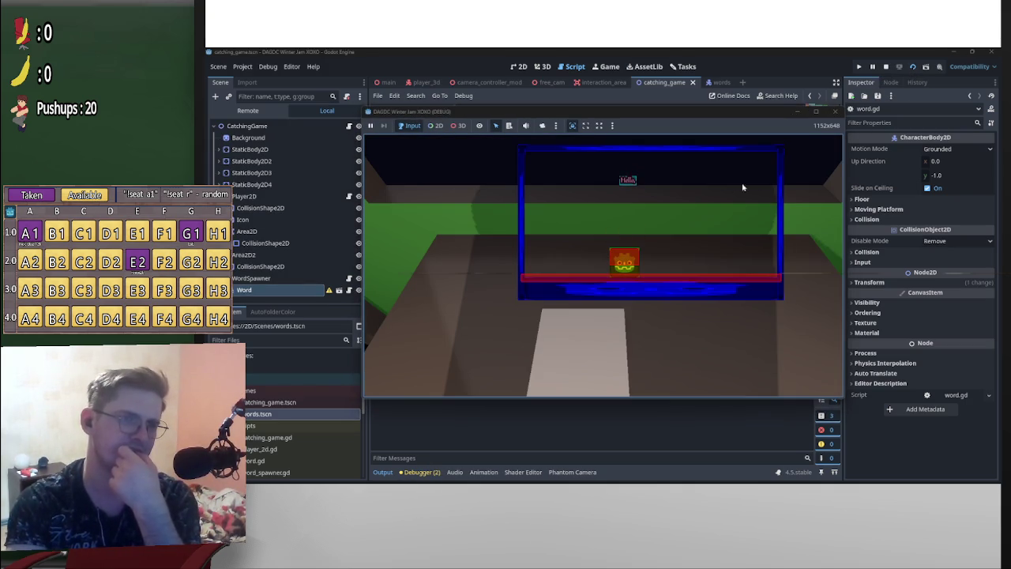
pyautogui.click(885, 67)
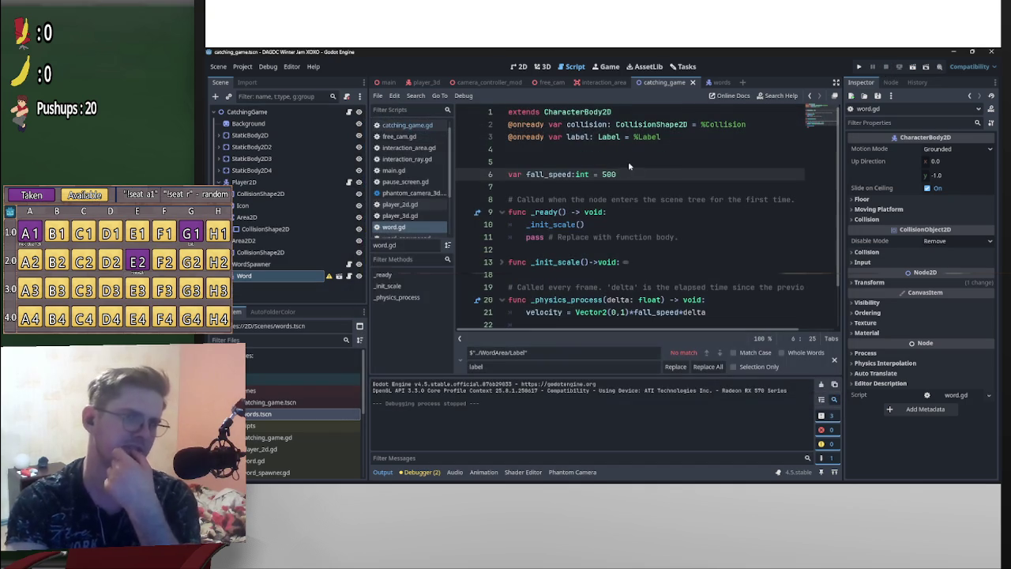
# Try fall_speed 600, then settle on 800 and test-run it
pyautogui.moveTo(602, 174); pyautogui.dragTo(633, 179)
pyautogui.write('100')
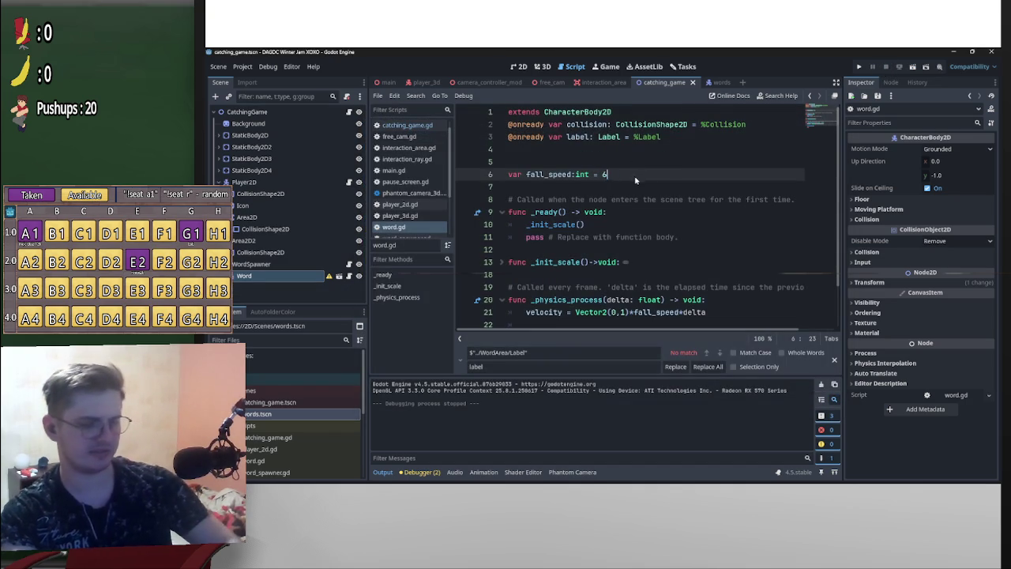
pyautogui.click(926, 67)
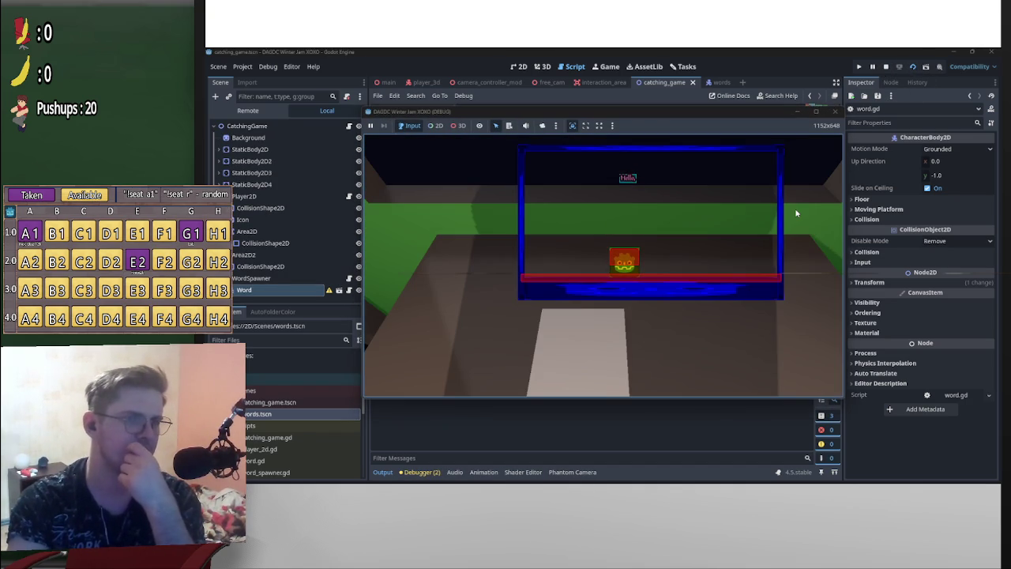
pyautogui.press('F8')
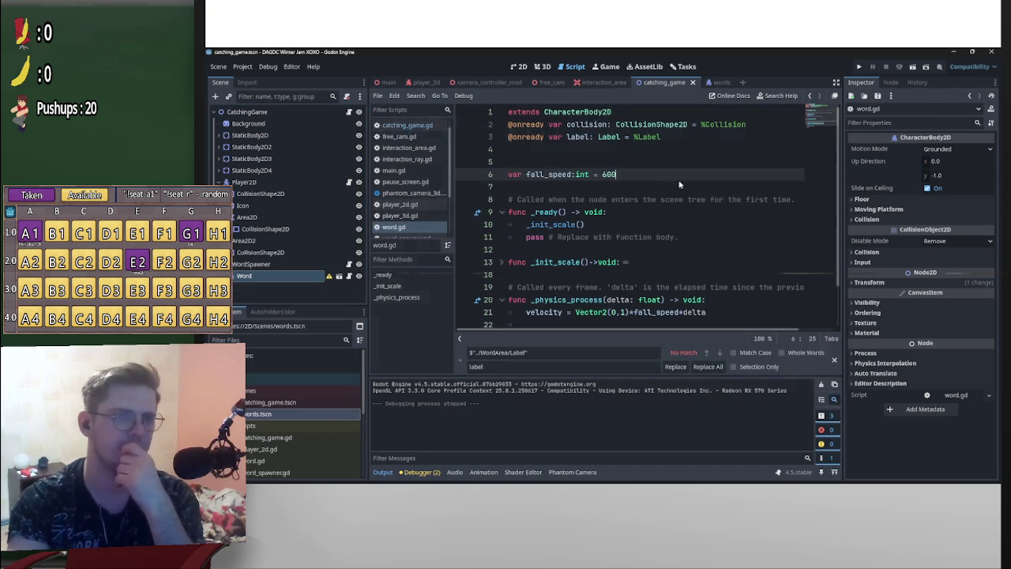
pyautogui.doubleClick(608, 173)
pyautogui.write('800')
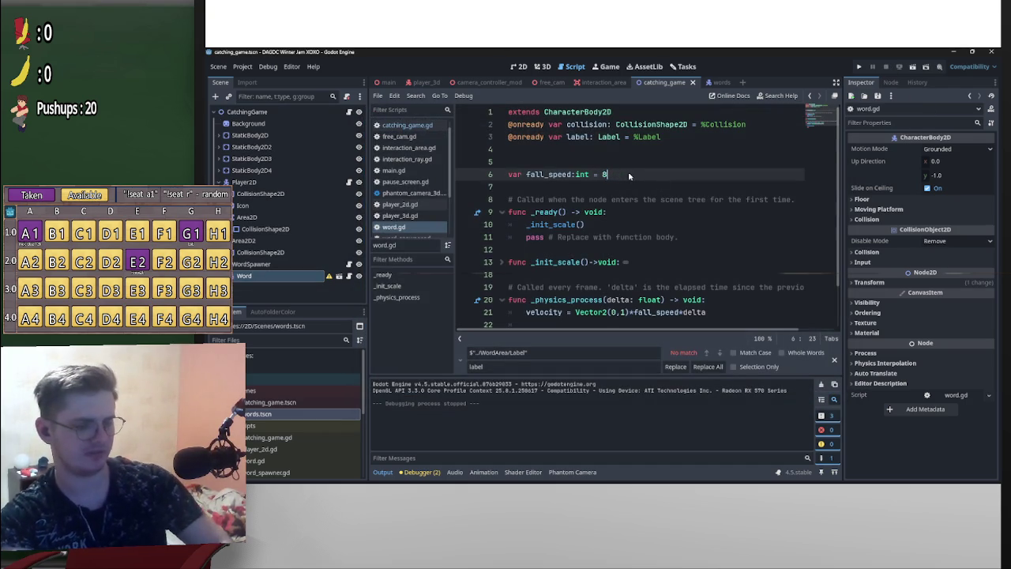
pyautogui.click(912, 67)
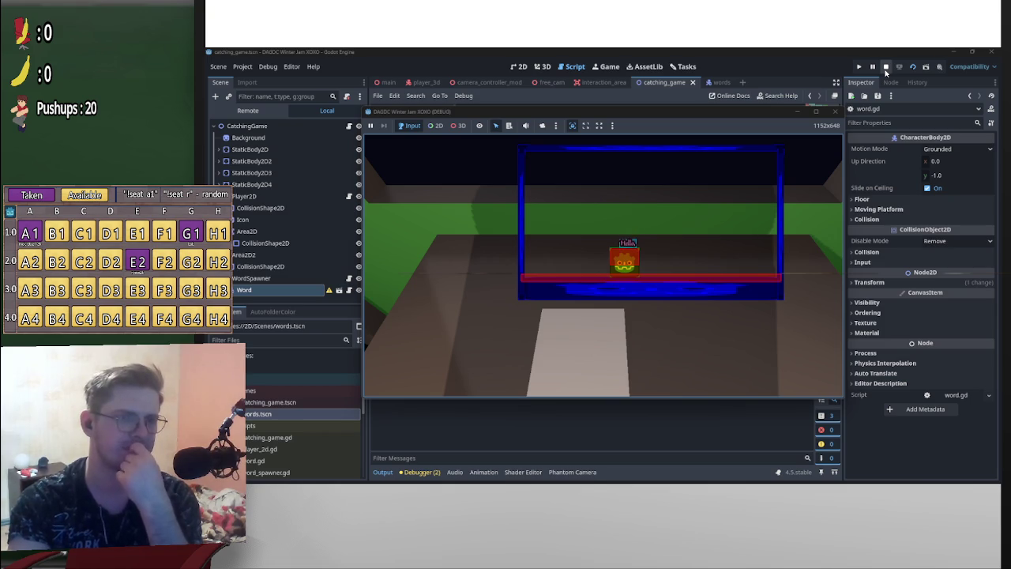
pyautogui.click(885, 68)
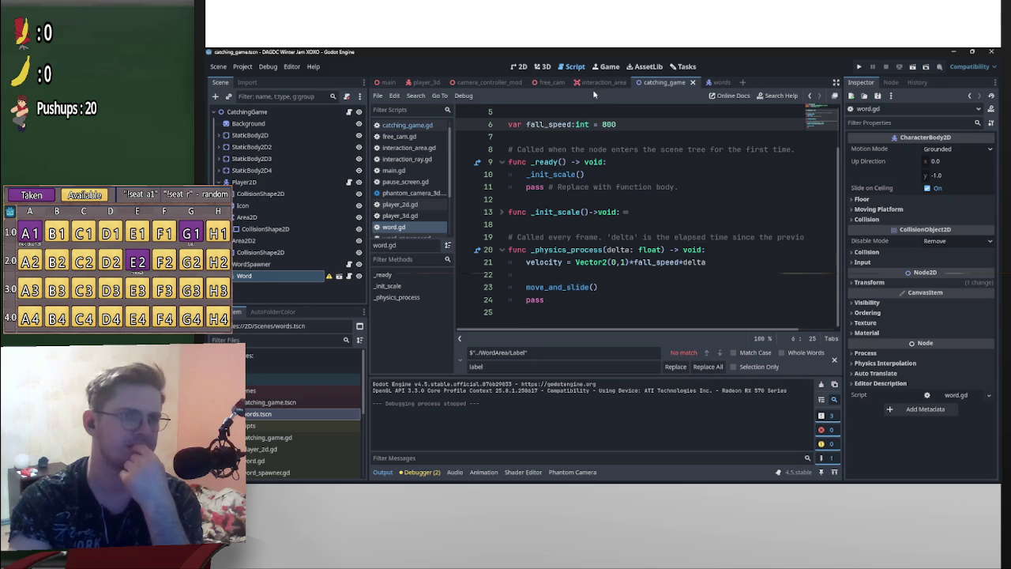
# Show the catching_game scene in the 2D view and select the Area2D2 node
pyautogui.scroll(2, 615, 289)
pyautogui.scroll(-2, 620, 283)
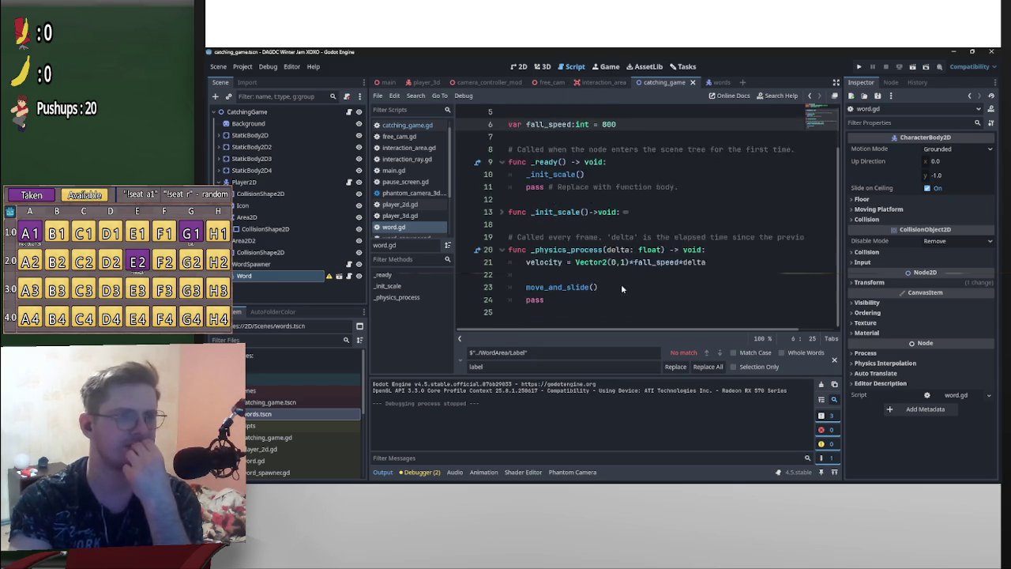
pyautogui.scroll(2, 622, 283)
pyautogui.scroll(-2, 623, 282)
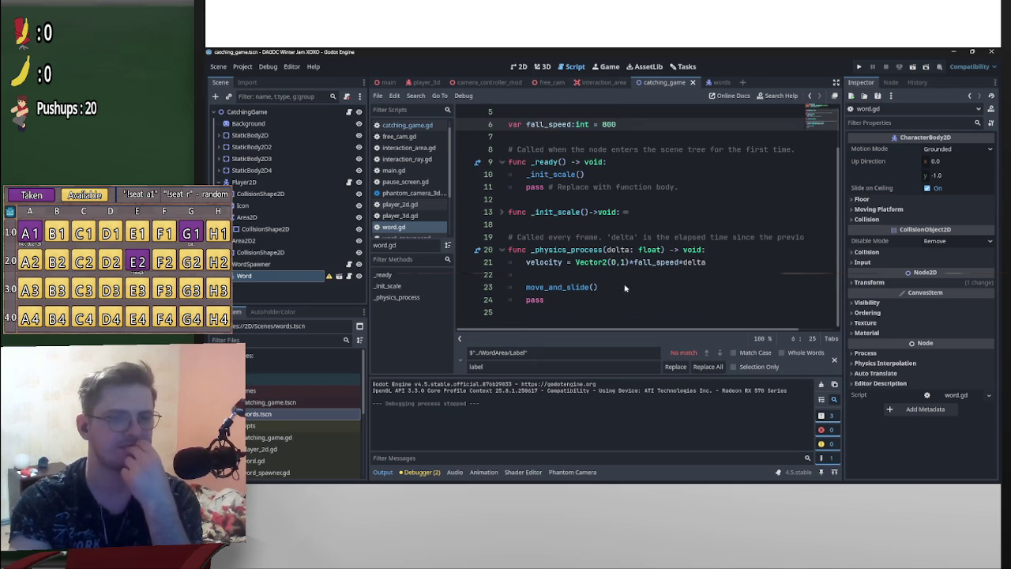
pyautogui.scroll(2, 644, 269)
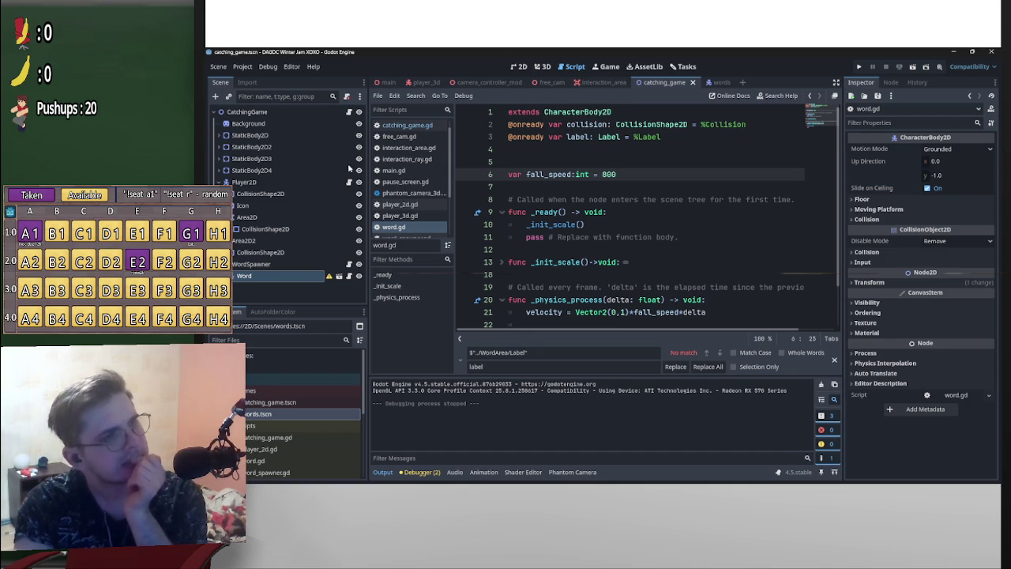
pyautogui.click(266, 218)
pyautogui.click(540, 67)
pyautogui.click(518, 67)
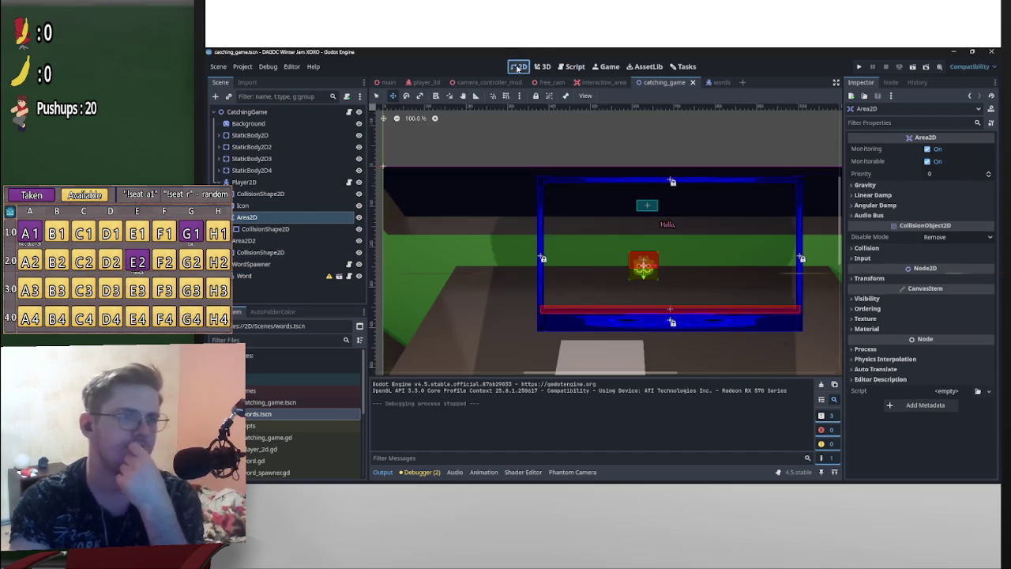
pyautogui.scroll(5, 679, 255)
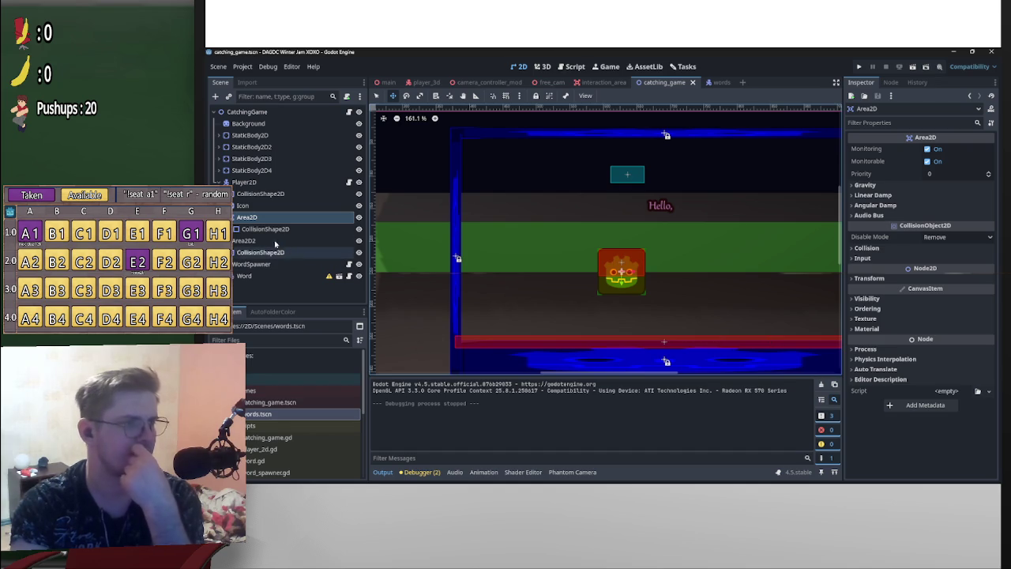
pyautogui.click(246, 240)
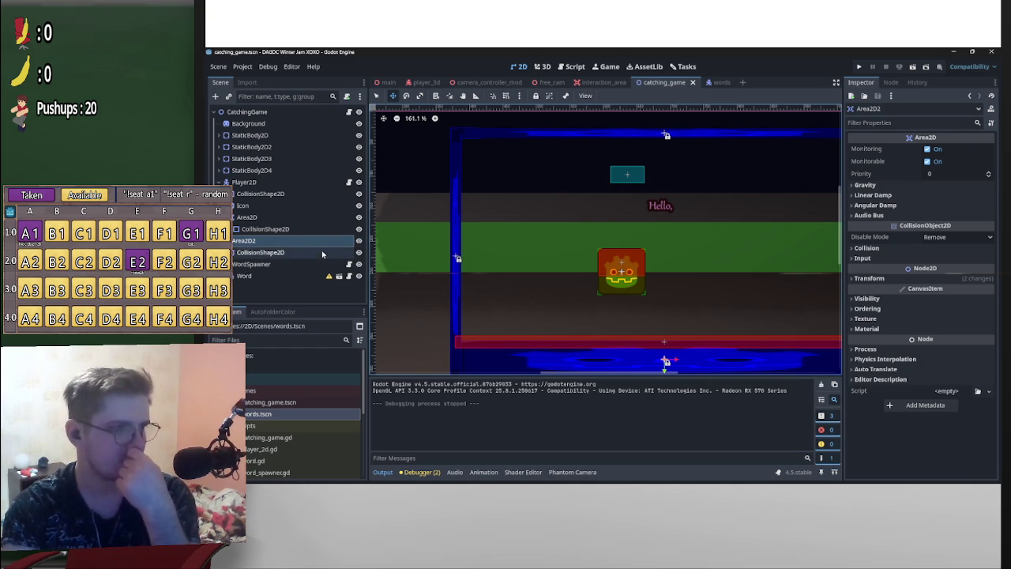
# Inspect Area2D2's groups and its area_entered signal, then open the words scene
pyautogui.click(890, 84)
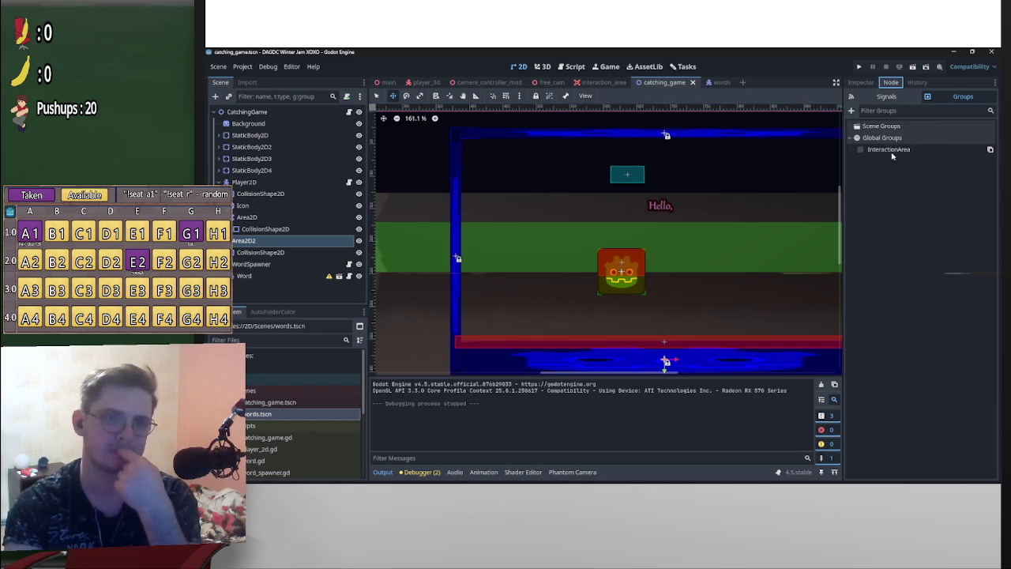
pyautogui.click(886, 96)
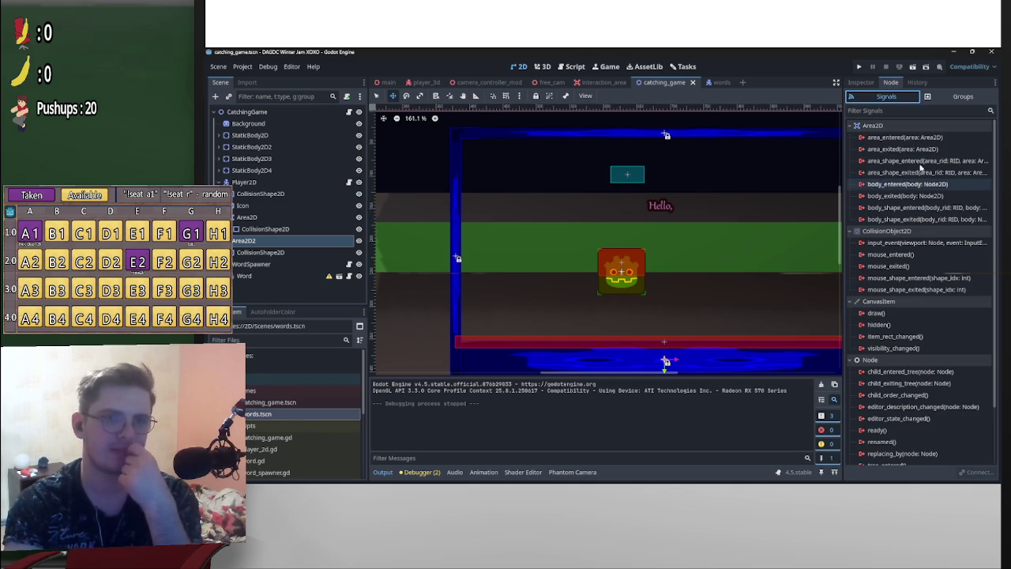
pyautogui.click(887, 139)
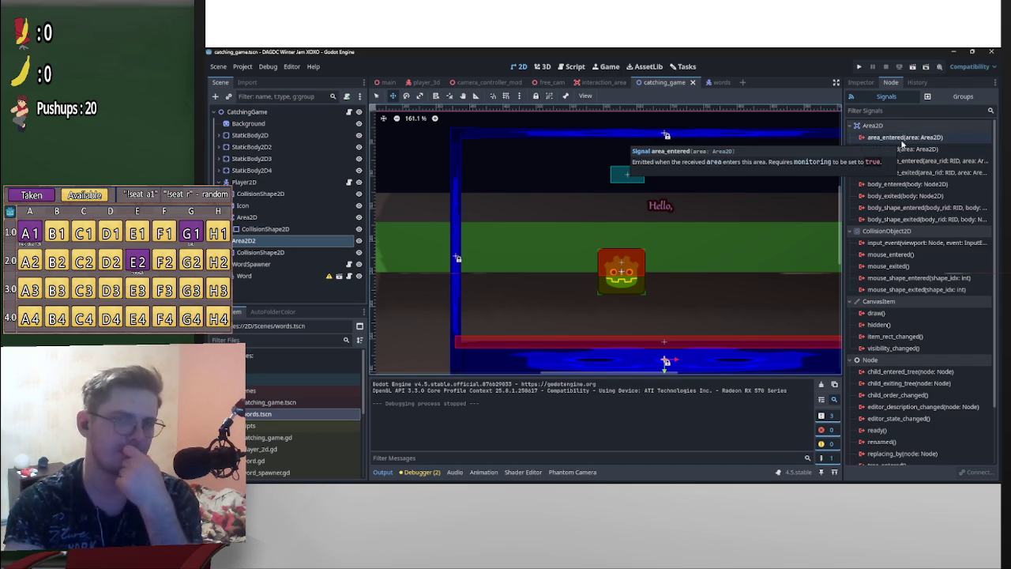
pyautogui.click(711, 86)
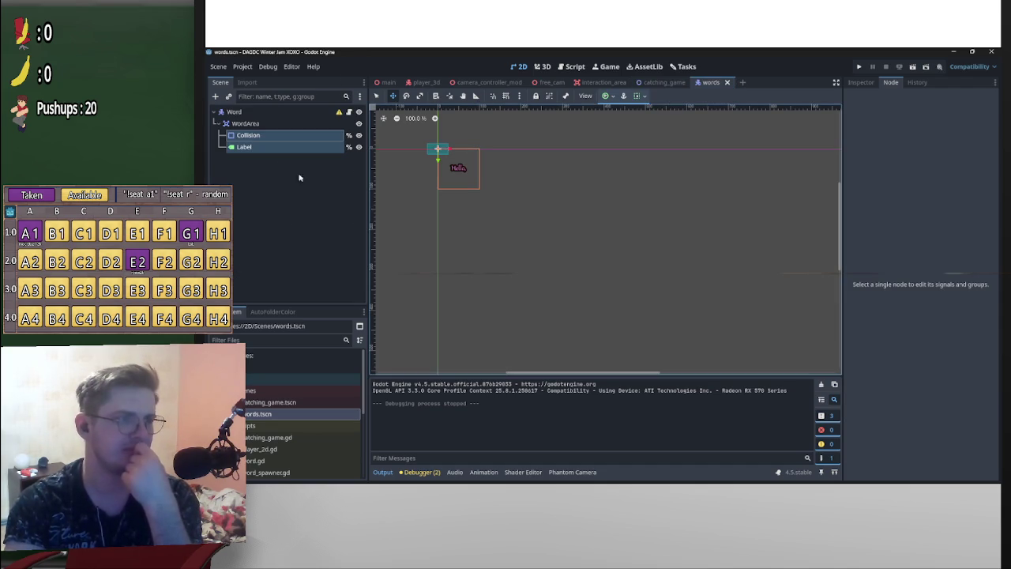
# Put WordArea on collision layer 2 only, with mask 1 and monitoring turned off
pyautogui.click(248, 123)
pyautogui.click(860, 83)
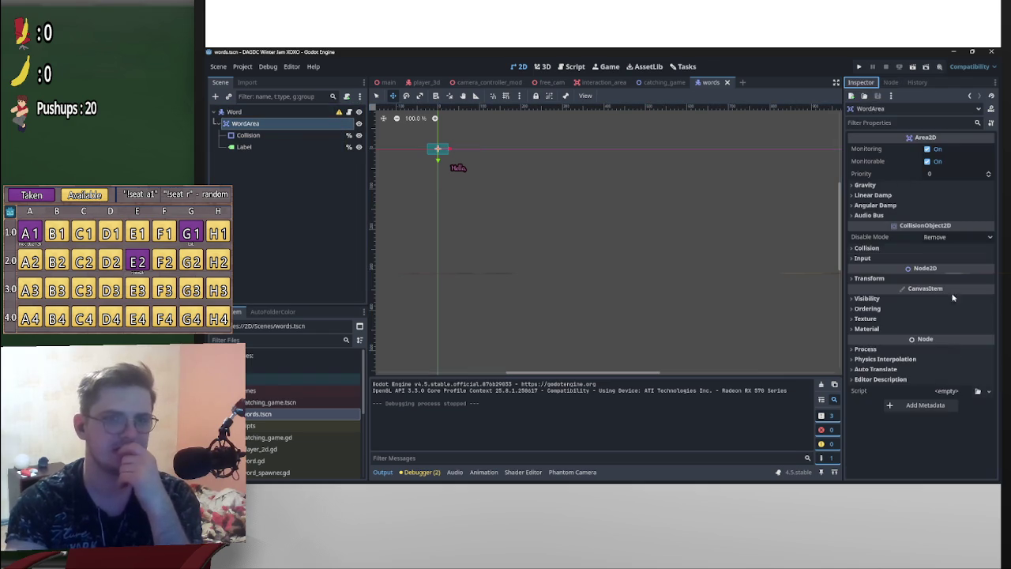
pyautogui.click(883, 251)
pyautogui.click(869, 273)
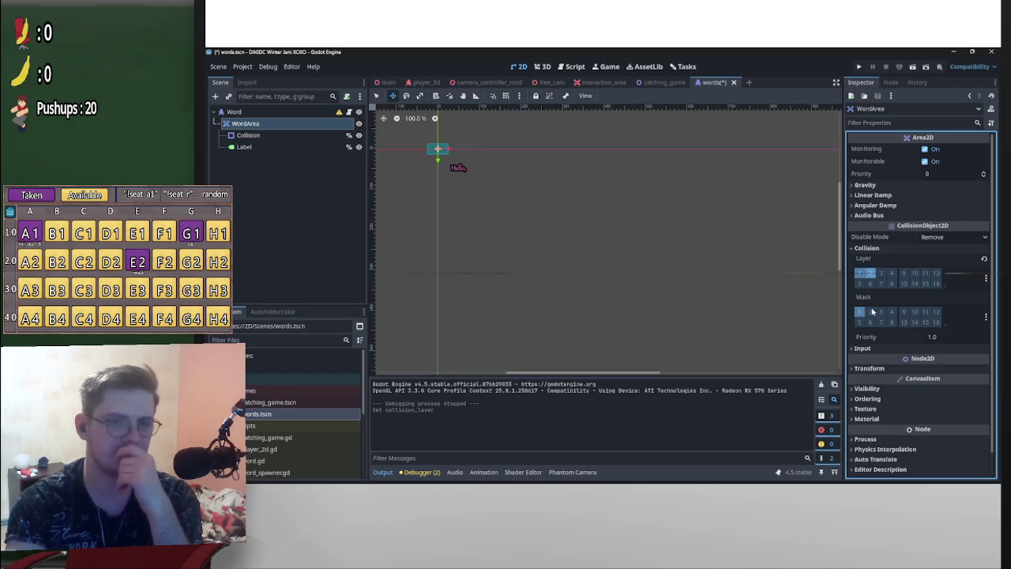
pyautogui.click(859, 311)
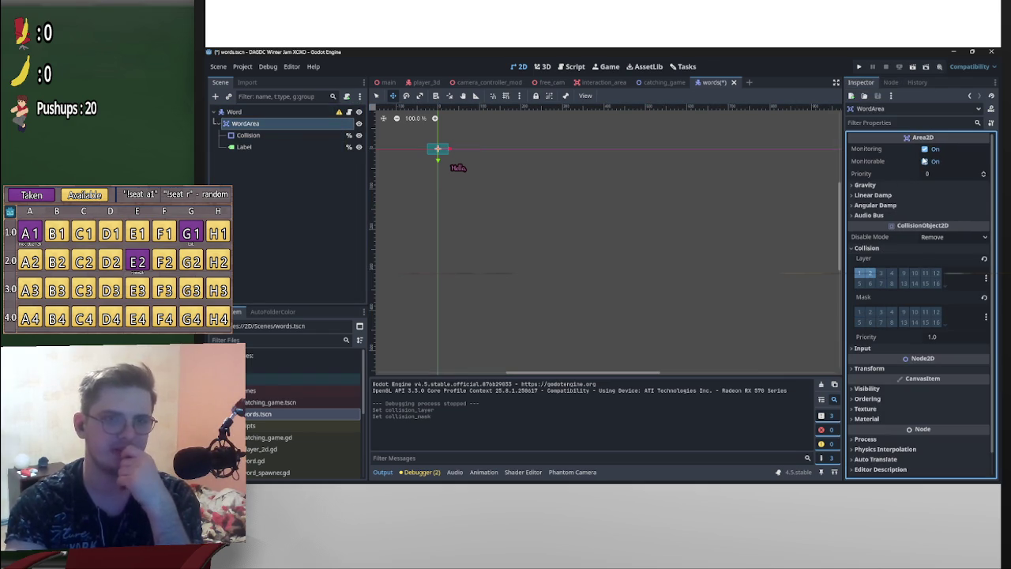
pyautogui.click(930, 150)
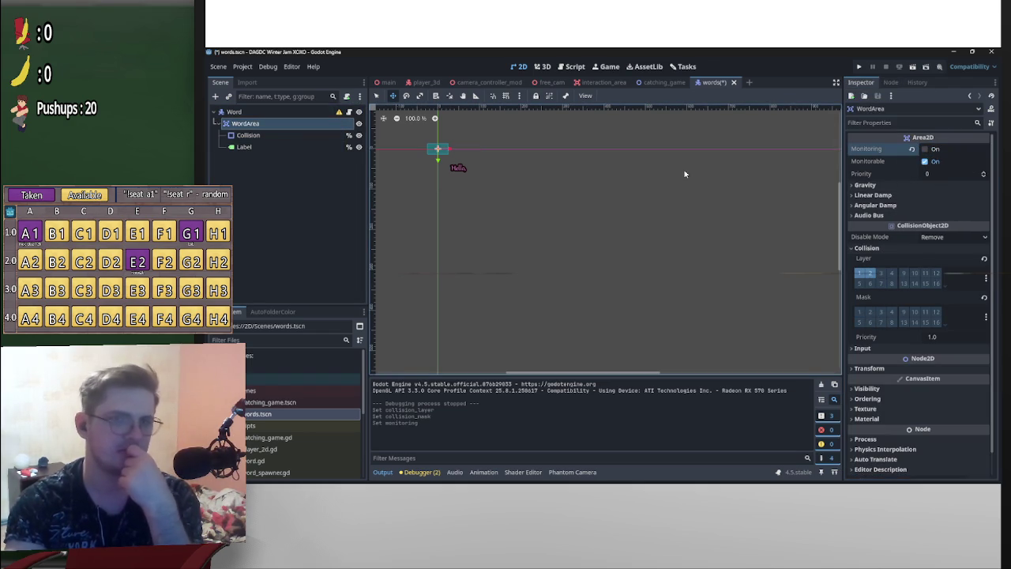
pyautogui.click(860, 272)
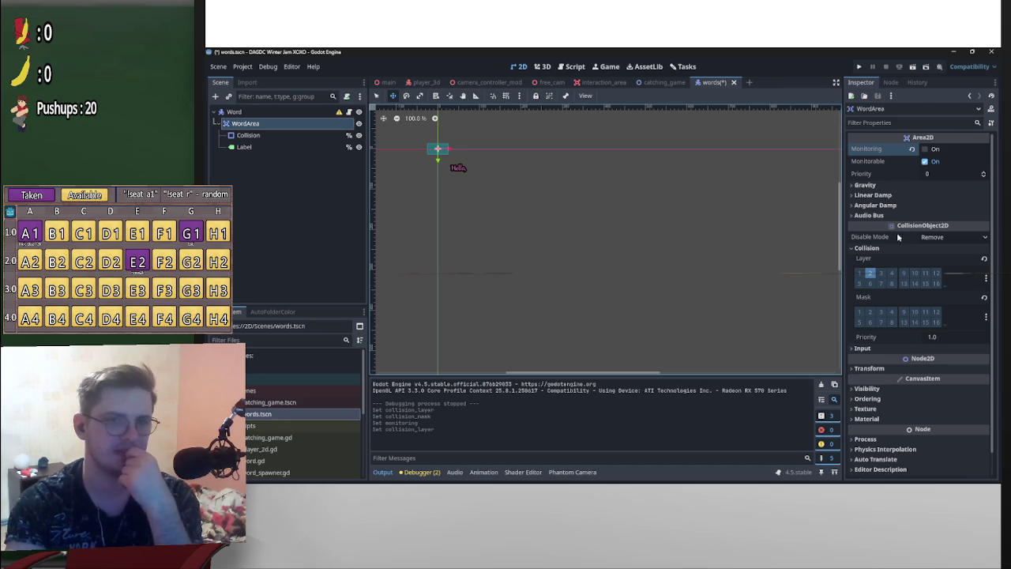
pyautogui.click(643, 86)
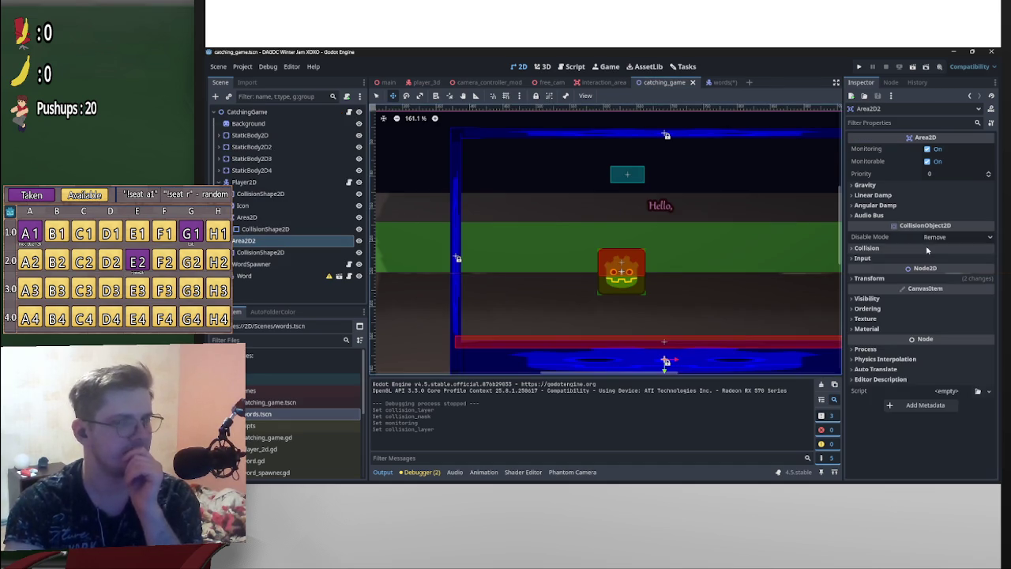
# Turn off Monitorable on Area2D2 and Area2D and give both collision mask layer 2
pyautogui.click(928, 162)
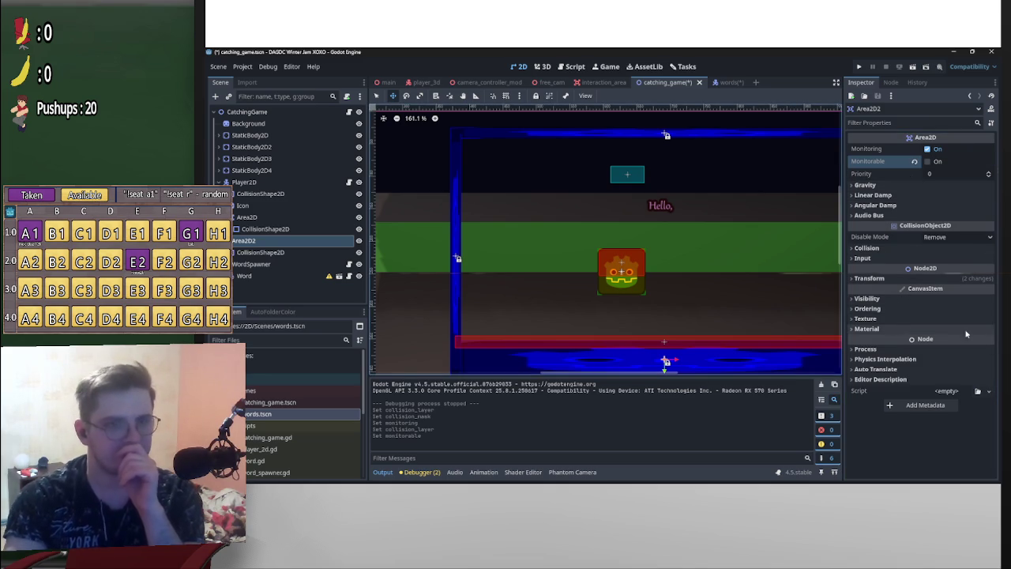
pyautogui.click(247, 216)
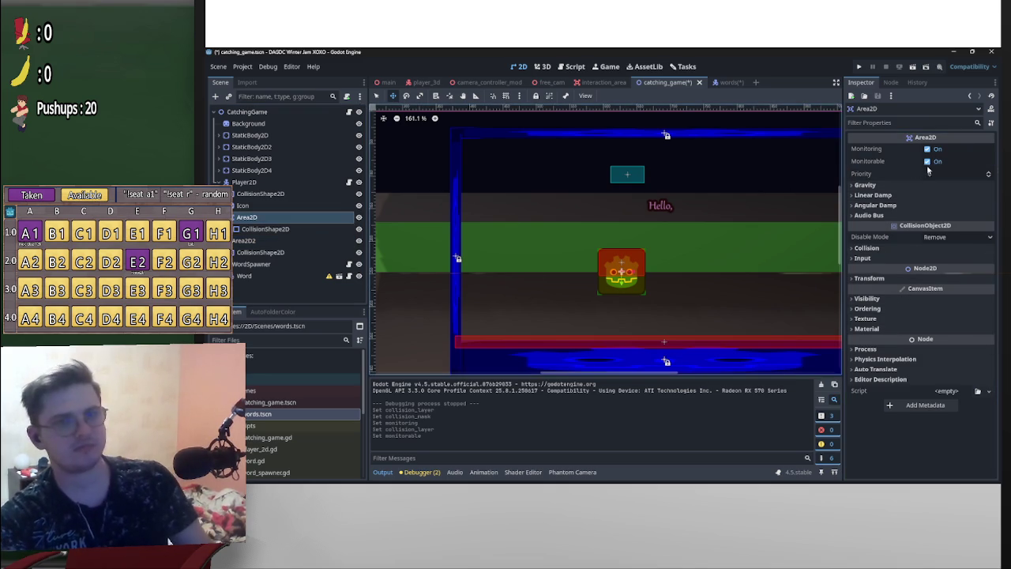
pyautogui.click(928, 161)
pyautogui.keyDown('ctrl'); pyautogui.click(261, 241); pyautogui.keyUp('ctrl')
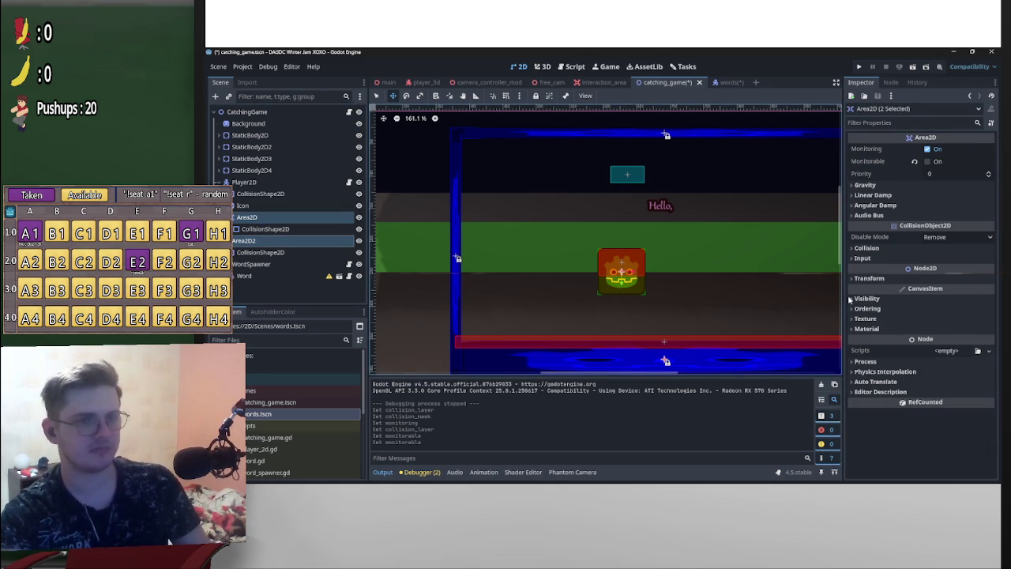
pyautogui.click(866, 248)
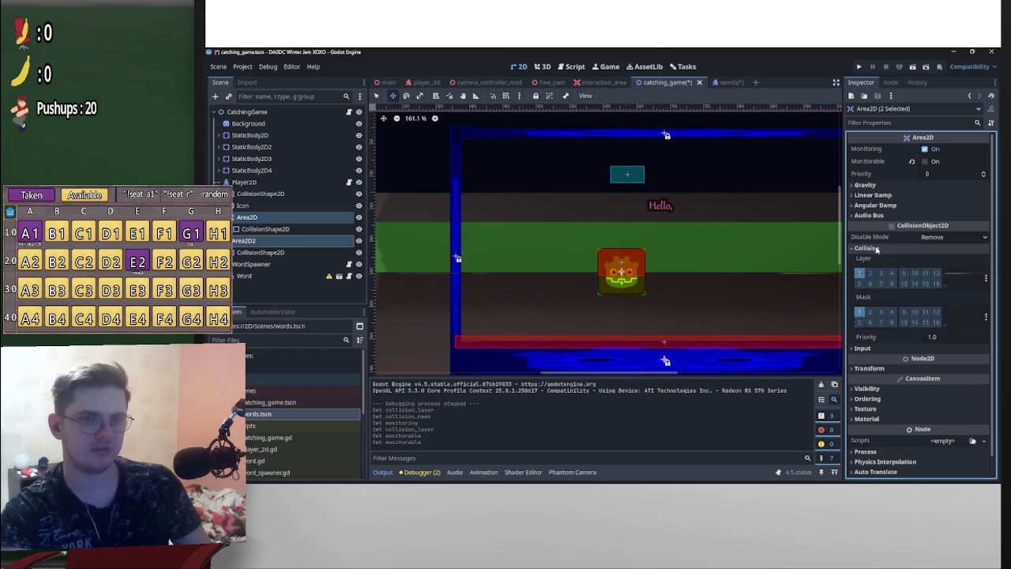
pyautogui.click(870, 311)
# Check Area2D2's transform and collision settings and save the catching_game scene
pyautogui.click(276, 241)
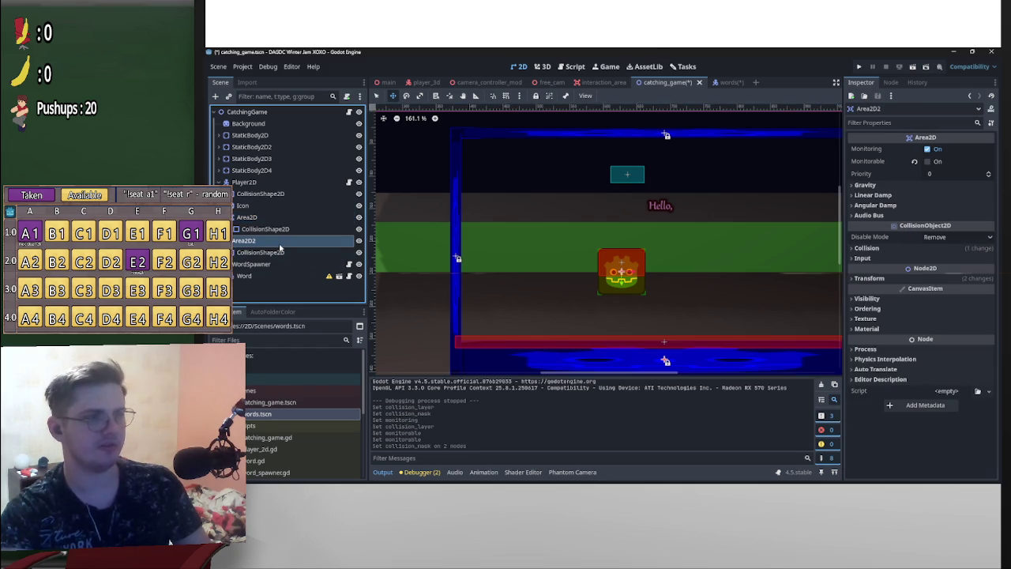
pyautogui.click(898, 278)
pyautogui.click(898, 278)
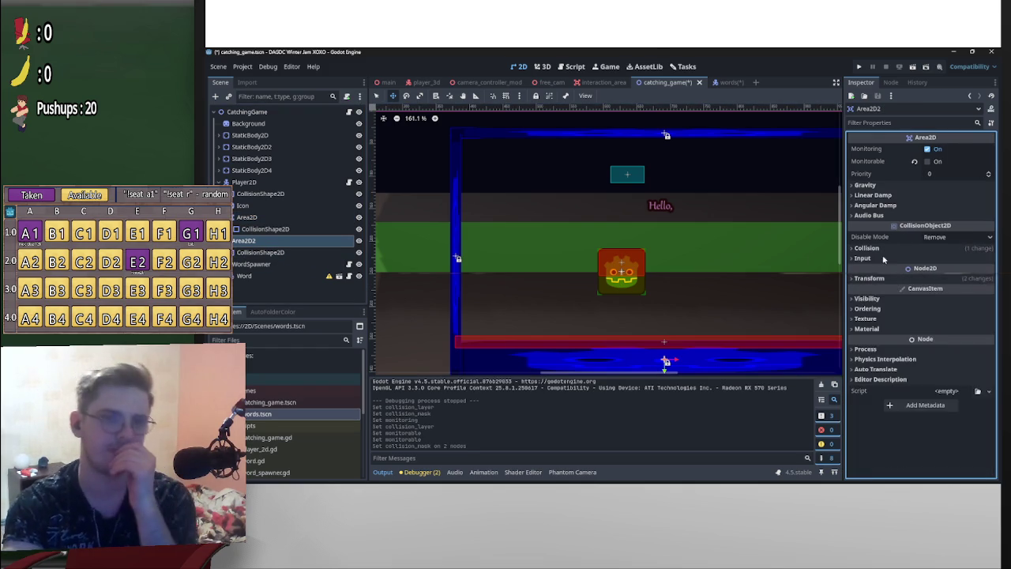
pyautogui.click(882, 247)
pyautogui.click(882, 247)
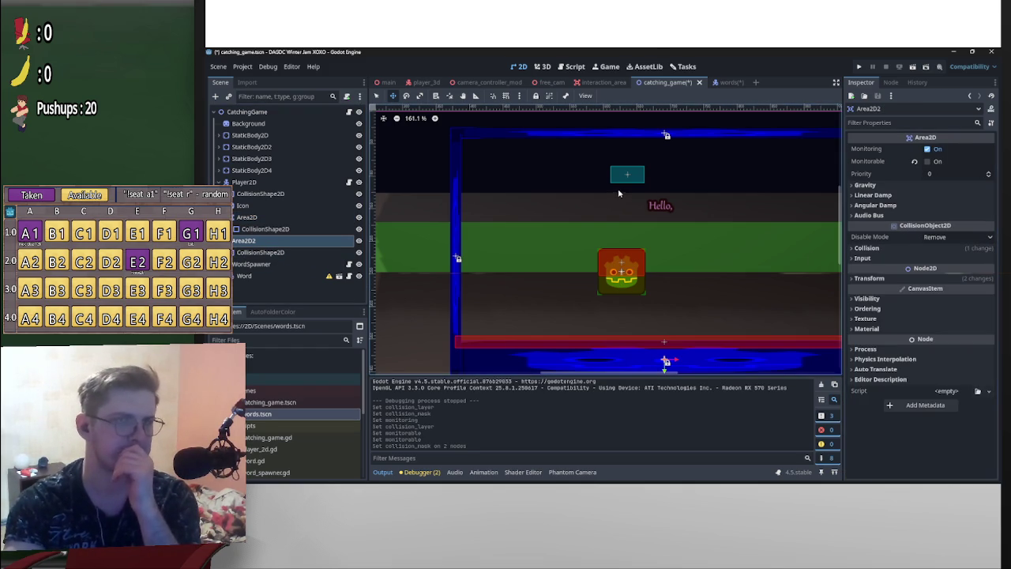
pyautogui.hotkey('ctrl', 's')
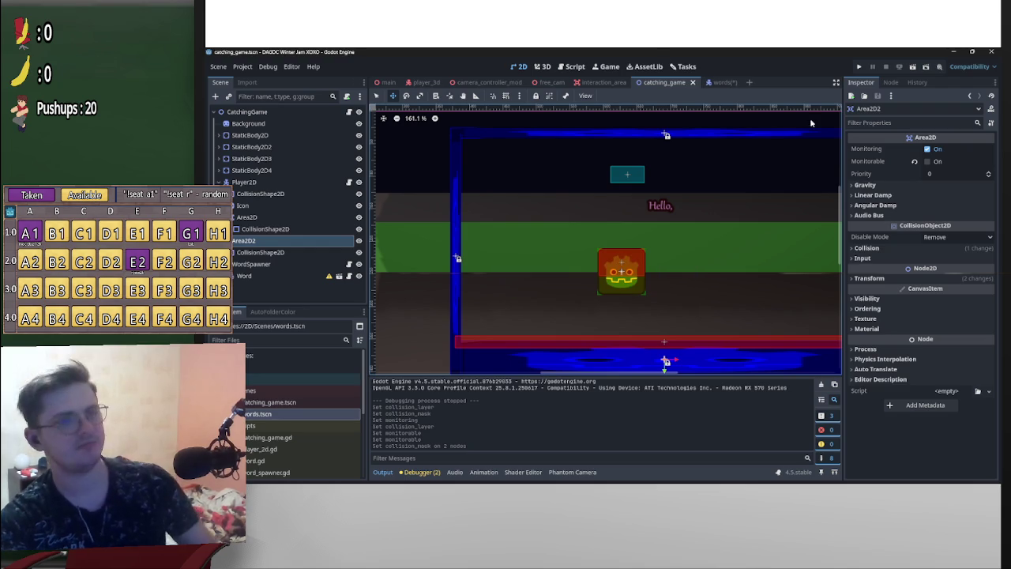
pyautogui.click(891, 82)
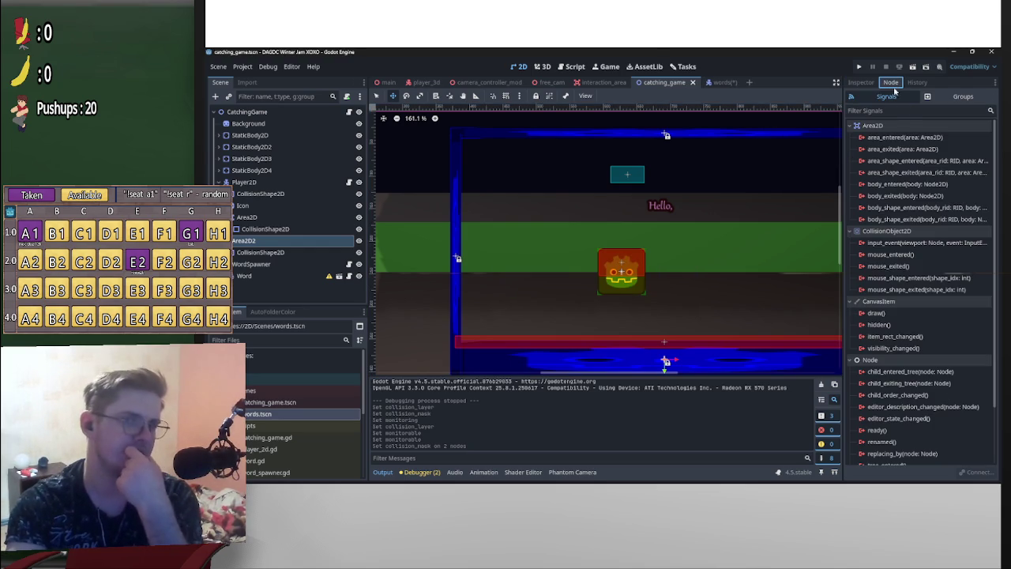
# Open the Connect dialog for Area2D2's area_entered signal, then cancel it
pyautogui.doubleClick(944, 139)
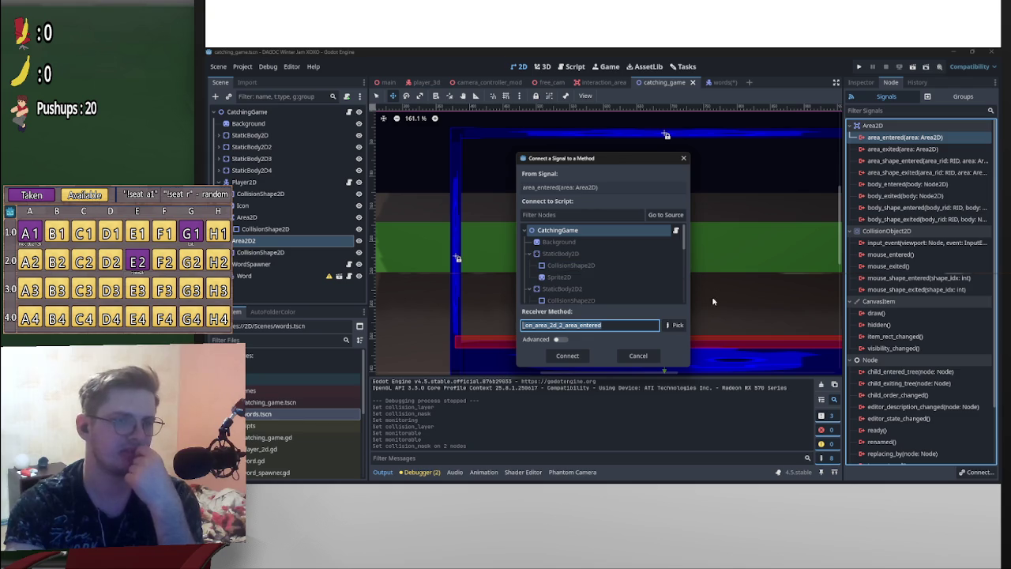
pyautogui.click(557, 325)
pyautogui.click(647, 358)
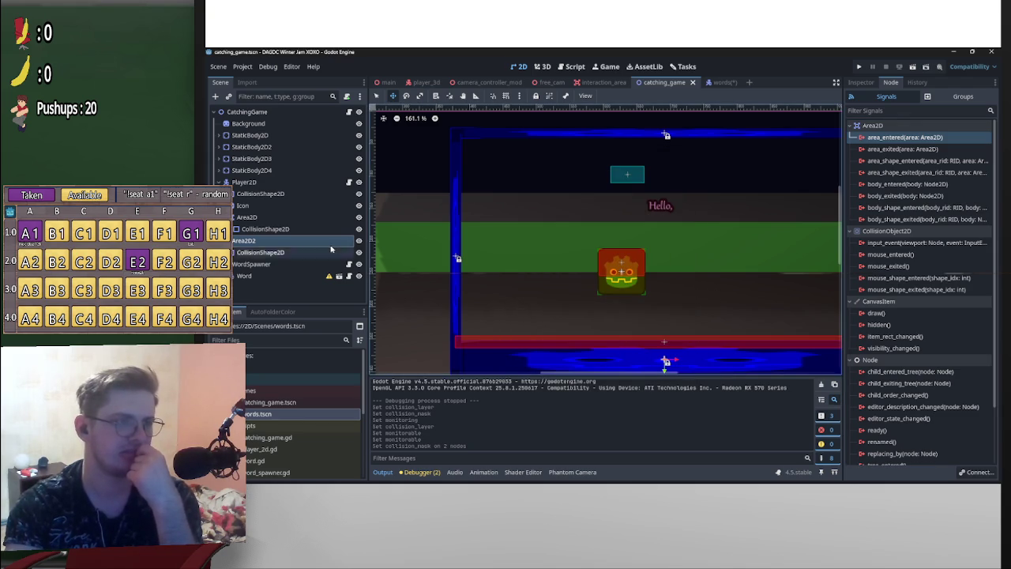
# Rename the Area2D2 node to WordKiller
pyautogui.doubleClick(257, 241)
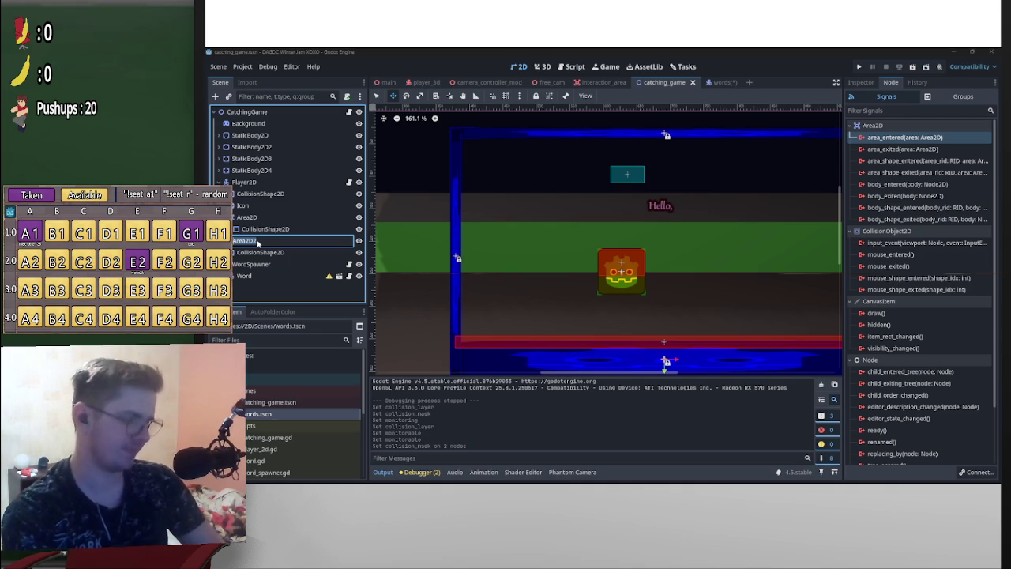
pyautogui.write('A')
pyautogui.write('Wo')
pyautogui.write(' Kille')
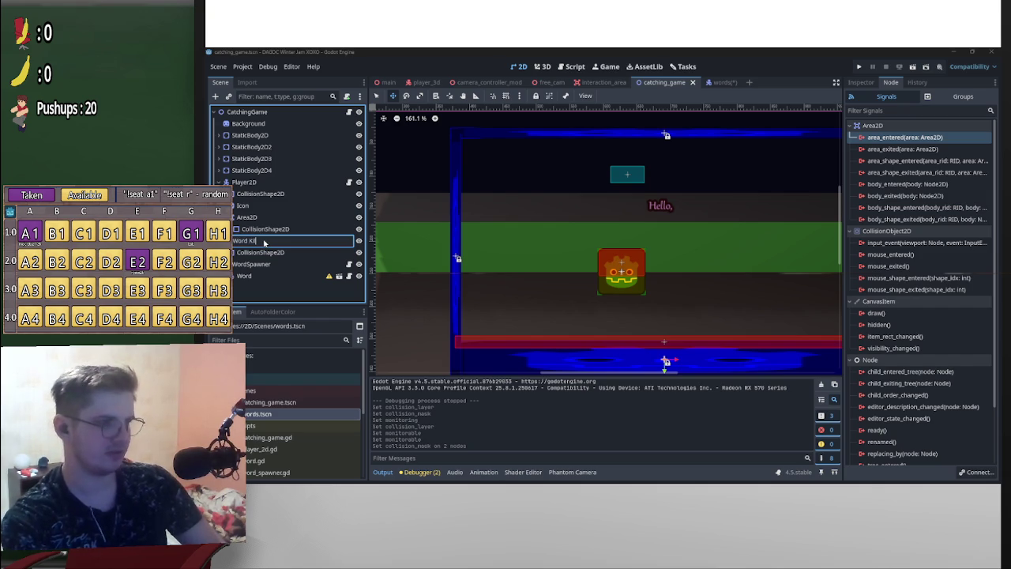
pyautogui.press('BackSpace')
pyautogui.press('BackSpace')
pyautogui.press('BackSpace')
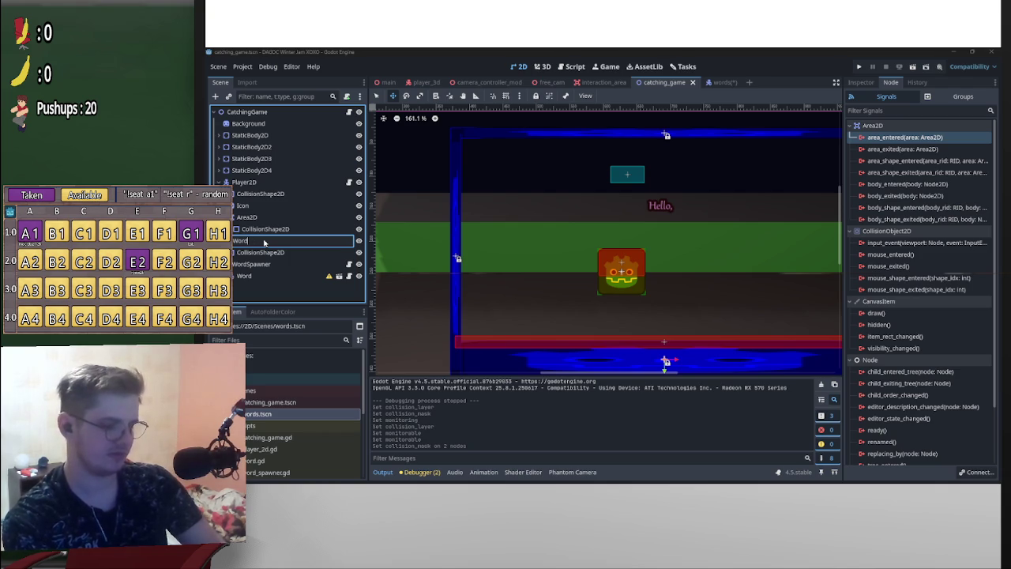
pyautogui.write('Killer_area')
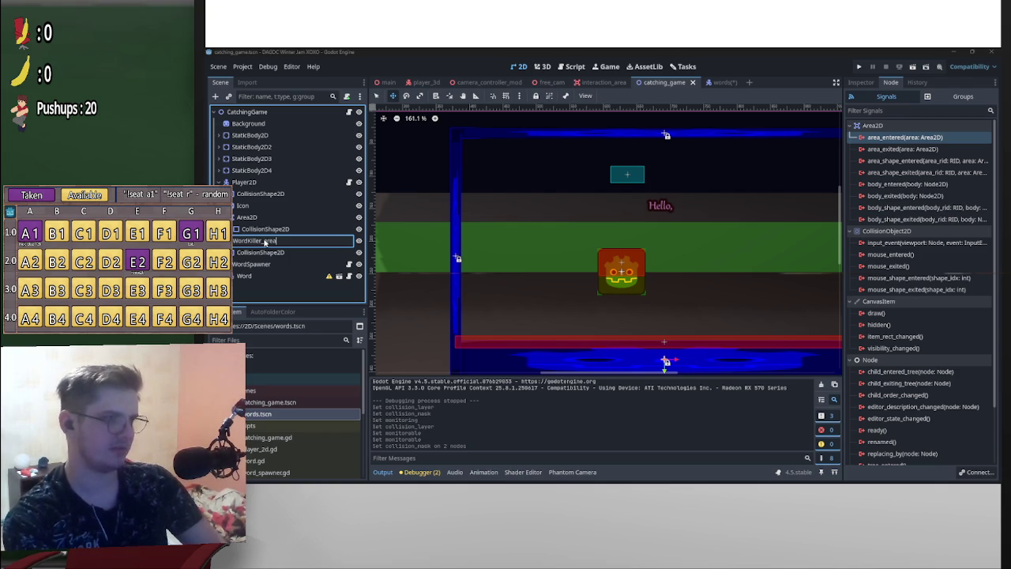
pyautogui.hotkey('ctrl', 'a')
pyautogui.press('BackSpace')
pyautogui.write('Wor')
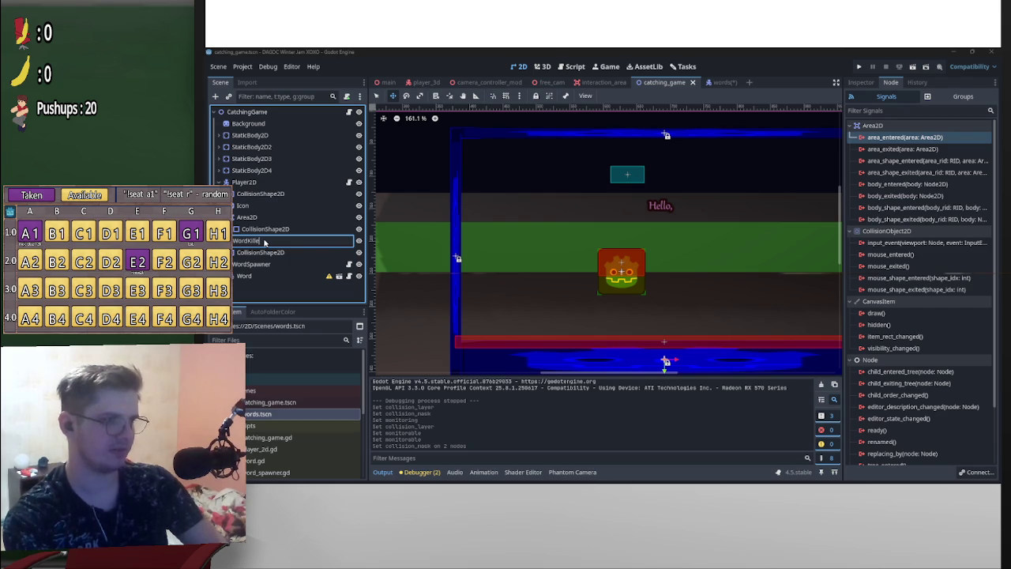
pyautogui.press('Return')
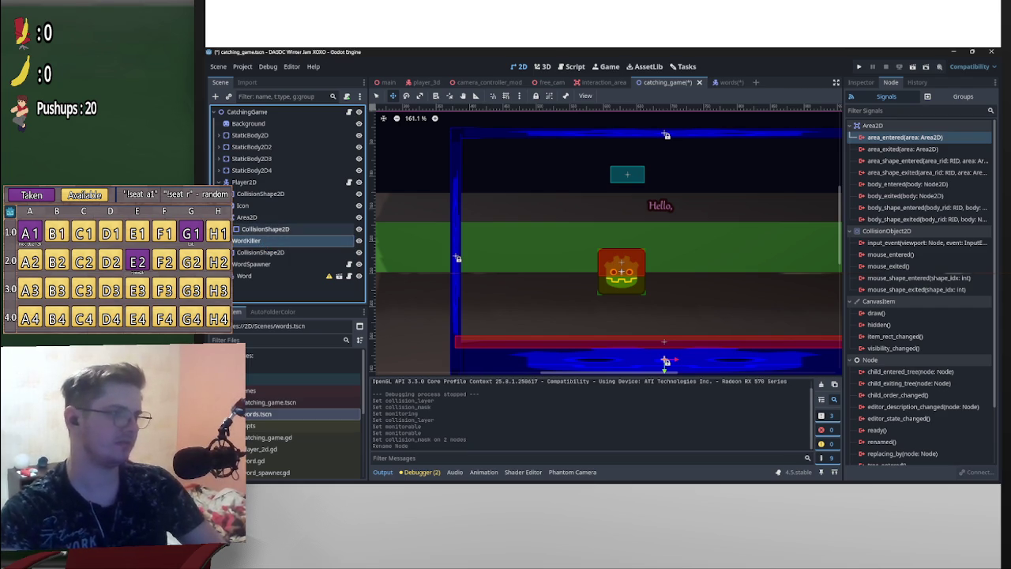
# Rename Area2D to WordAdder and connect its area_entered signal to a new _on_word_adder_area_entered function
pyautogui.doubleClick(267, 221)
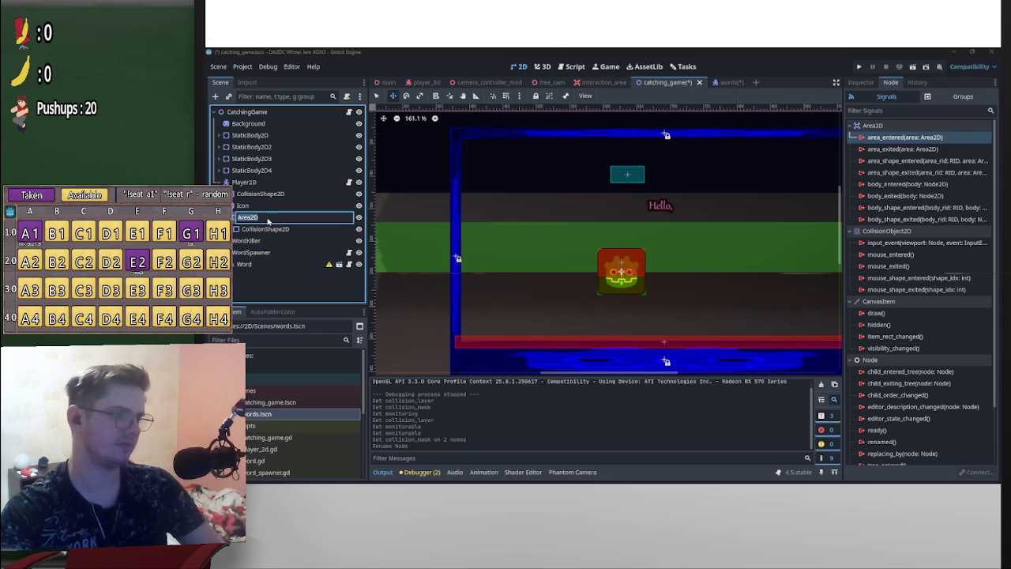
pyautogui.write('Word')
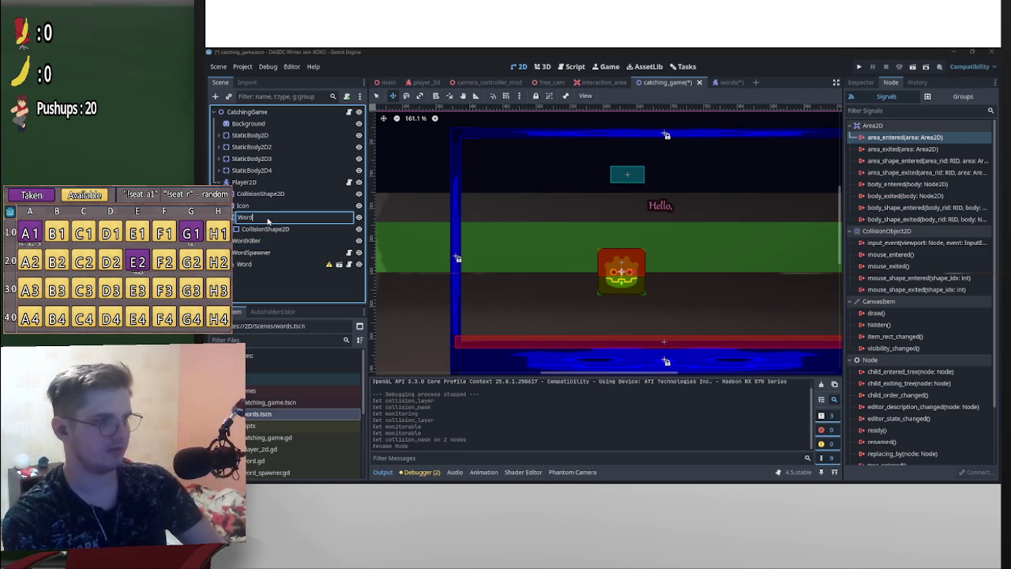
pyautogui.write('Adder')
pyautogui.press('Return')
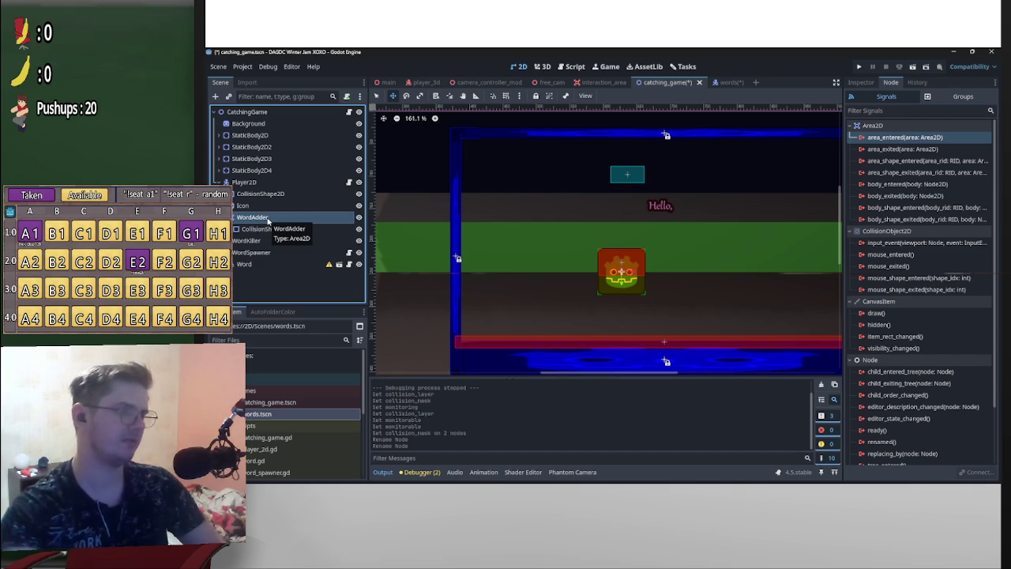
pyautogui.doubleClick(900, 137)
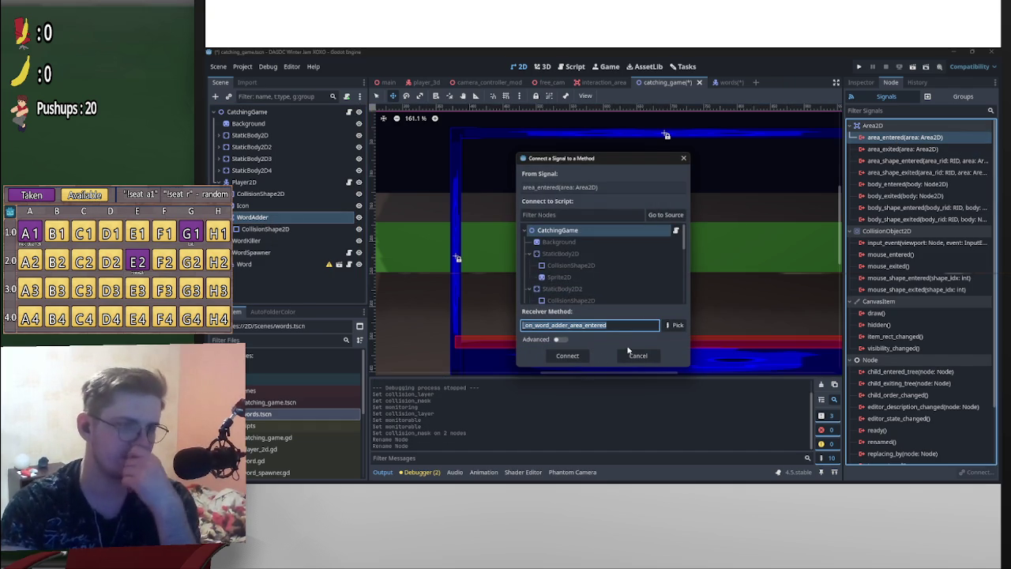
pyautogui.click(575, 356)
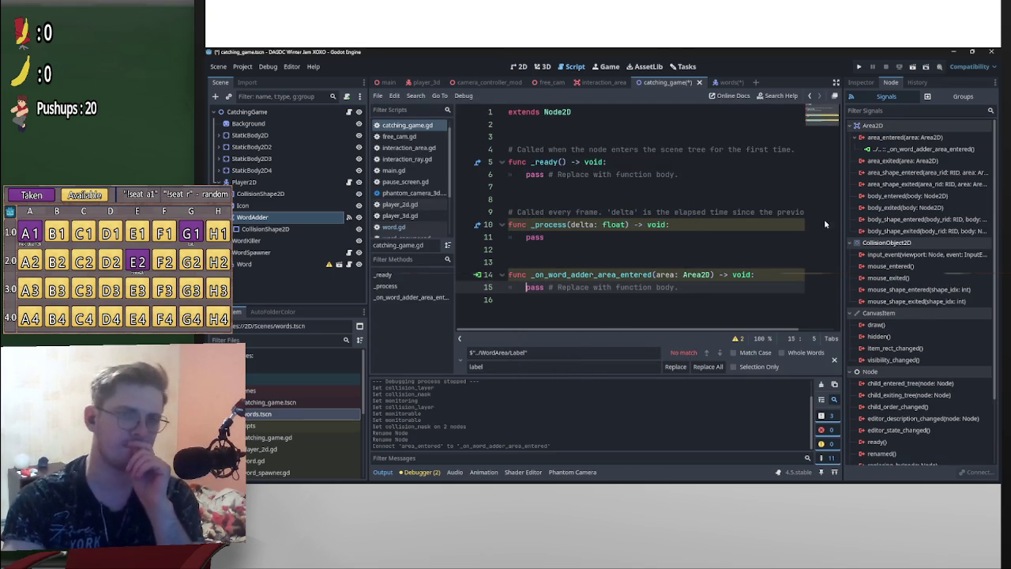
# Connect WordKiller's area_entered signal to a new _on_word_killer_area_entered function in catching_game.gd
pyautogui.click(248, 240)
pyautogui.doubleClick(904, 137)
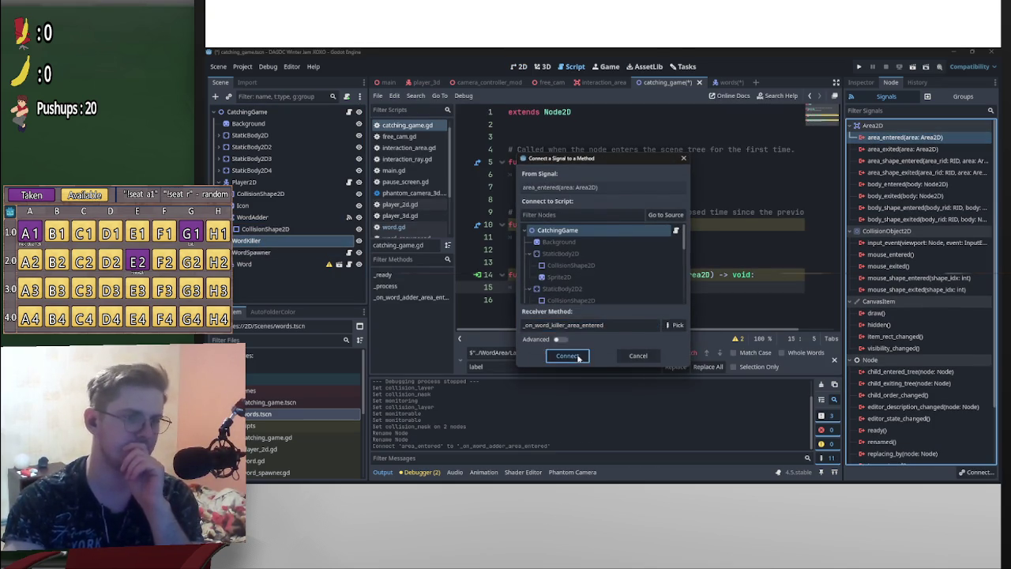
pyautogui.click(579, 356)
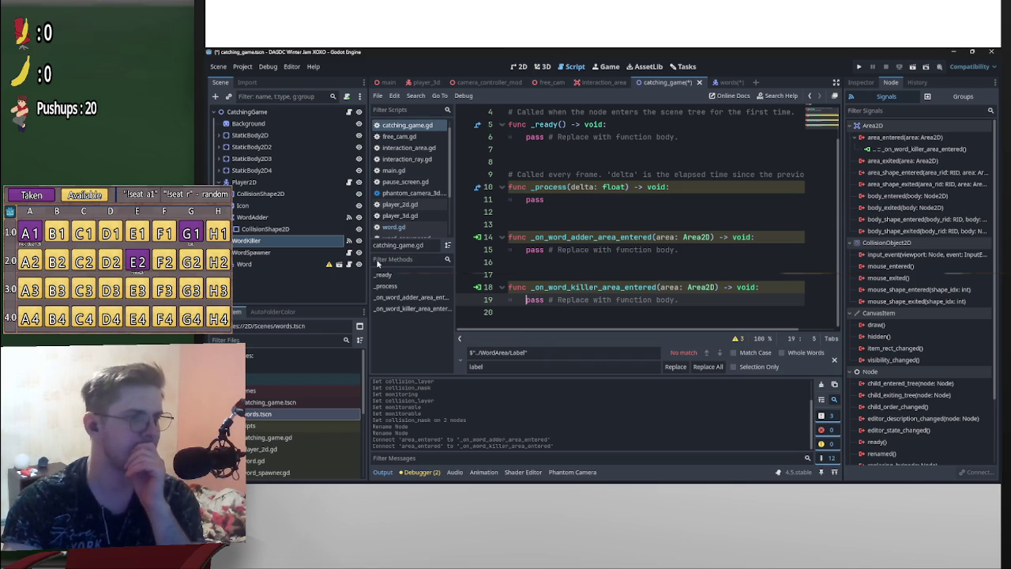
pyautogui.click(723, 82)
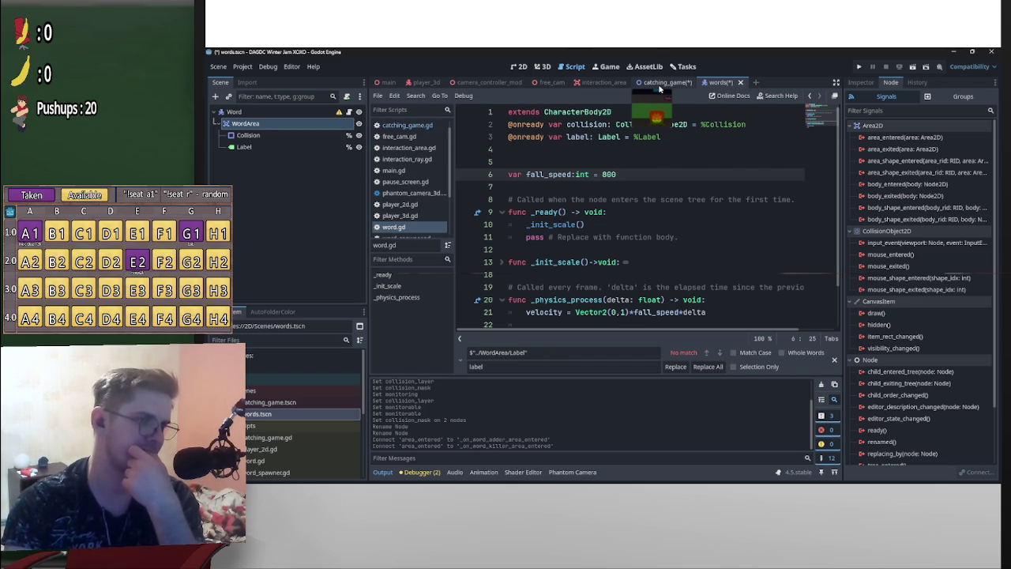
# Review word.gd in the words scene, then return to the catching_game script
pyautogui.click(659, 86)
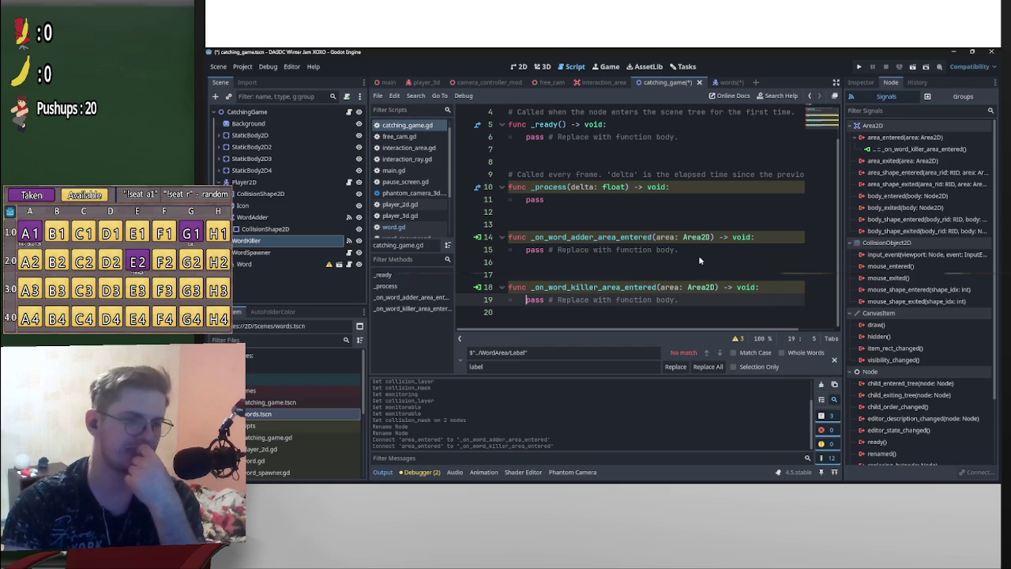
pyautogui.click(718, 82)
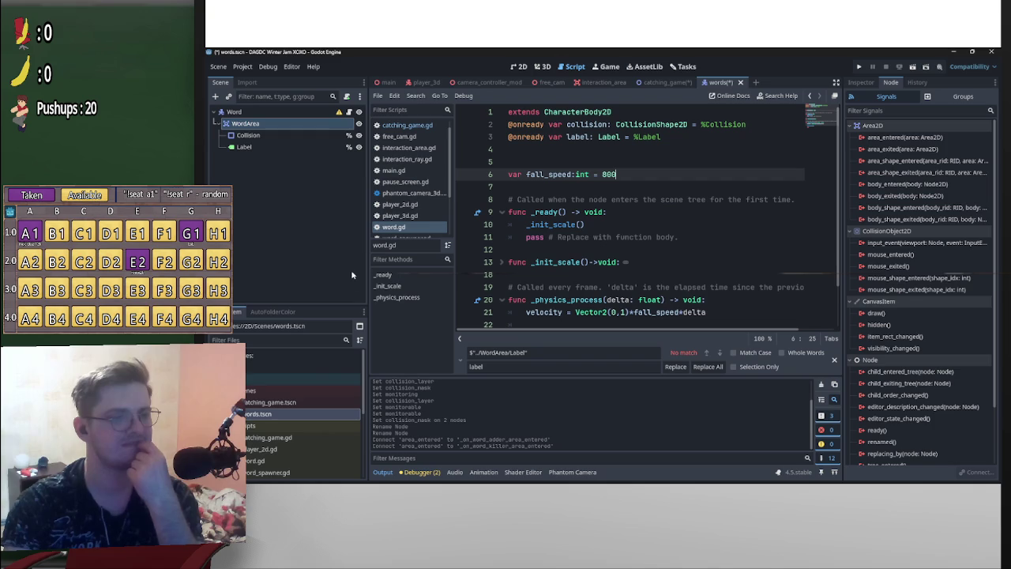
pyautogui.scroll(-1, 332, 390)
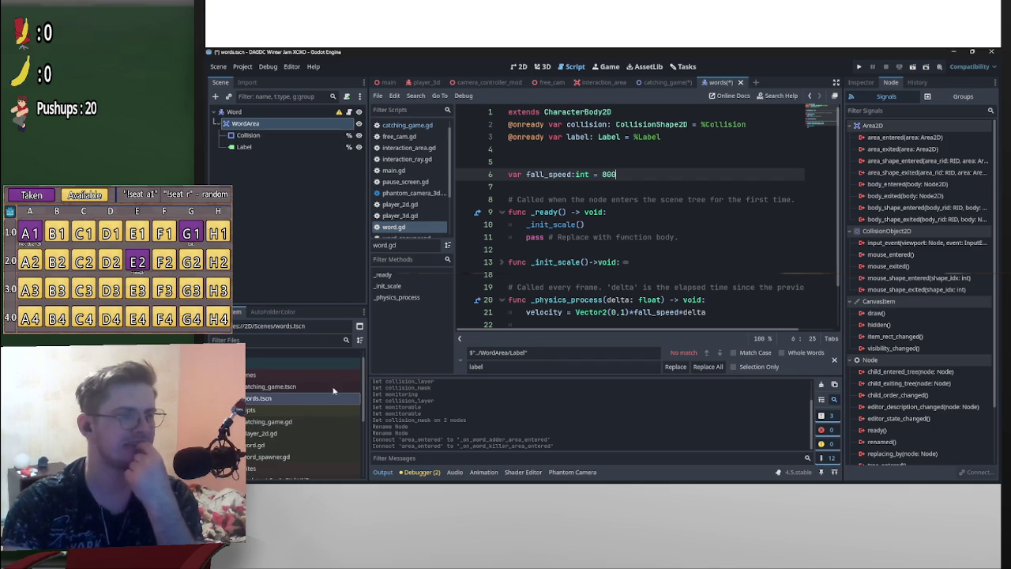
pyautogui.scroll(1, 332, 390)
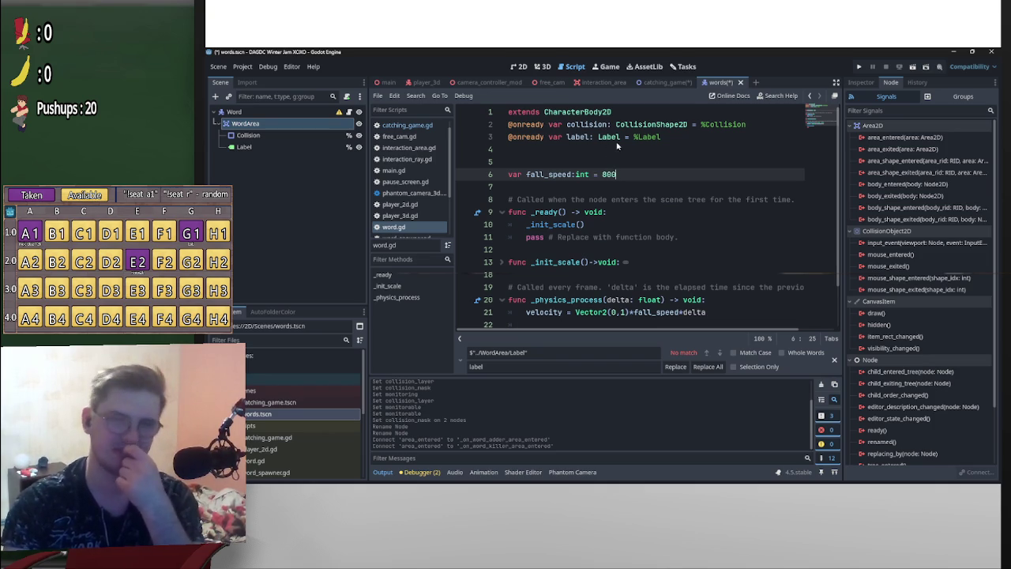
pyautogui.click(662, 85)
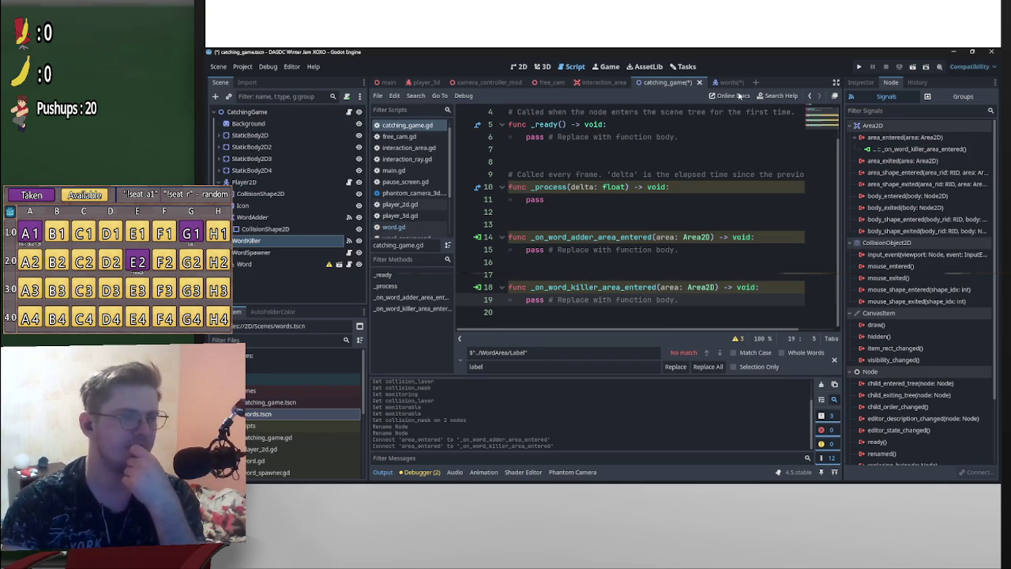
# Replace pass in the word killer handler with area.get_parent().queue_free()
pyautogui.hotkey('ctrl', 'shift', 'Return')
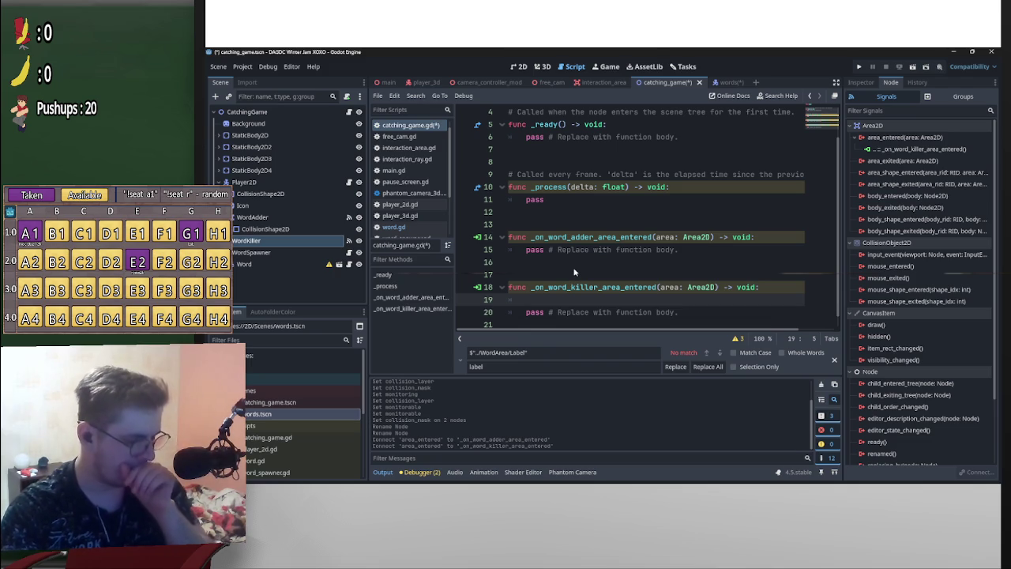
pyautogui.write('area.')
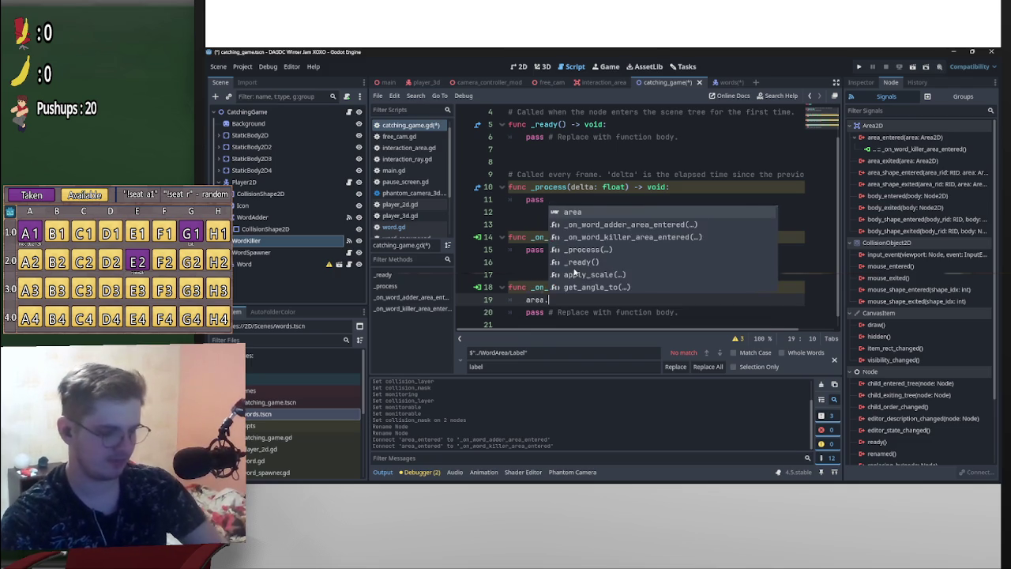
pyautogui.write('get')
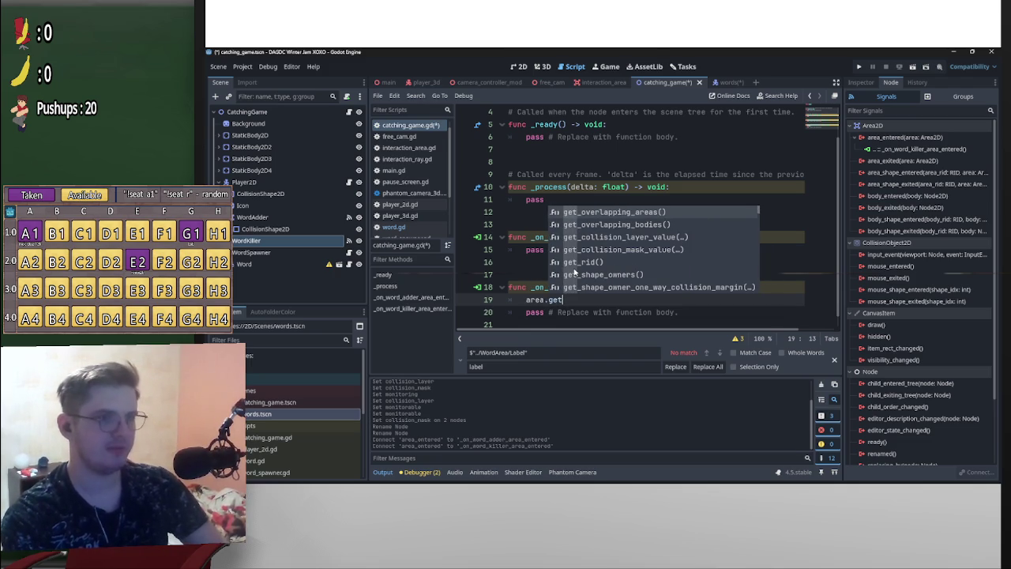
pyautogui.write('_par')
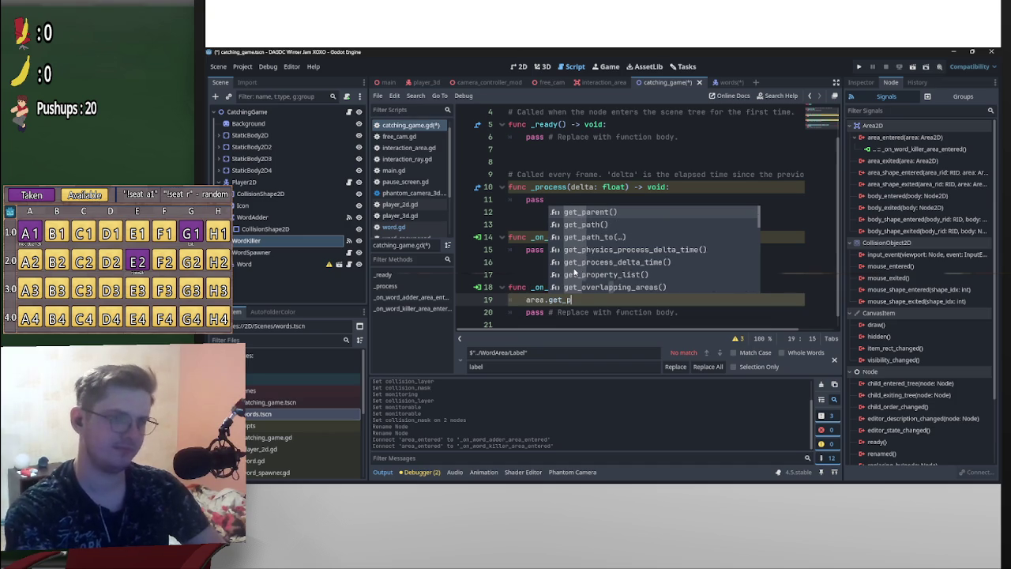
pyautogui.press('Return')
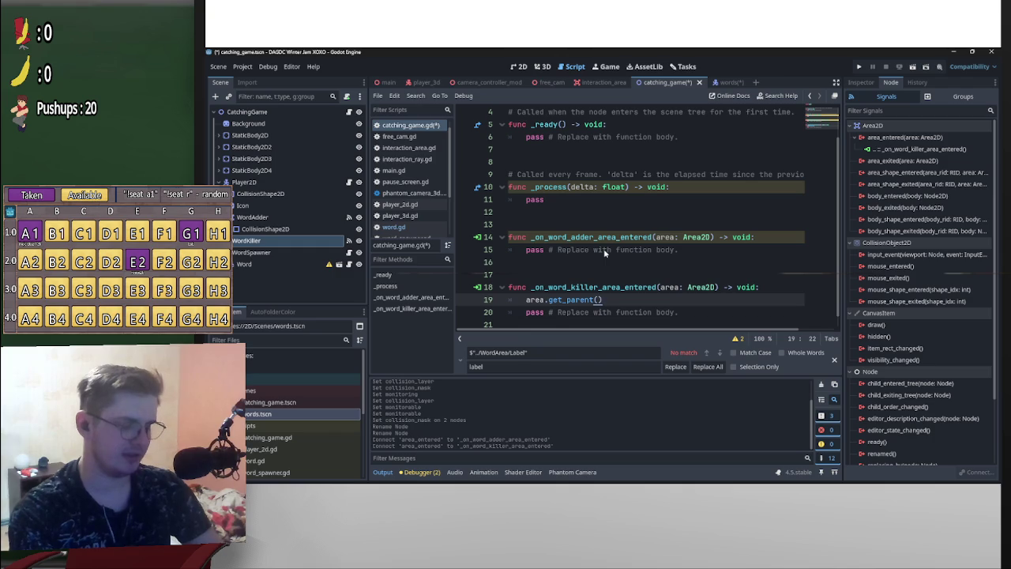
pyautogui.write('.que')
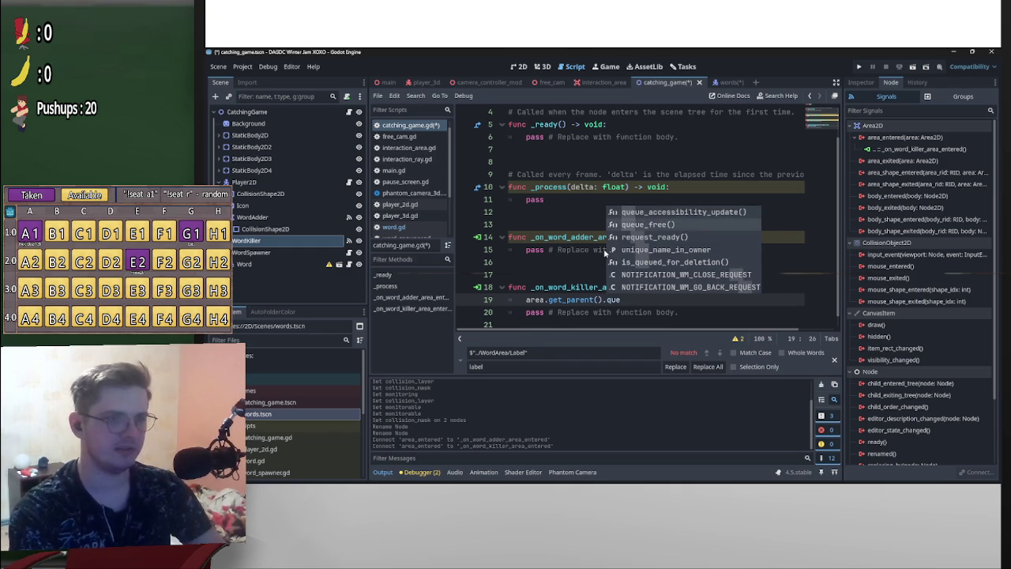
pyautogui.press('Down')
pyautogui.press('Return')
pyautogui.moveTo(684, 313); pyautogui.dragTo(489, 311)
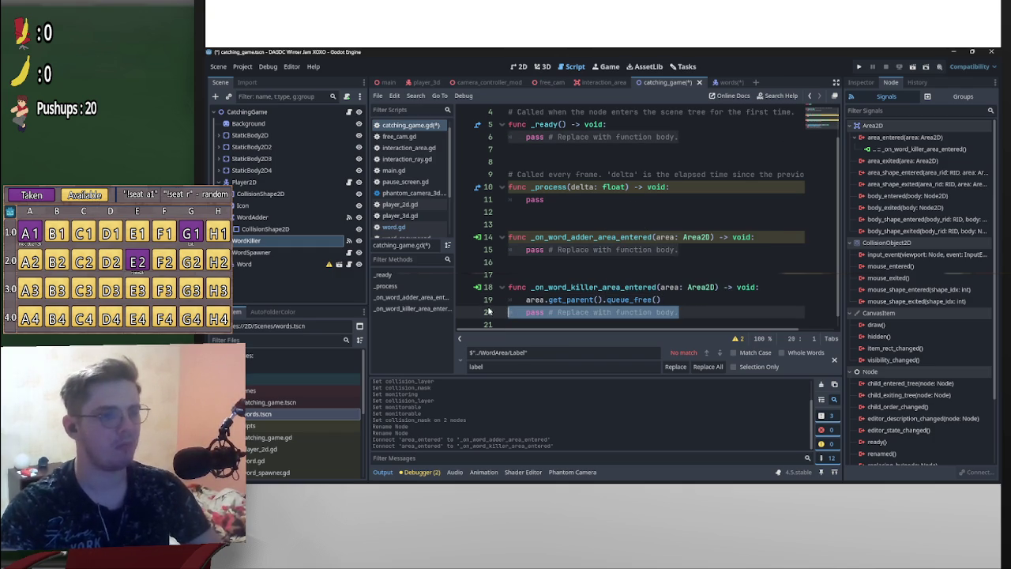
pyautogui.press('BackSpace')
pyautogui.press('BackSpace')
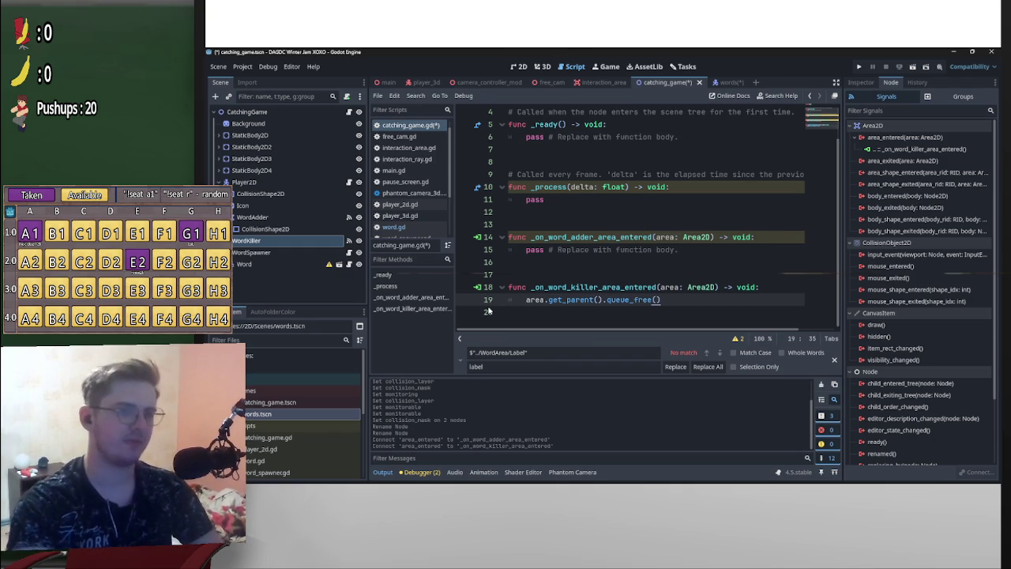
# Copy that free line into the word adder handler in place of pass, removing extra blank lines
pyautogui.hotkey('shift', 'Home')
pyautogui.hotkey('ctrl', 'c')
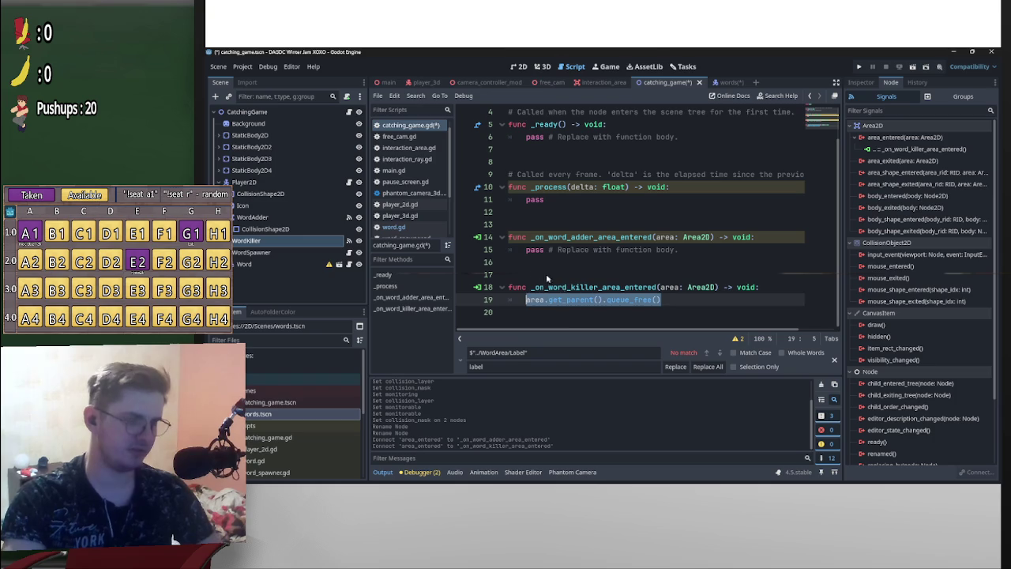
pyautogui.click(525, 254)
pyautogui.press('Up')
pyautogui.hotkey('ctrl', 'v')
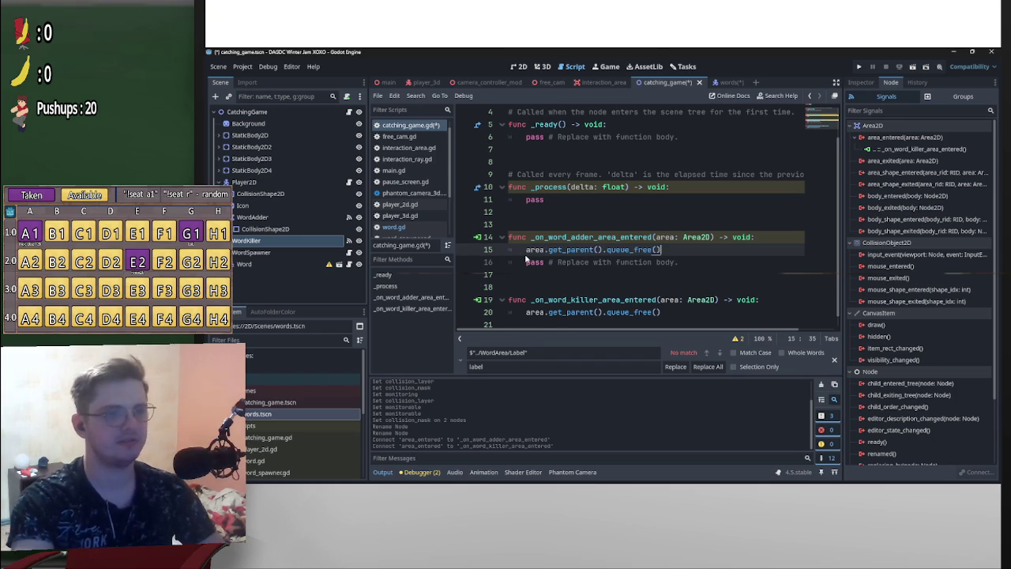
pyautogui.moveTo(709, 265); pyautogui.dragTo(499, 263)
pyautogui.press('Delete')
pyautogui.press('Delete')
pyautogui.click(555, 275)
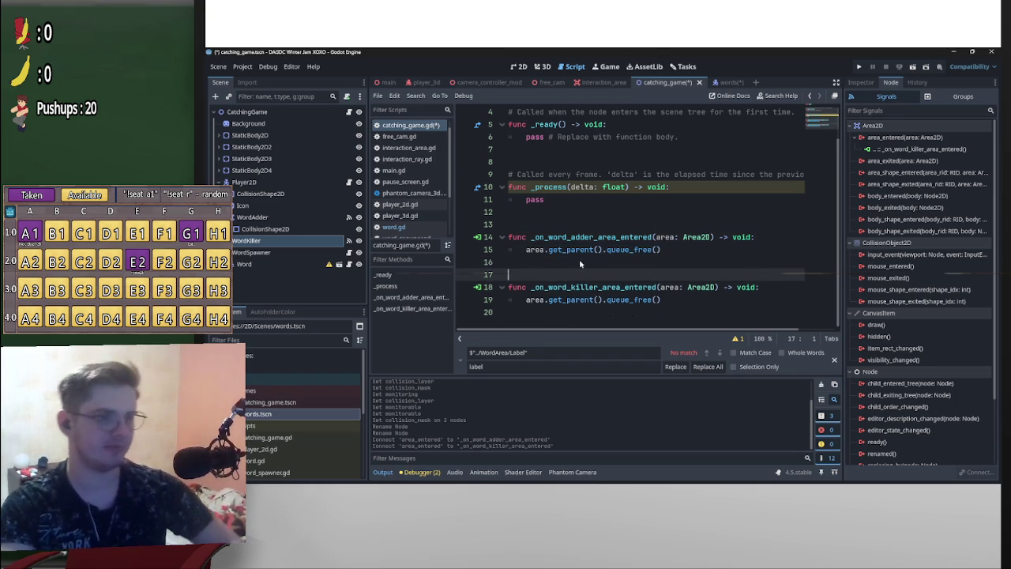
pyautogui.scroll(1, 568, 276)
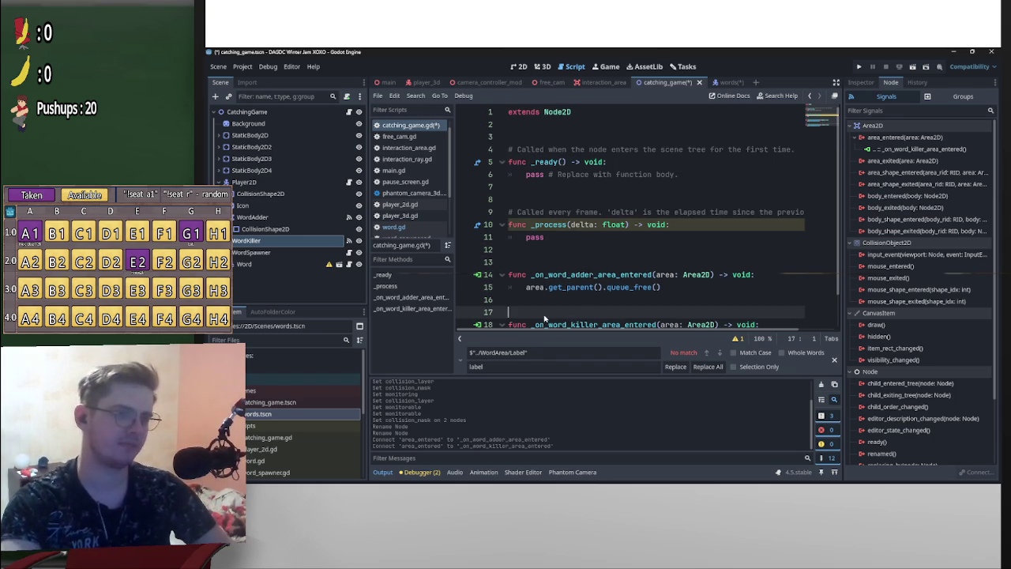
pyautogui.press('BackSpace')
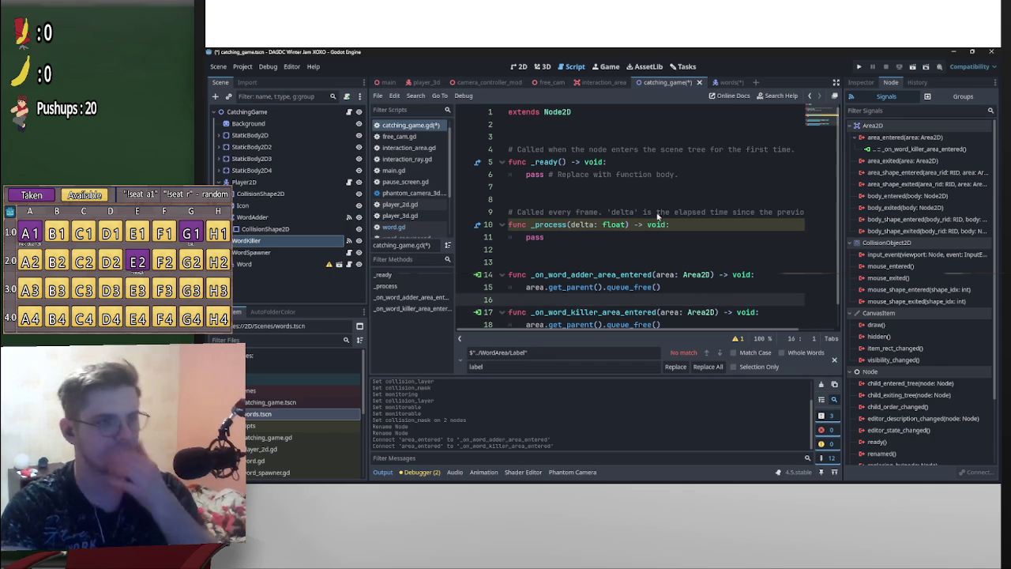
pyautogui.click(562, 125)
pyautogui.click(576, 137)
# Declare signal add_word(word:String) near the top of catching_game.gd
pyautogui.press('Return')
pyautogui.press('Return')
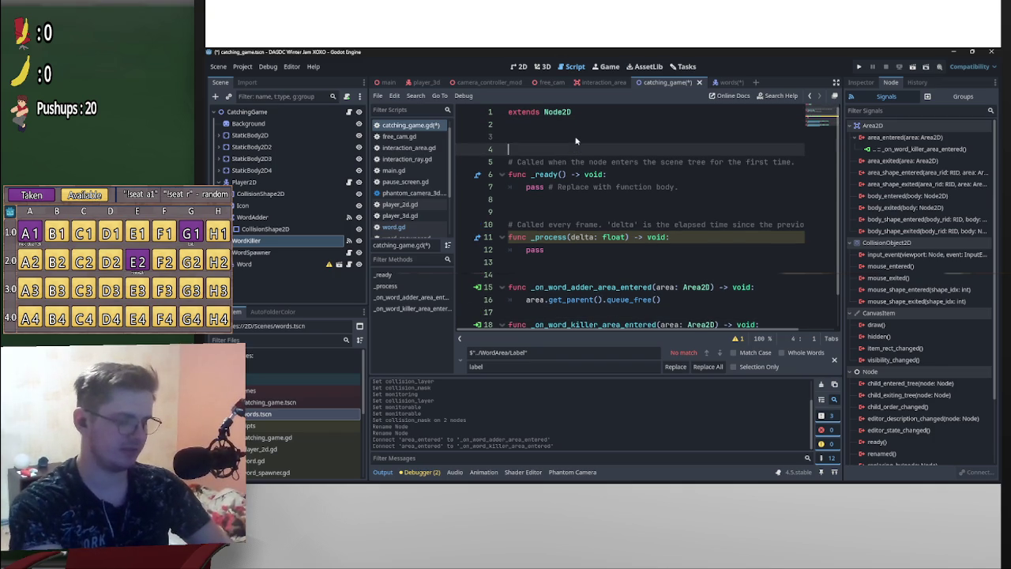
pyautogui.press('Up')
pyautogui.write('signal')
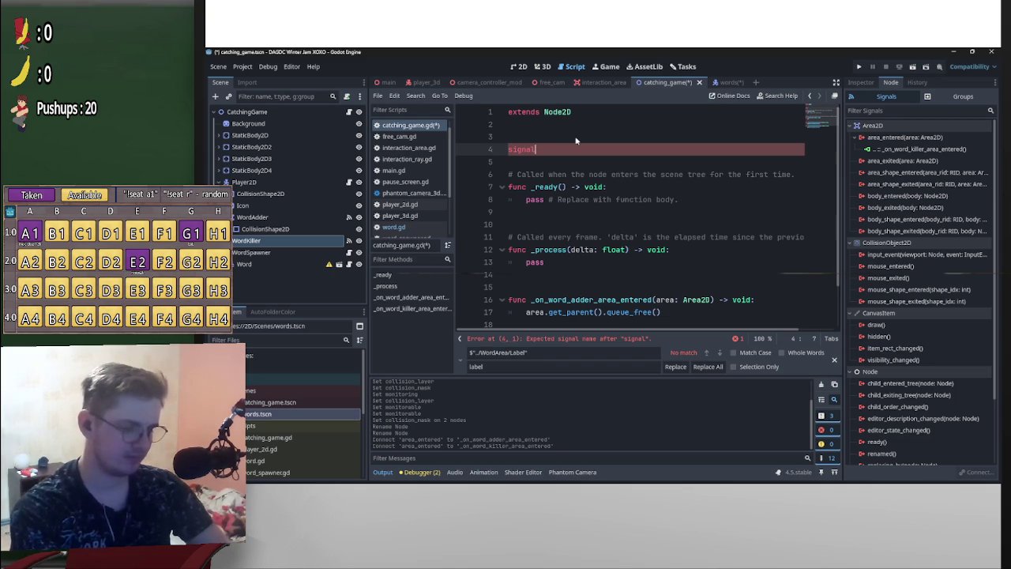
pyautogui.write(' ad')
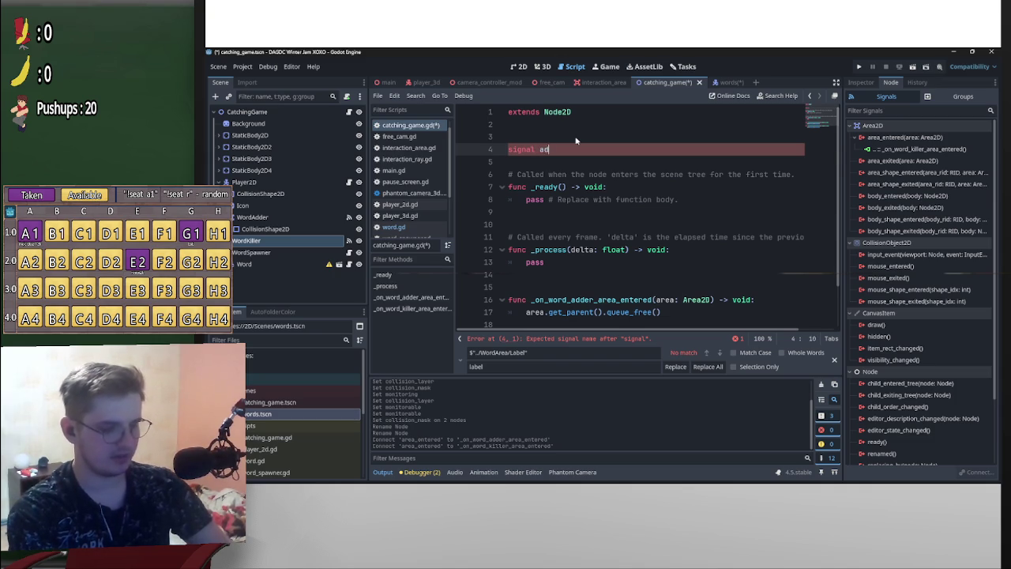
pyautogui.write('d_word(')
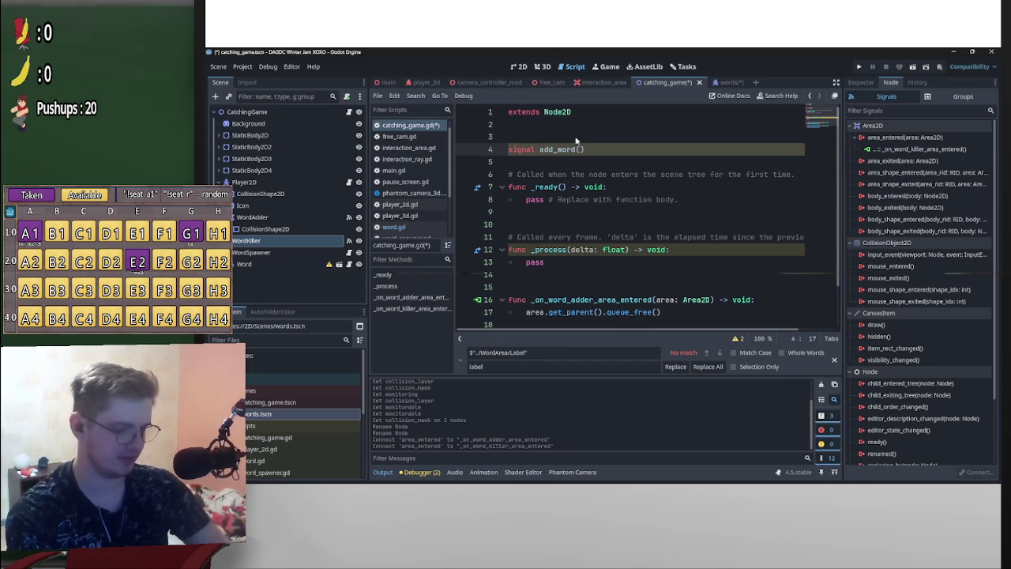
pyautogui.write('s')
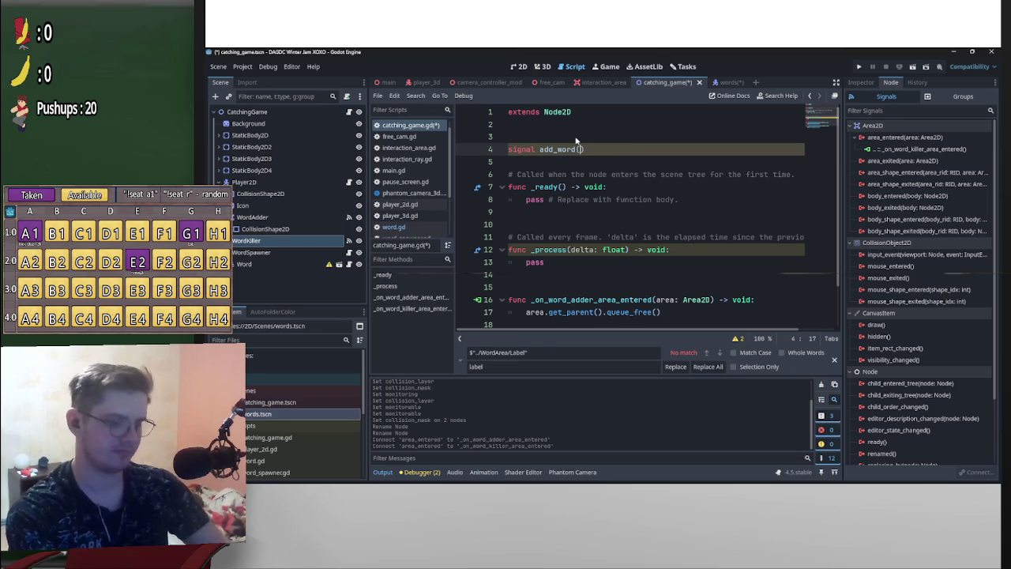
pyautogui.press('BackSpace')
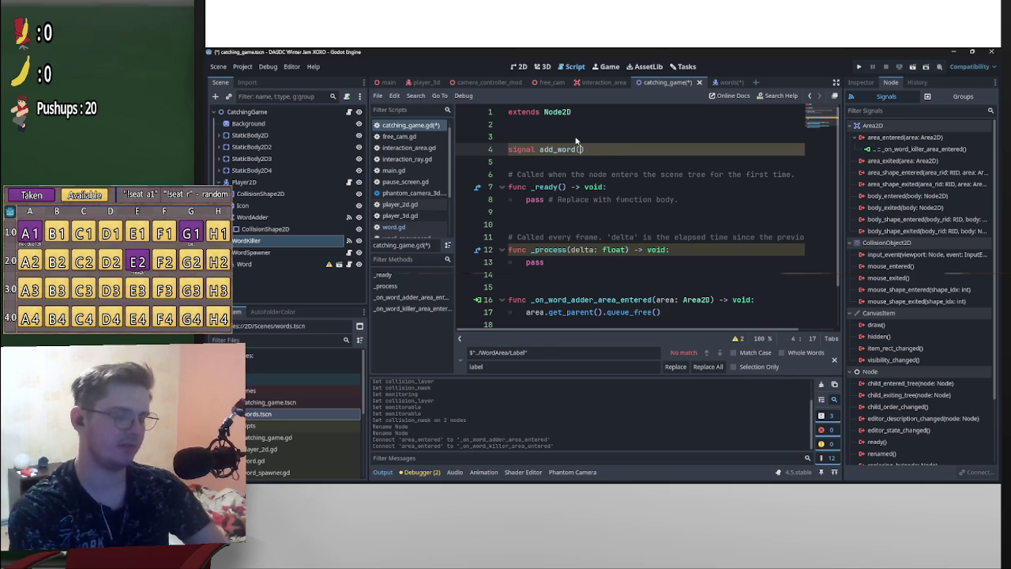
pyautogui.write('word')
pyautogui.write(':String')
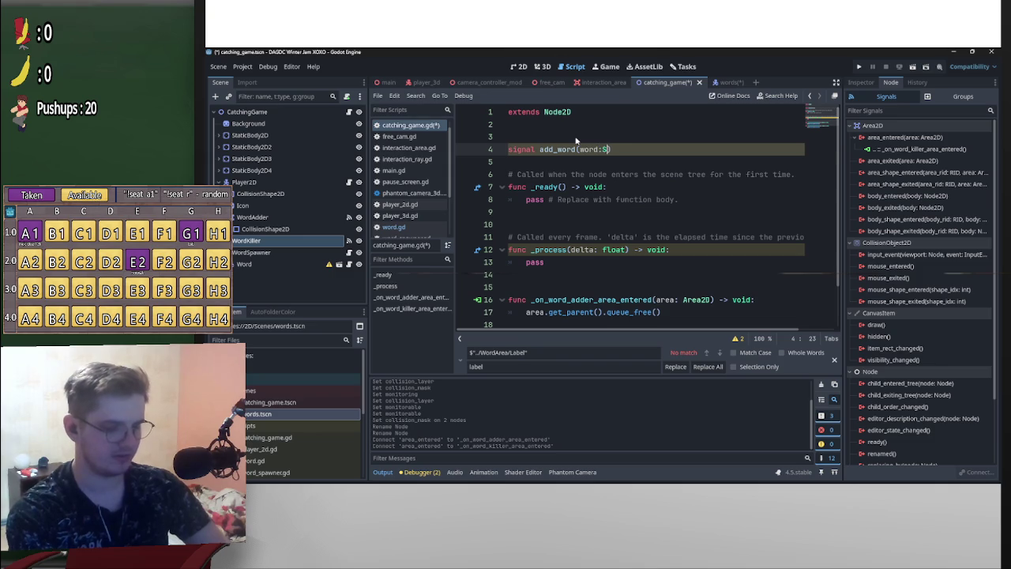
pyautogui.scroll(-2, 586, 242)
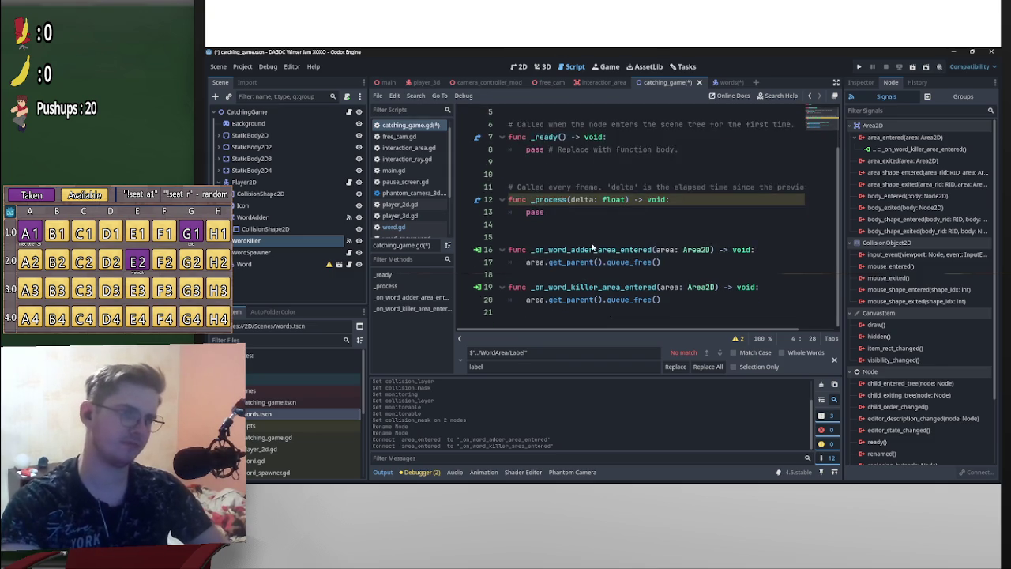
# Emit add_word(area.get_parent().label.text) in the adder handler before freeing, with a blank line above
pyautogui.click(527, 261)
pyautogui.press('Return')
pyautogui.press('Up')
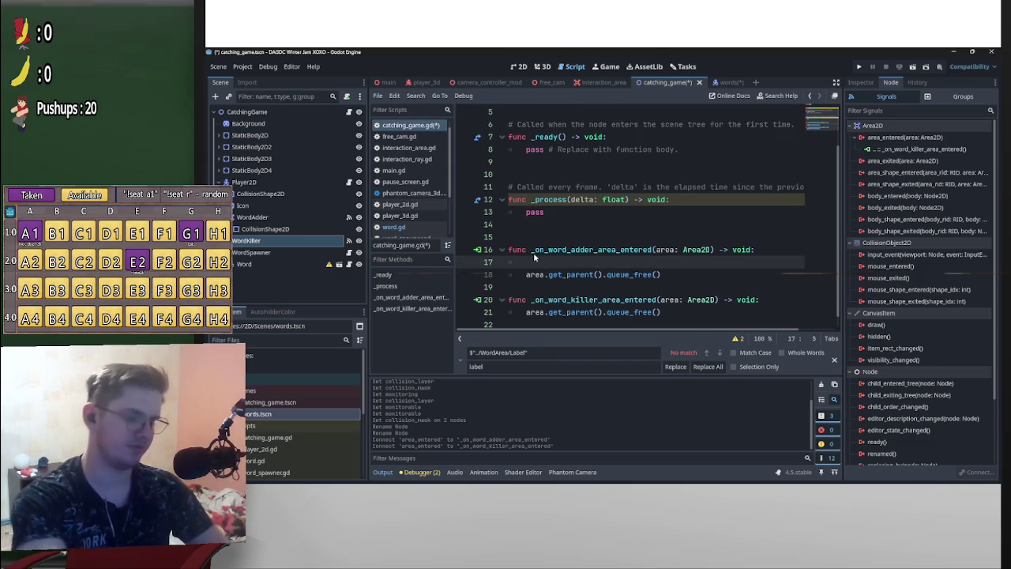
pyautogui.write('add_word')
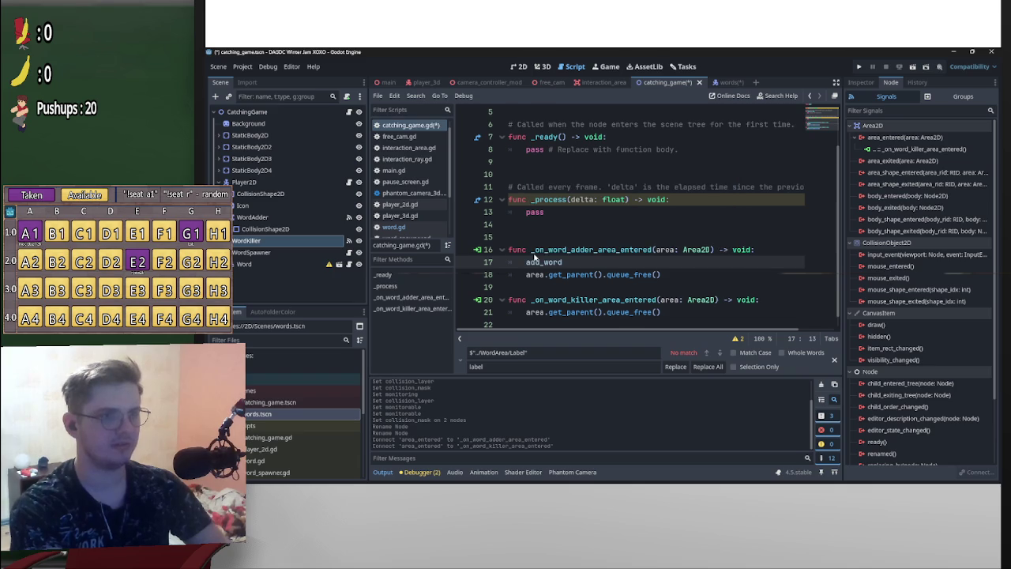
pyautogui.write('.emit(')
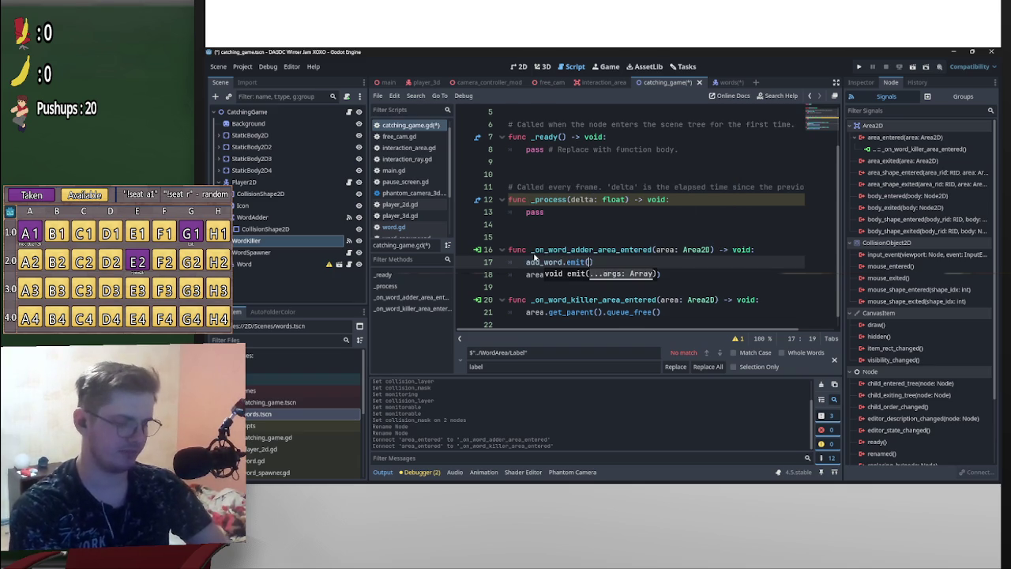
pyautogui.write('area')
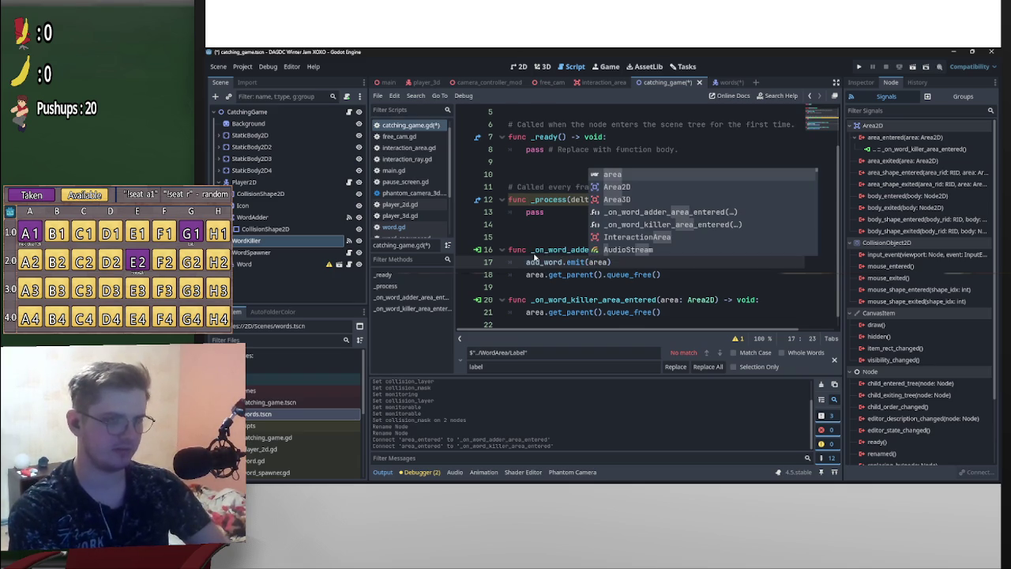
pyautogui.write('.get')
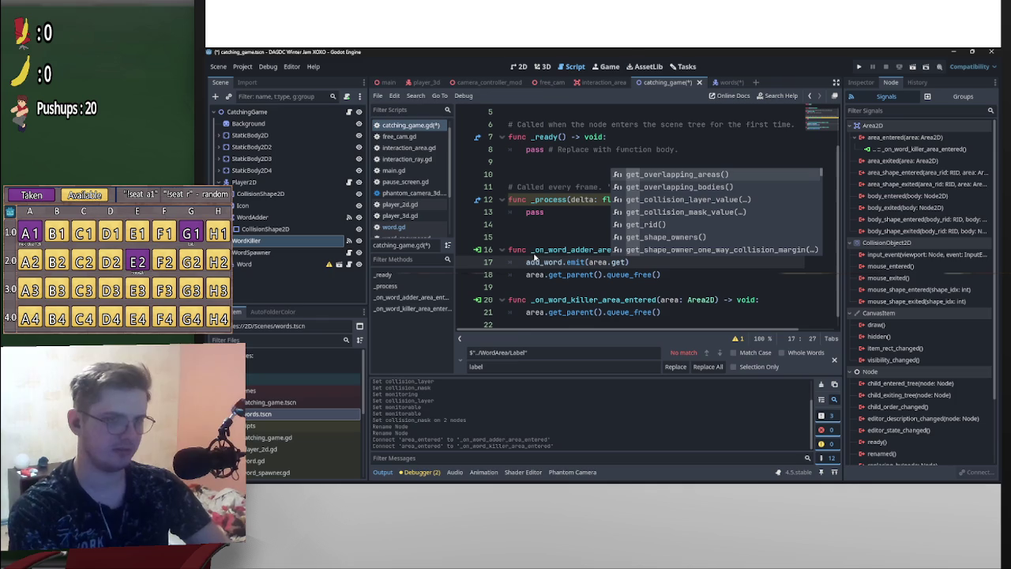
pyautogui.write('_pa')
pyautogui.press('Return')
pyautogui.write('.la')
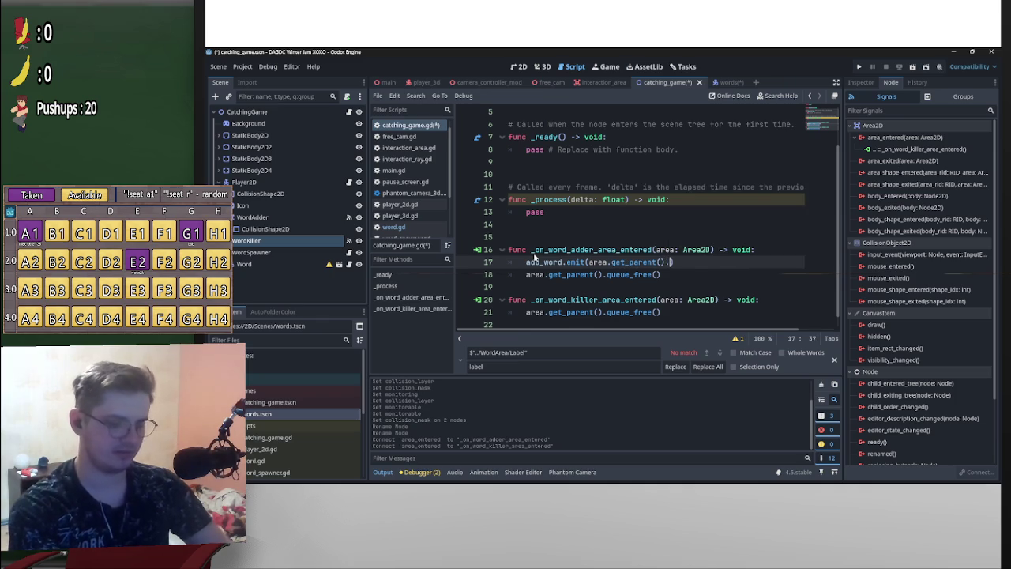
pyautogui.write('bel.text')
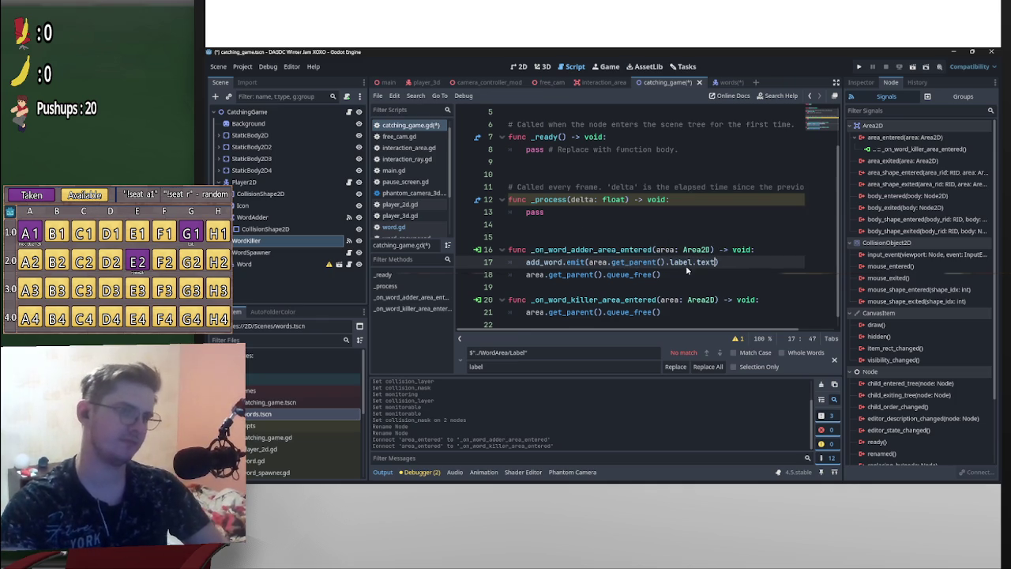
pyautogui.click(531, 275)
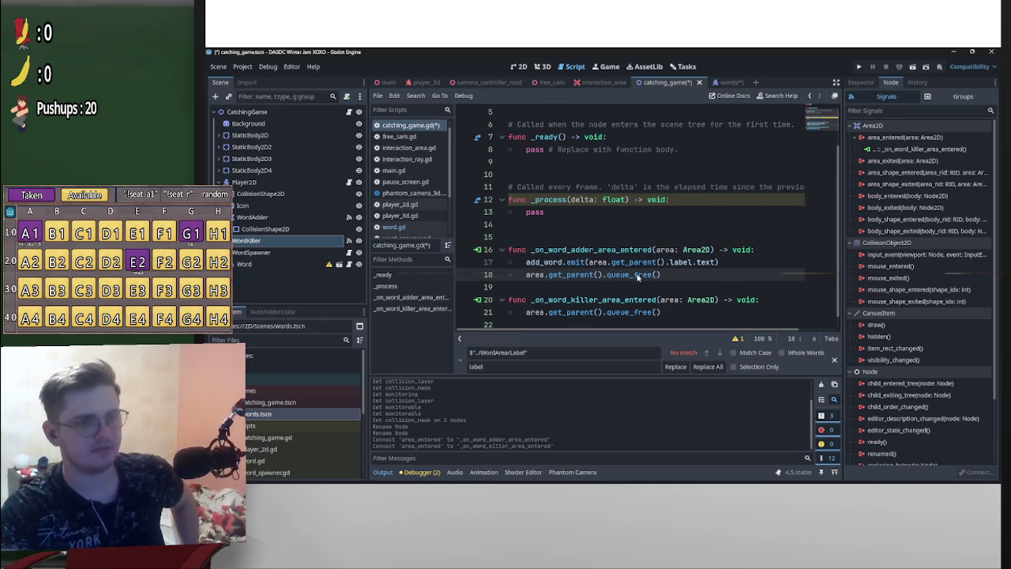
pyautogui.click(525, 263)
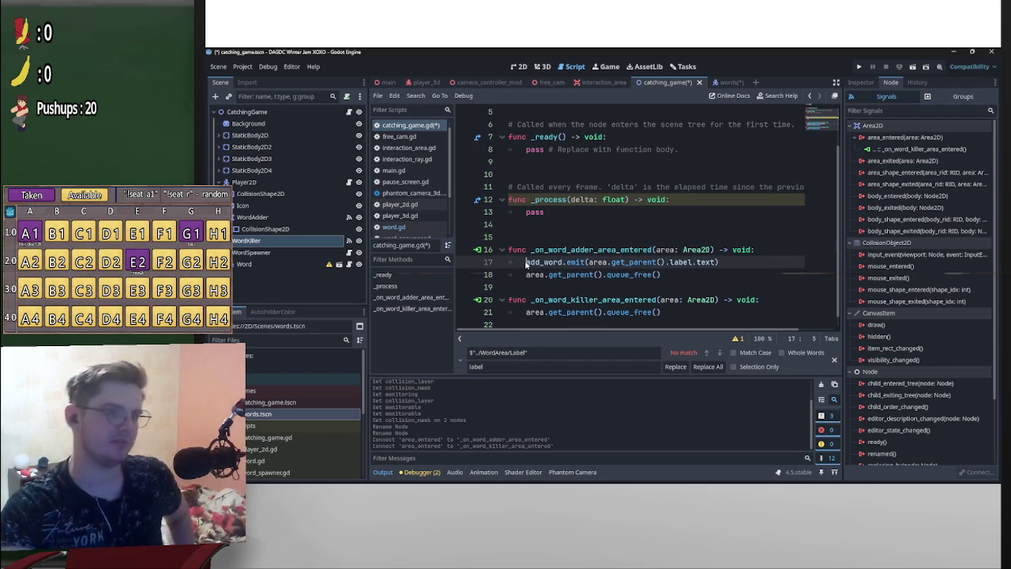
pyautogui.press('Return')
pyautogui.press('Up')
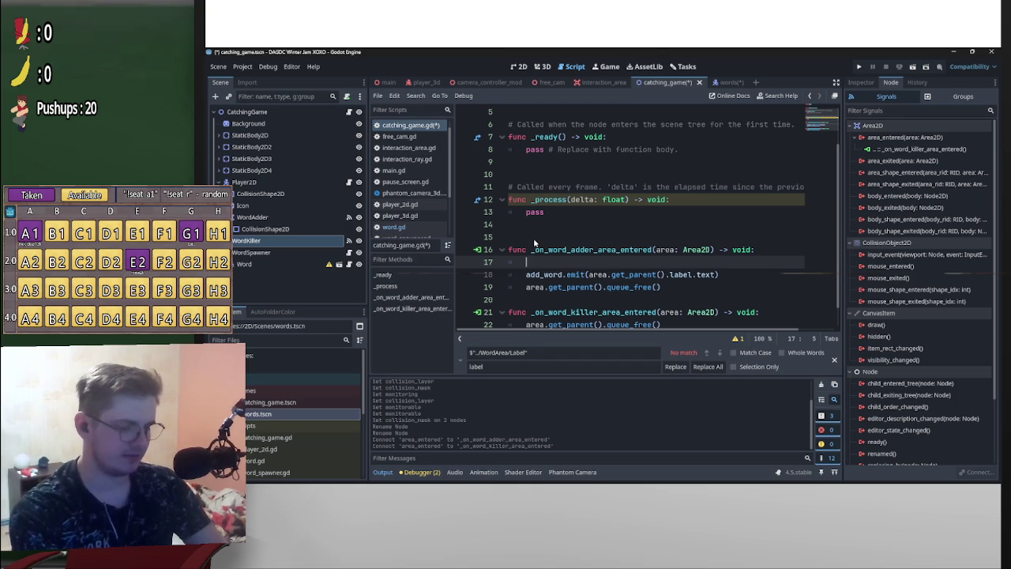
# Declare var word = area.get_parent() at the top of _on_word_adder_area_entered
pyautogui.write('word')
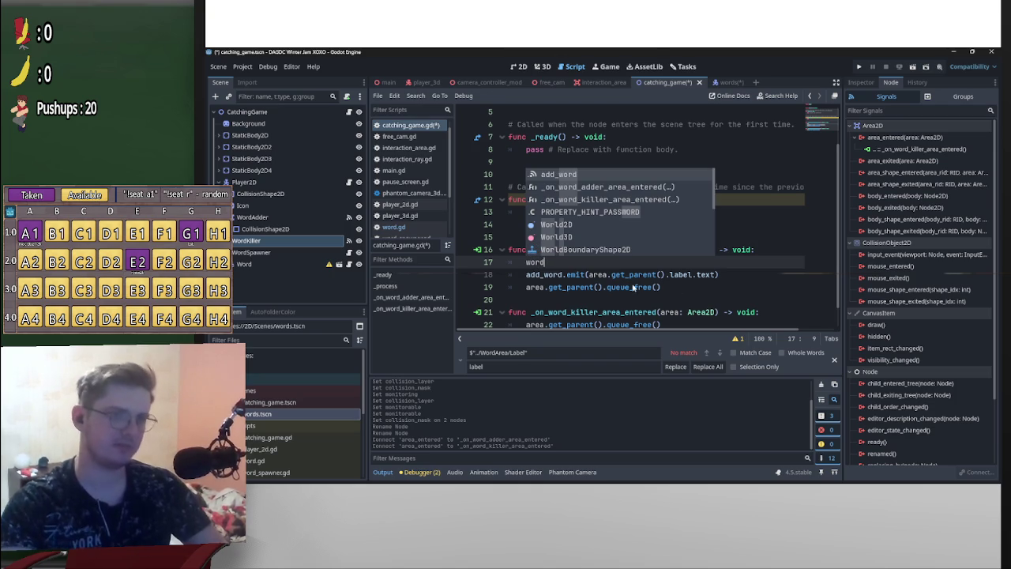
pyautogui.press('BackSpace')
pyautogui.press('BackSpace')
pyautogui.press('BackSpace')
pyautogui.write('var word')
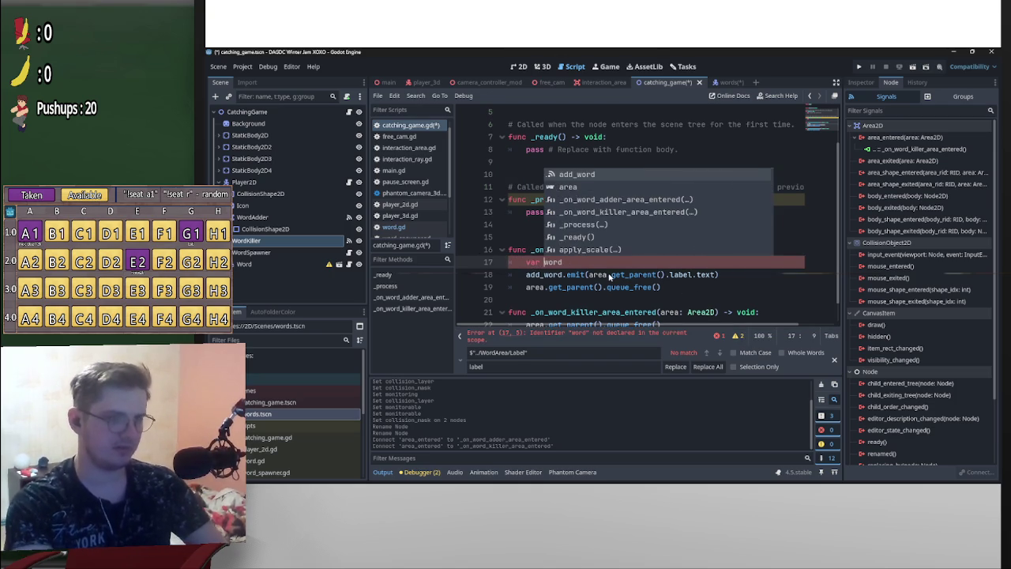
pyautogui.write(' =')
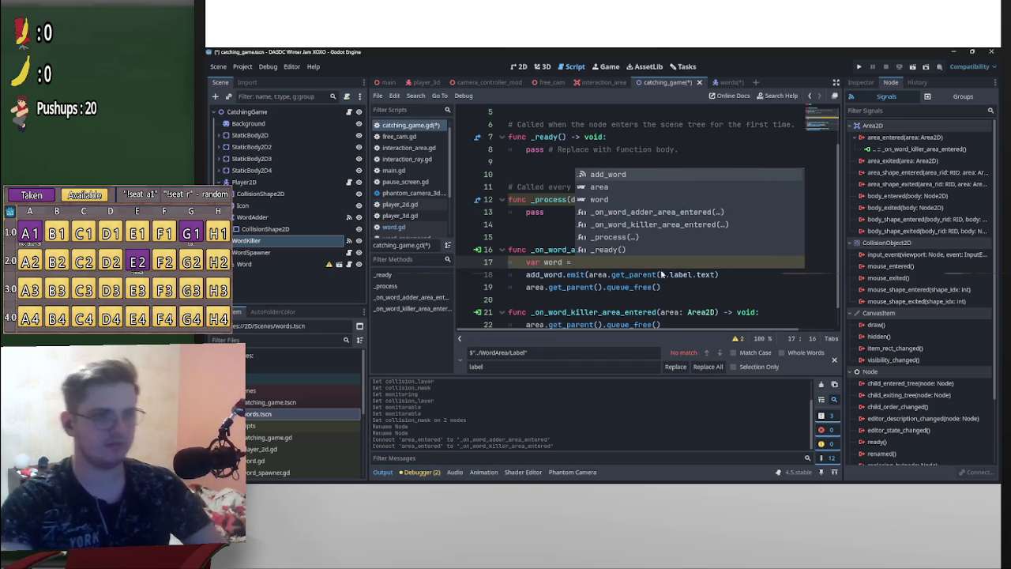
pyautogui.click(664, 275)
pyautogui.moveTo(587, 274); pyautogui.dragTo(665, 275)
pyautogui.hotkey('ctrl', 'c')
pyautogui.click(574, 262)
pyautogui.hotkey('ctrl', 'v')
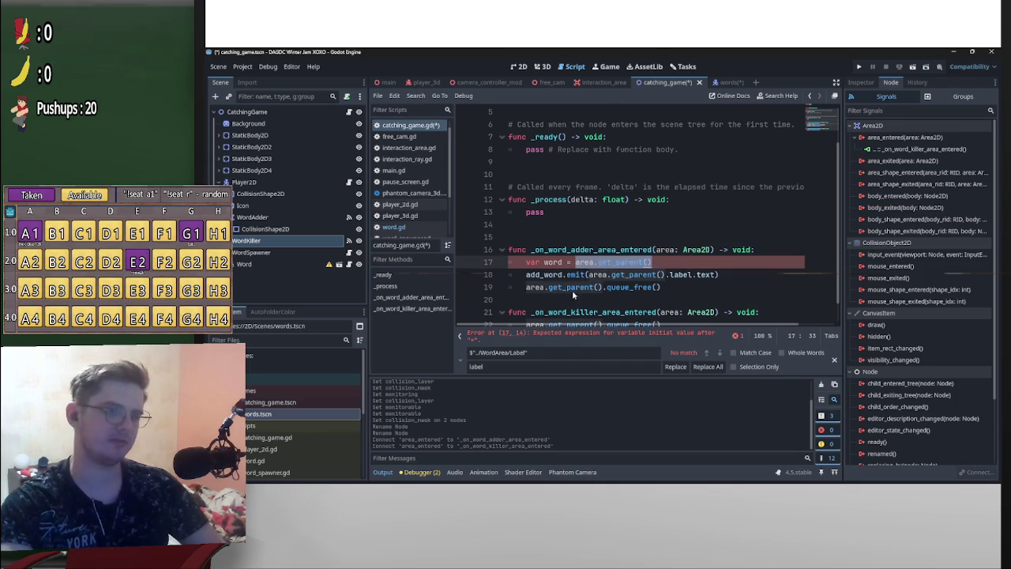
# Replace the remaining area.get_parent() calls with word and save catching_game.gd
pyautogui.moveTo(543, 263); pyautogui.dragTo(562, 263)
pyautogui.moveTo(660, 287); pyautogui.dragTo(527, 289)
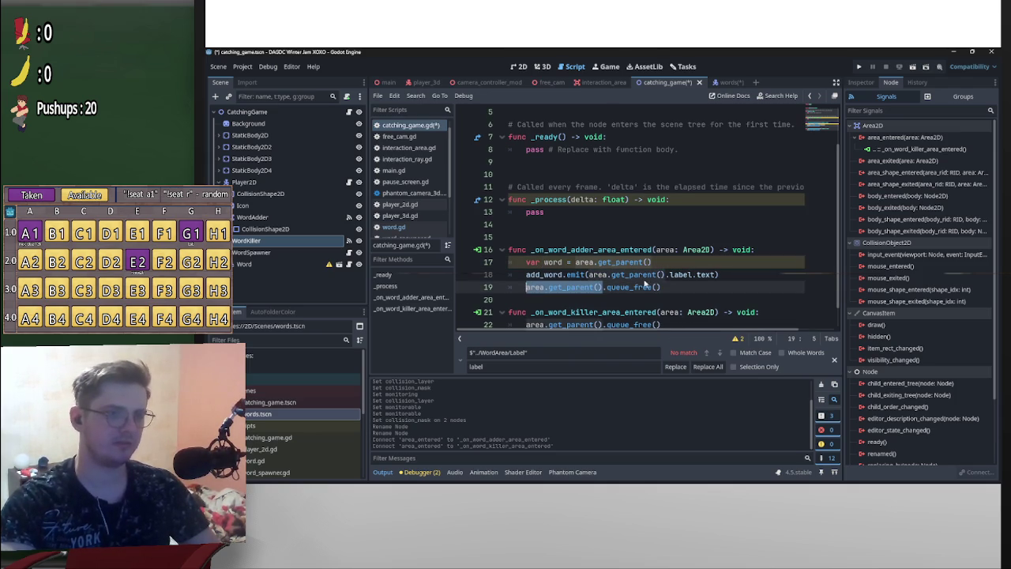
pyautogui.hotkey('ctrl', 'd')
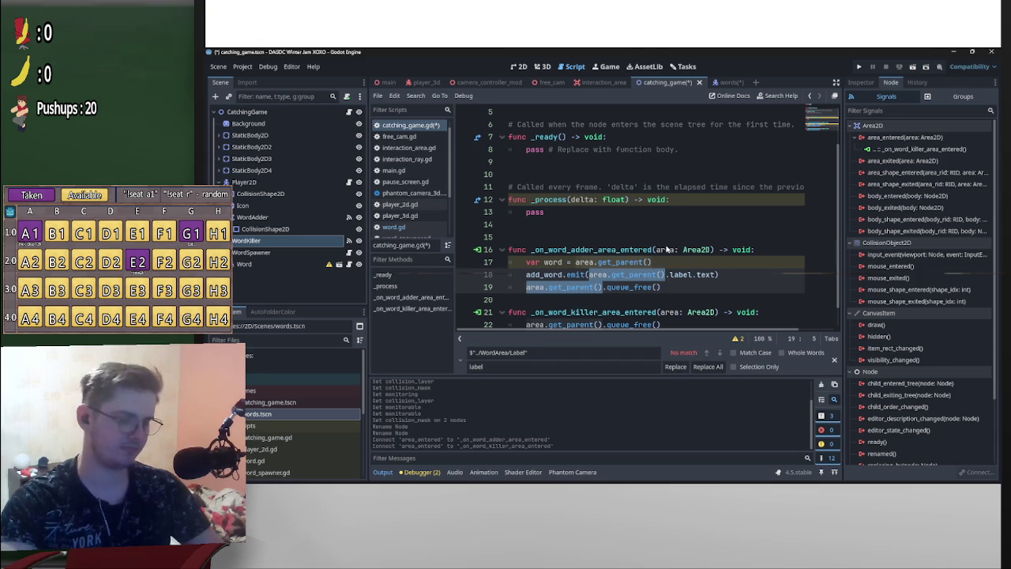
pyautogui.write('word')
pyautogui.click(711, 268)
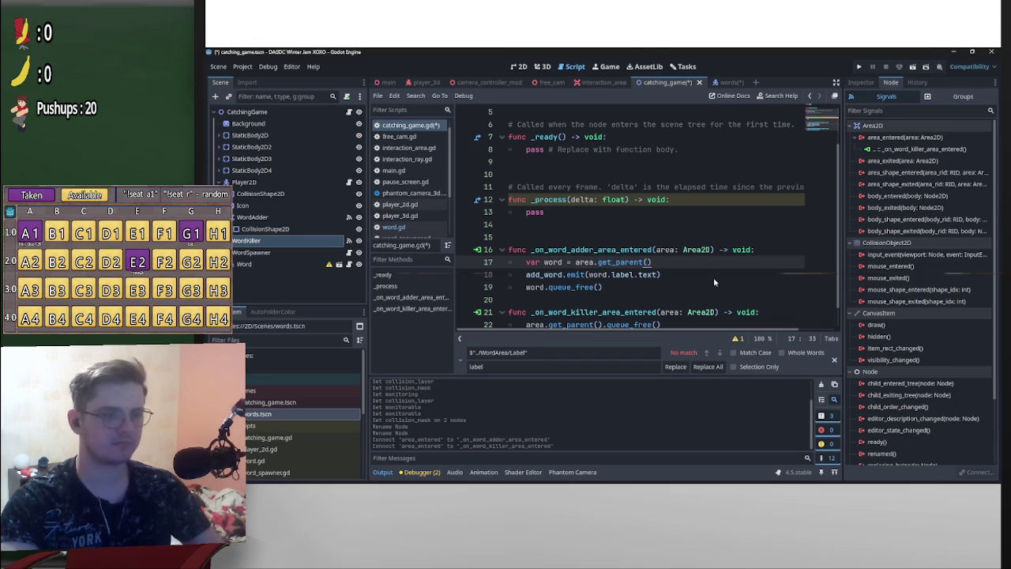
pyautogui.scroll(-1, 713, 277)
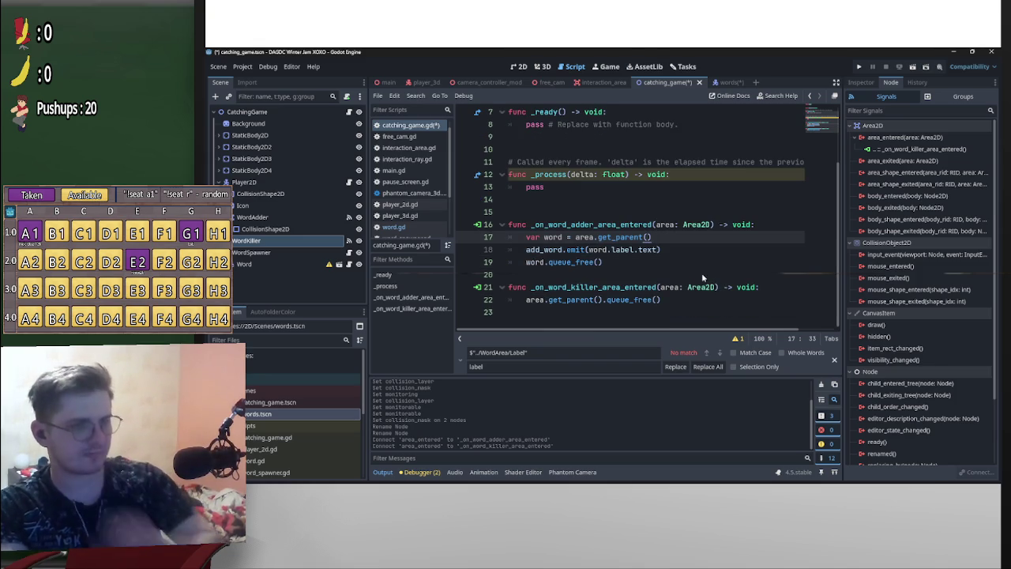
pyautogui.hotkey('ctrl', 's')
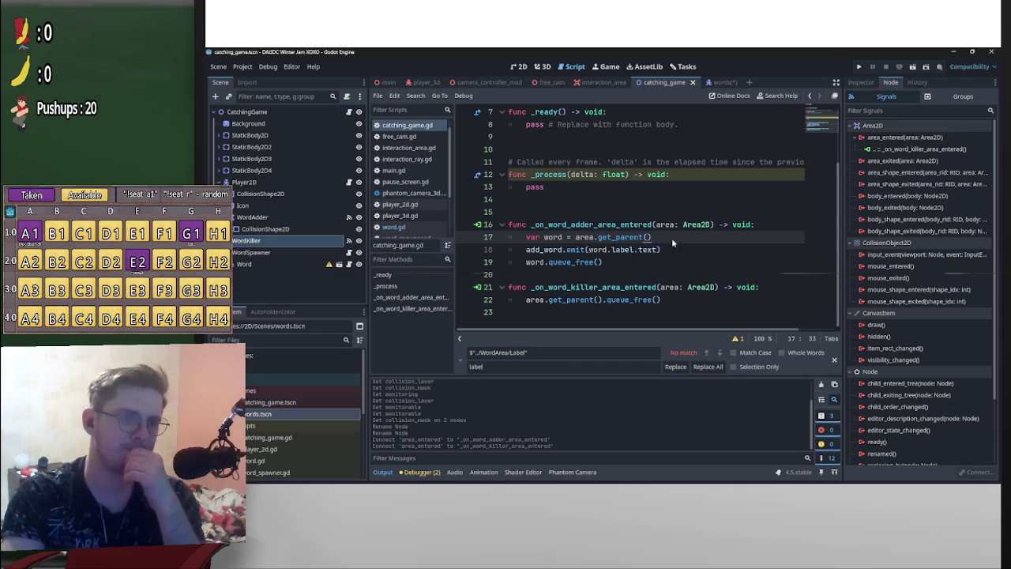
# Add print(word.label.text) after the emit line, save, and run the scene
pyautogui.scroll(3, 666, 236)
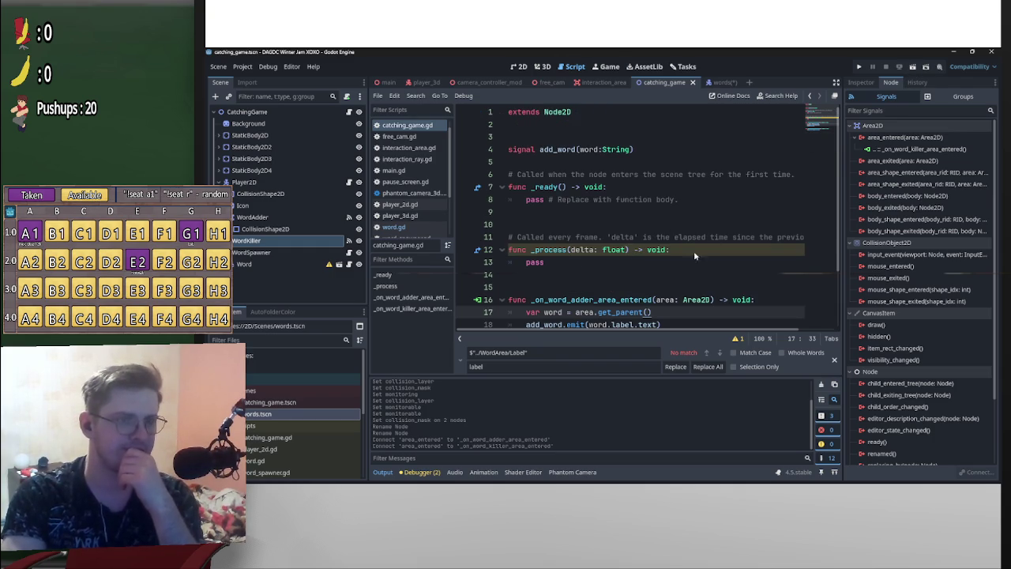
pyautogui.scroll(-2, 687, 251)
pyautogui.click(673, 250)
pyautogui.press('Return')
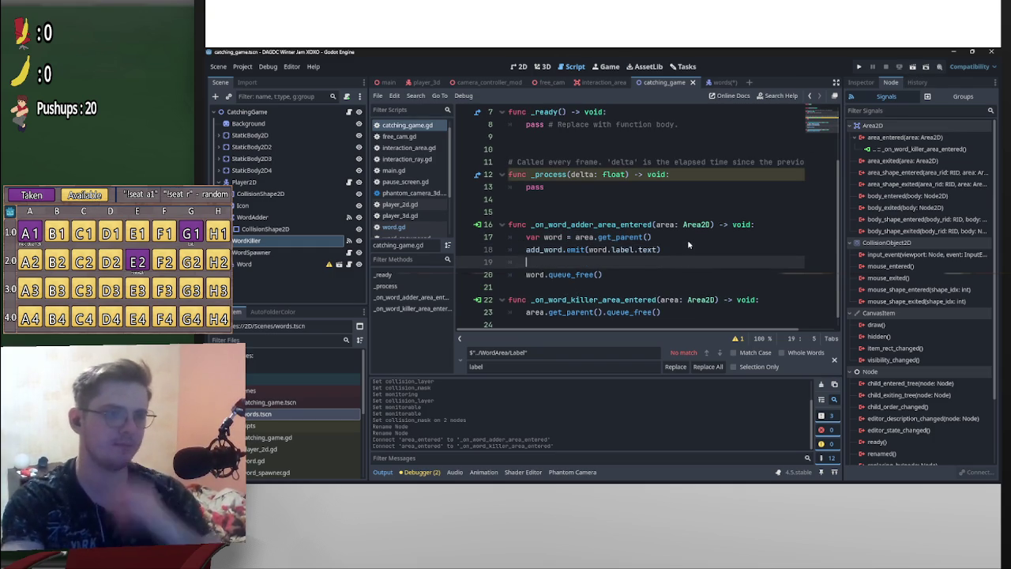
pyautogui.write('print(')
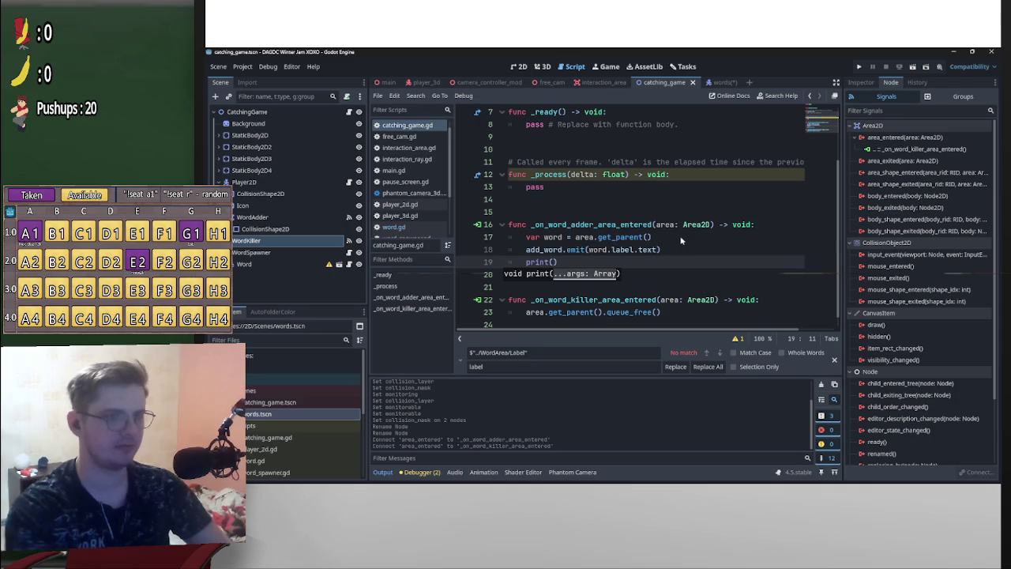
pyautogui.moveTo(660, 250); pyautogui.dragTo(556, 262)
pyautogui.write('word.label.text')
pyautogui.click(759, 198)
pyautogui.hotkey('ctrl', 's')
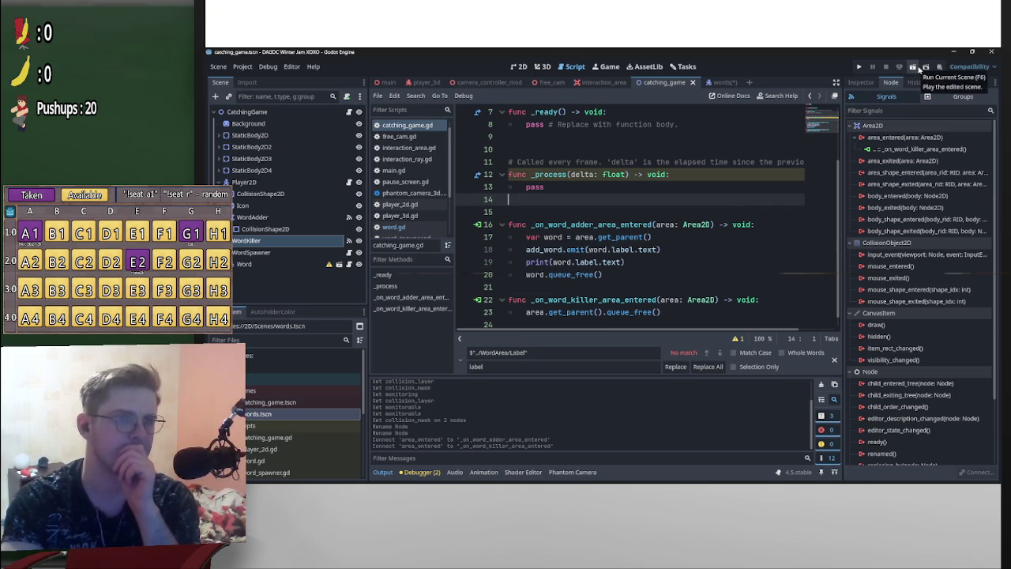
pyautogui.click(911, 68)
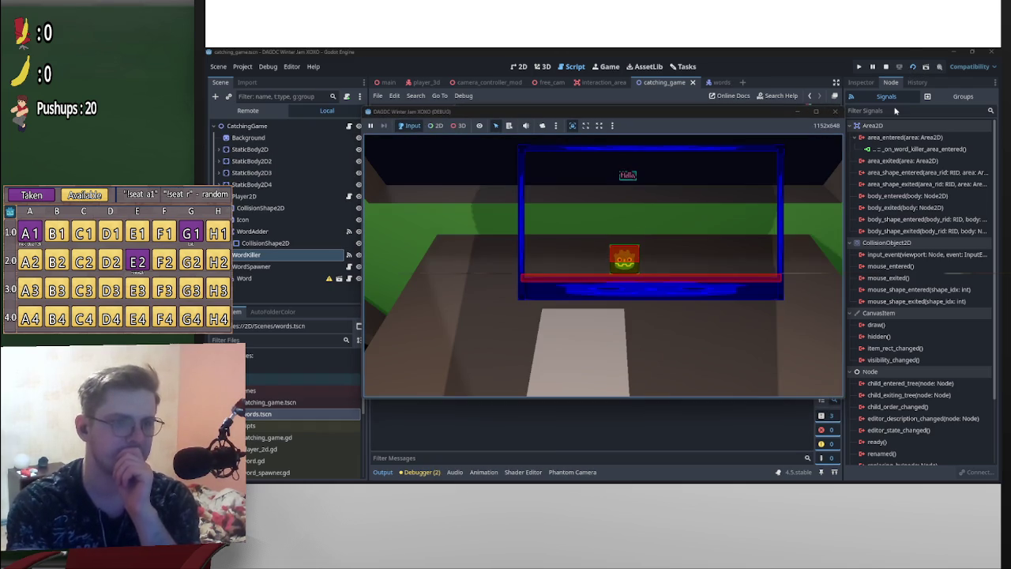
# Steer the player left and right under the falling Hello word to catch it
pyautogui.press('Right')
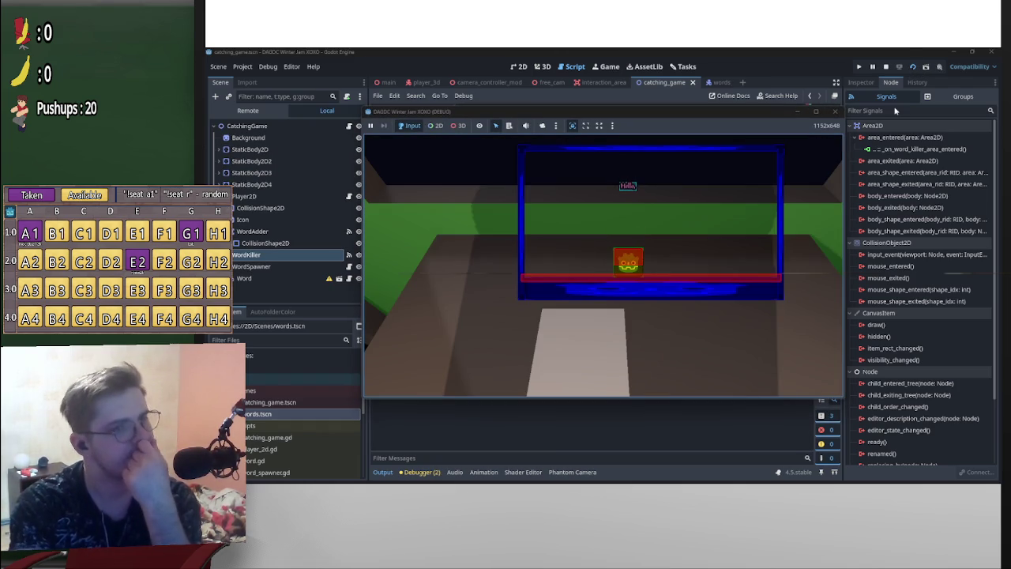
pyautogui.press('Left')
pyautogui.press('Right')
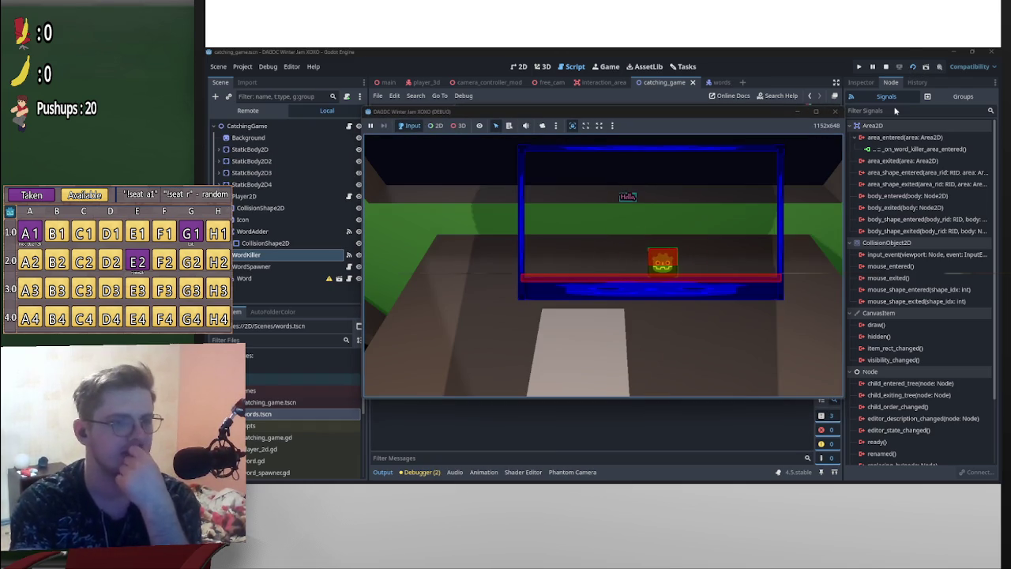
pyautogui.press('Left')
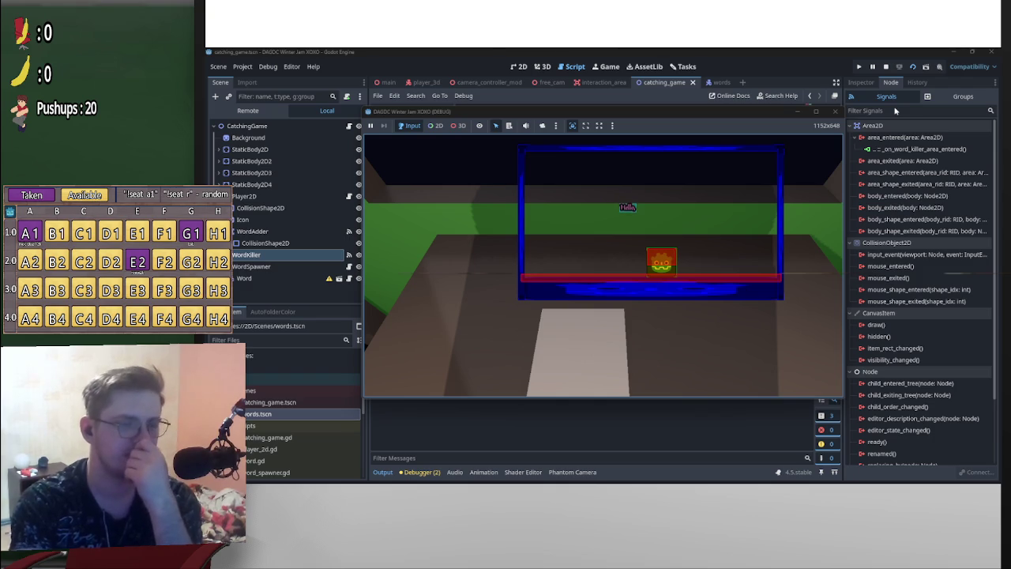
pyautogui.press('Left')
pyautogui.press('Left')
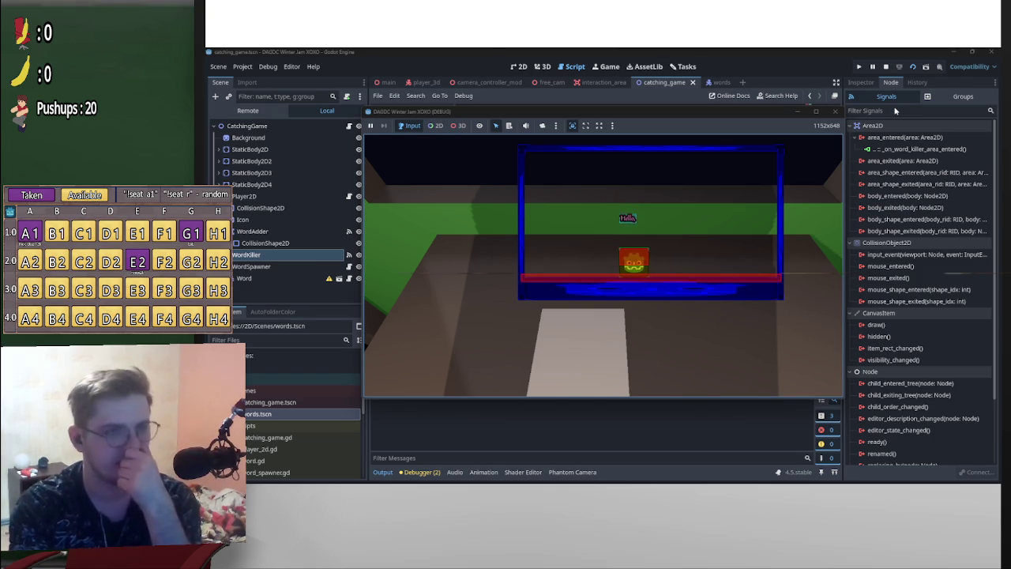
pyautogui.press('Right')
pyautogui.press('Left')
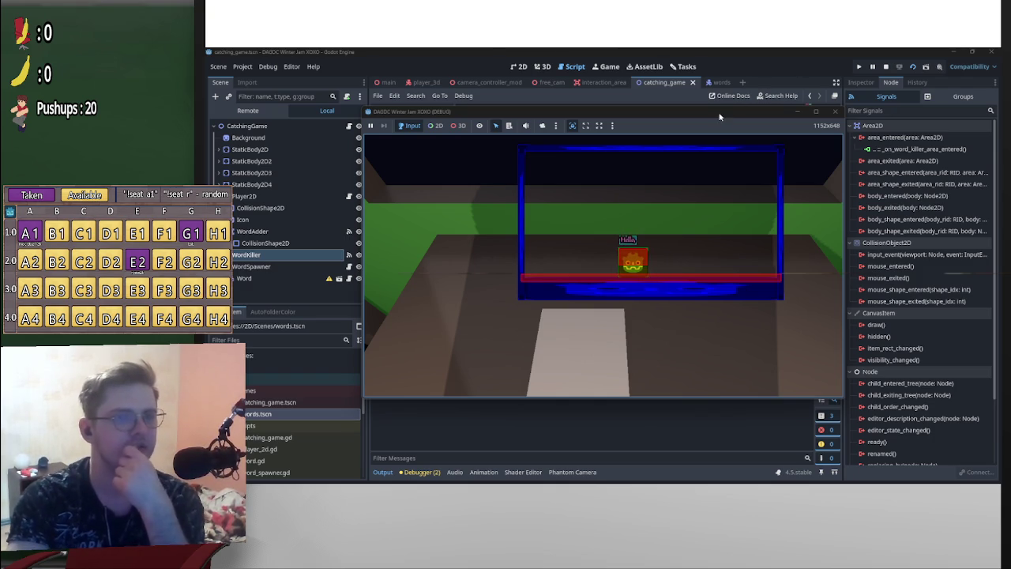
pyautogui.moveTo(718, 113); pyautogui.dragTo(718, 74)
pyautogui.click(335, 431)
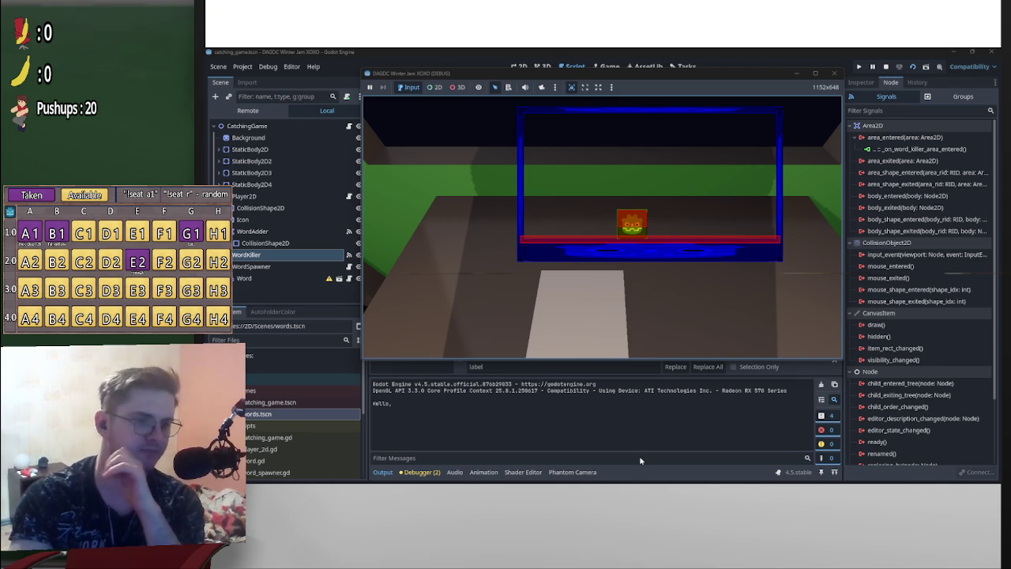
pyautogui.moveTo(633, 476)
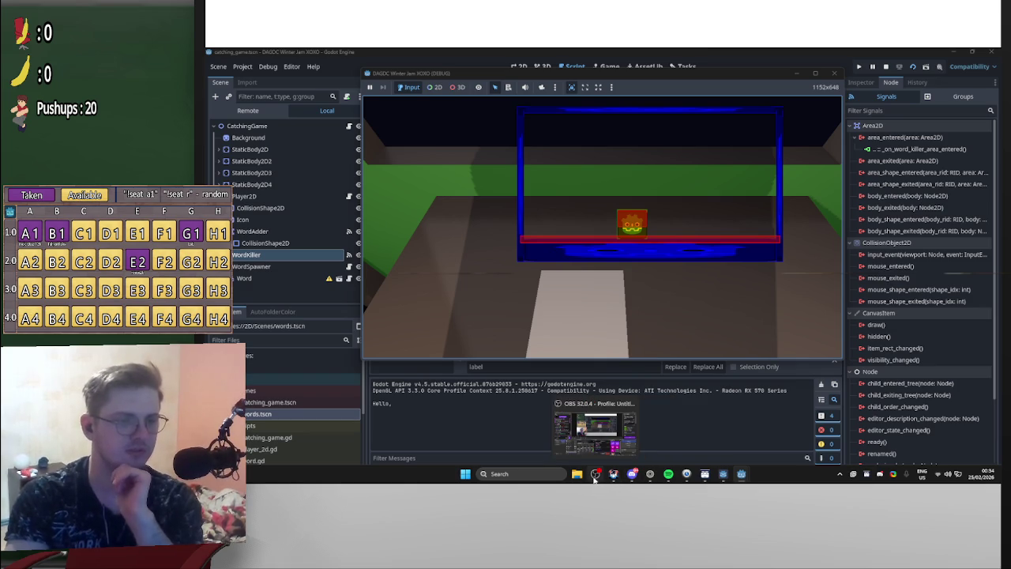
# Show the phone screen overlay in GodotDeck and cut to the wide classroom camera
pyautogui.click(614, 474)
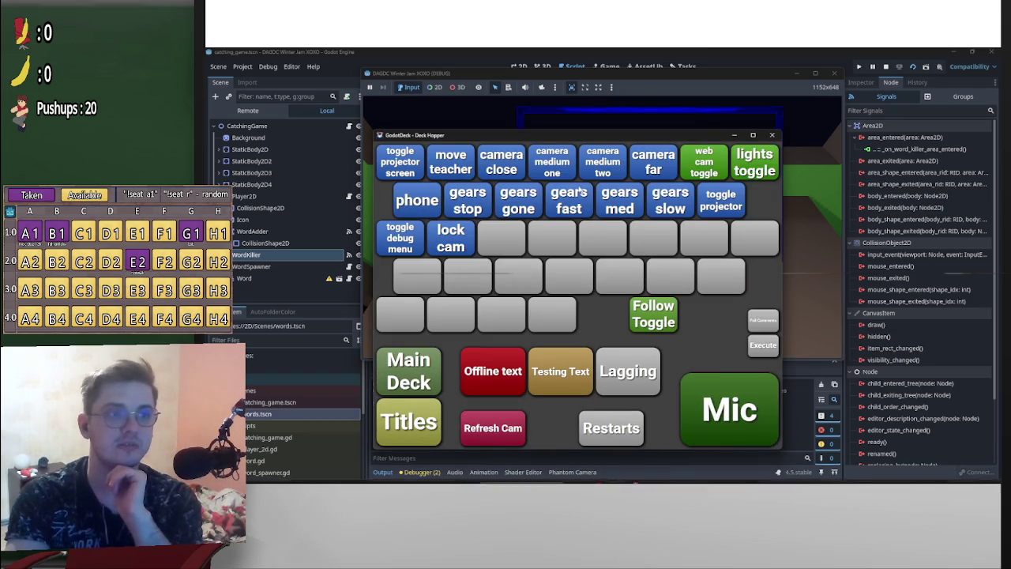
pyautogui.click(499, 167)
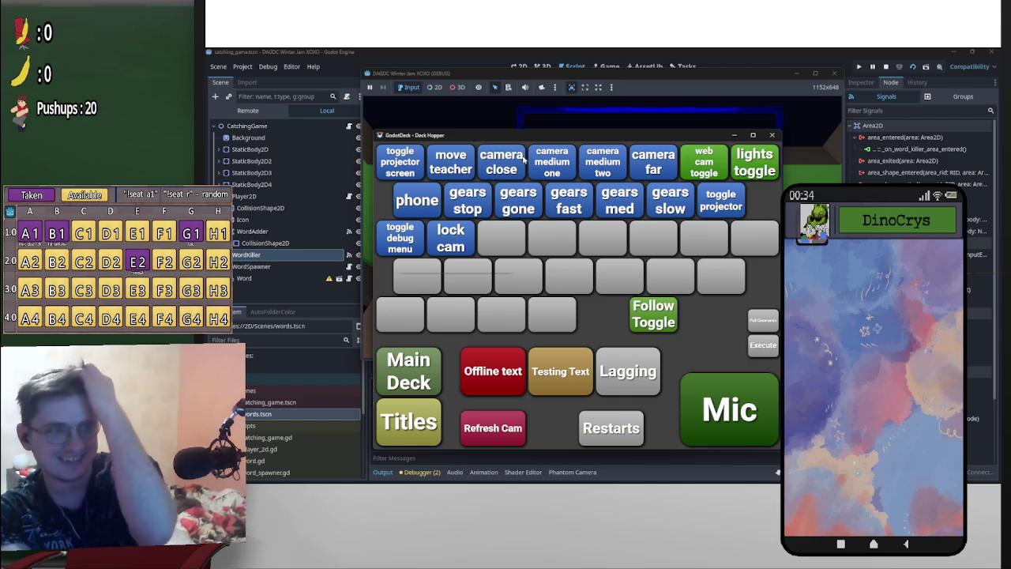
pyautogui.click(621, 158)
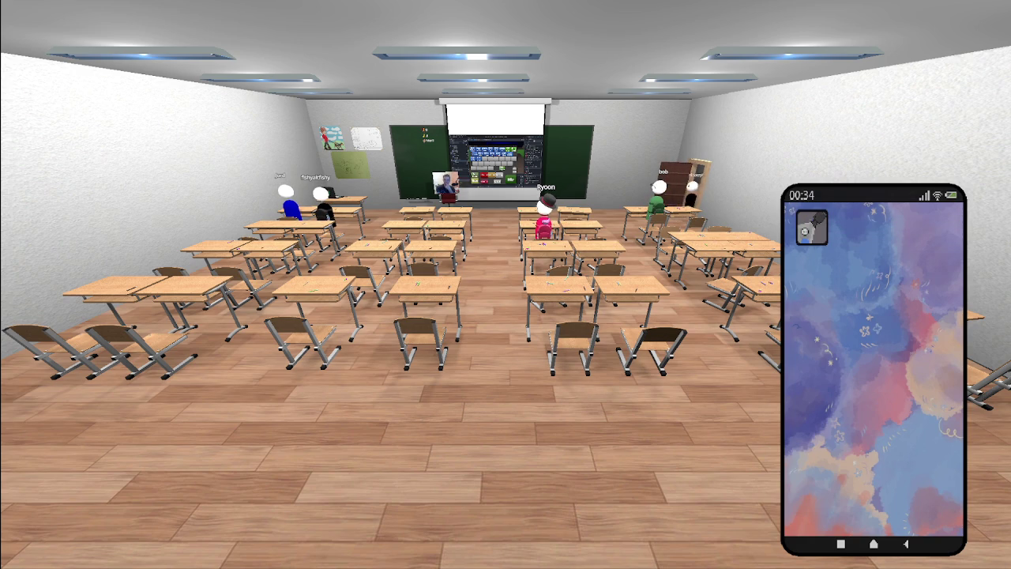
# Hide the phone overlay, move the classroom camera forward, then bring the phone screen back
pyautogui.press('Escape')
pyautogui.press('w')
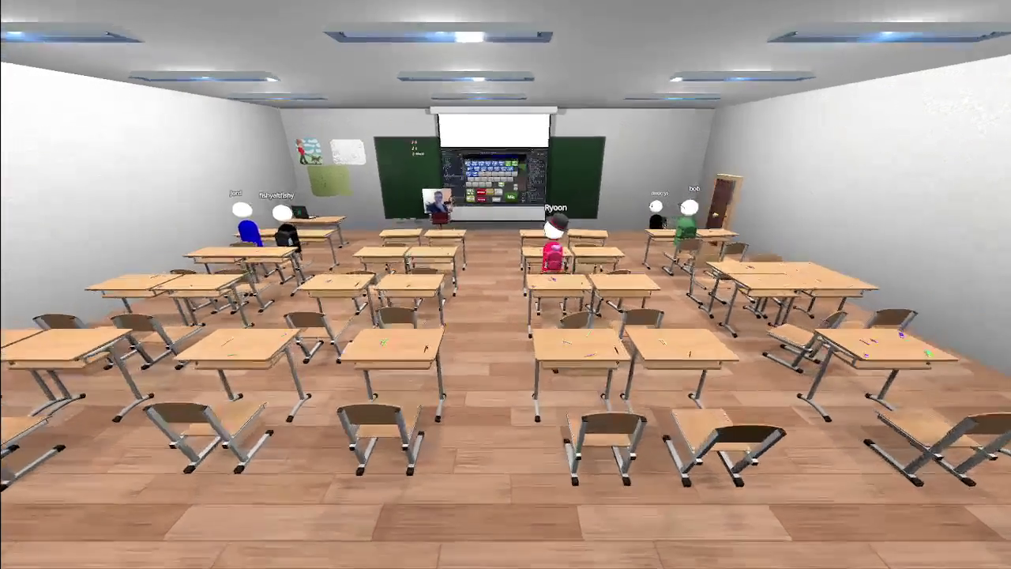
pyautogui.press('w')
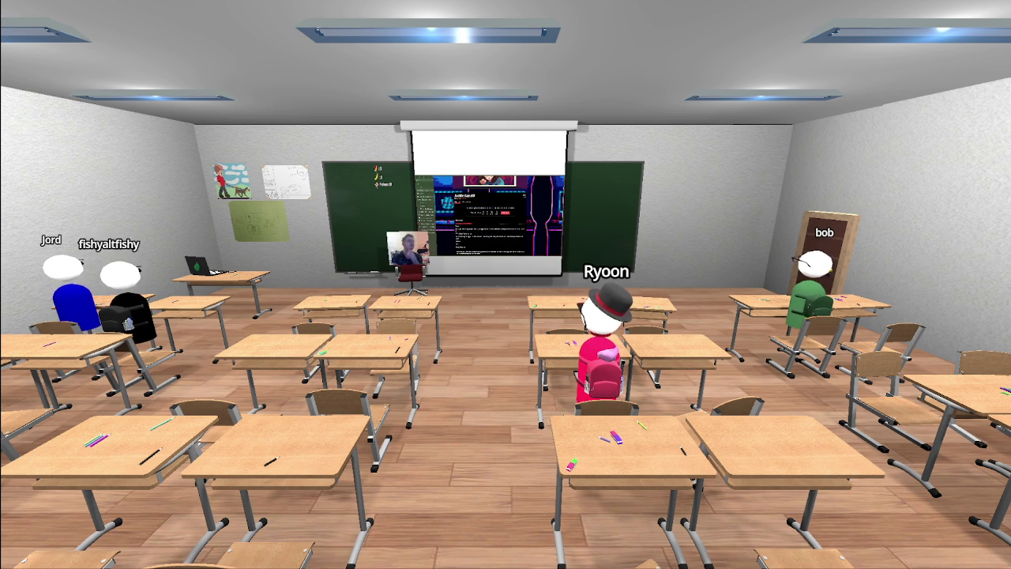
pyautogui.press('Tab')
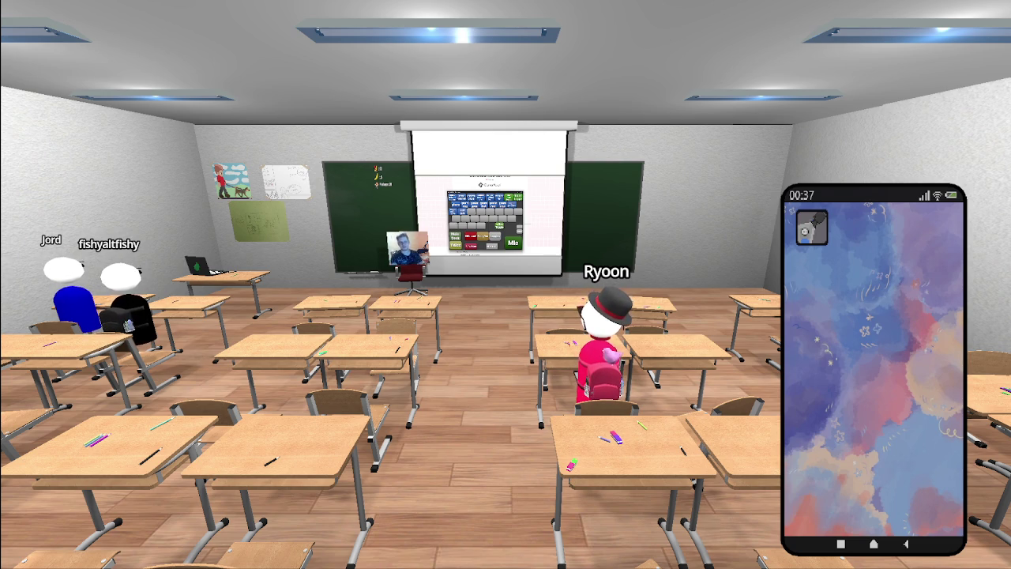
pyautogui.press('w')
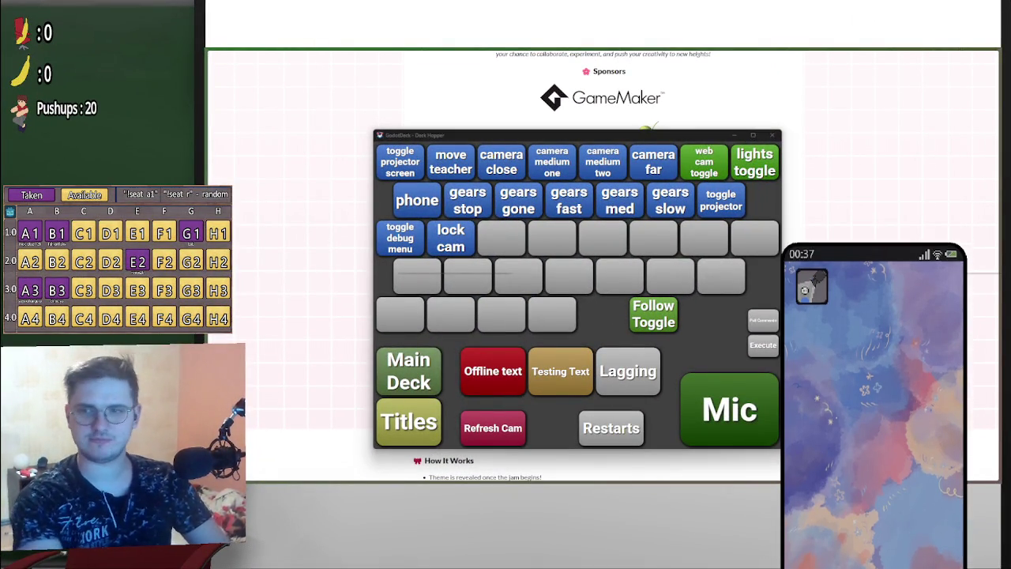
# Minimize the deck panel, scroll the DAGDC Game Jam page, and highlight the theme XOXO
pyautogui.click(736, 135)
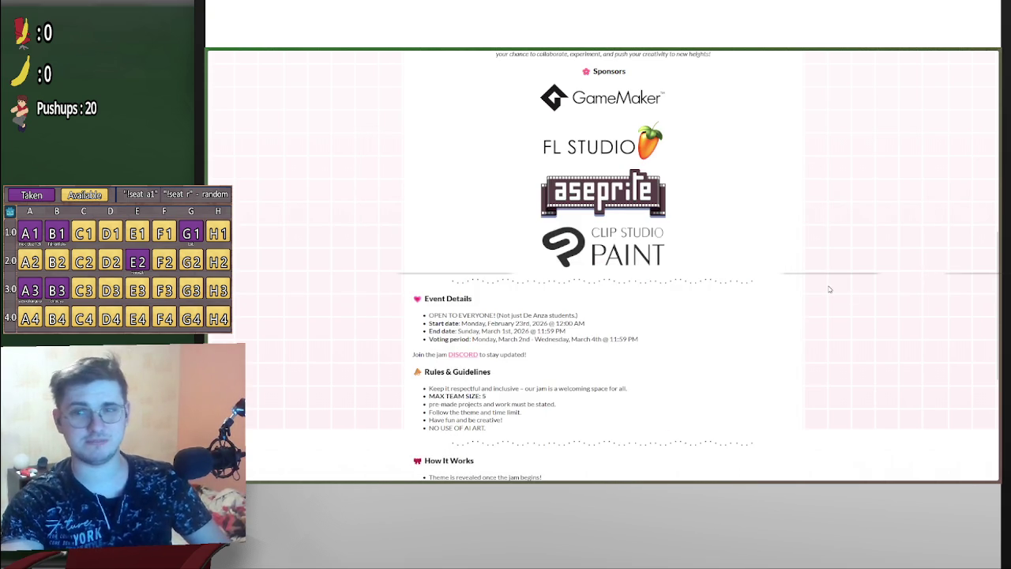
pyautogui.moveTo(1000, 479)
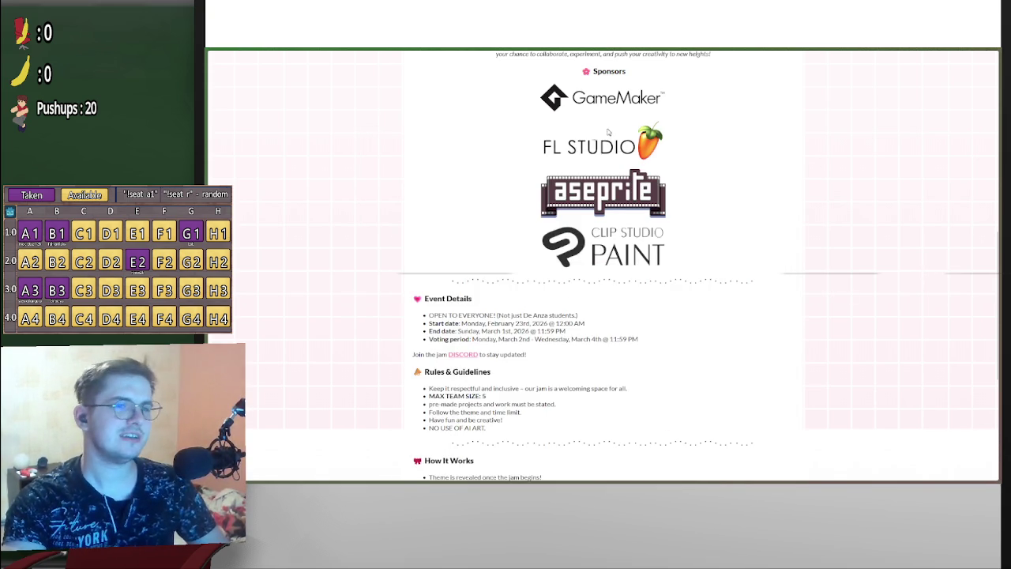
pyautogui.scroll(6, 666, 314)
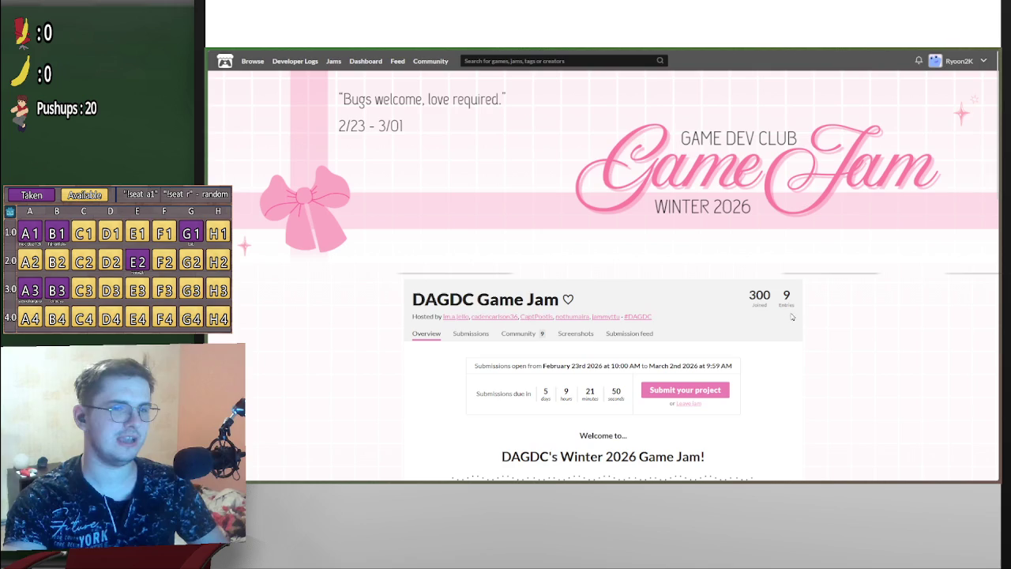
pyautogui.scroll(-1, 865, 276)
pyautogui.scroll(1, 867, 287)
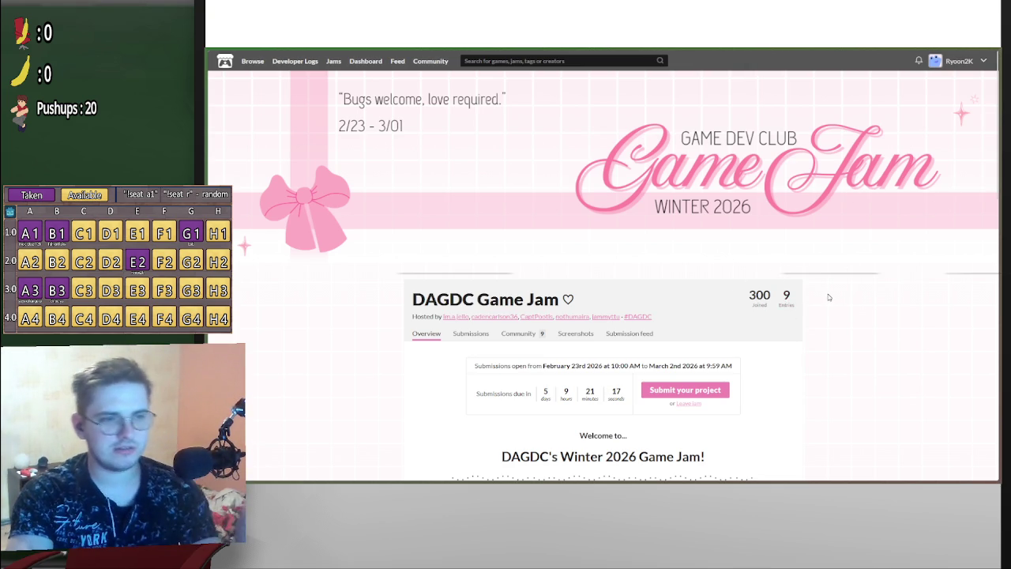
pyautogui.scroll(-2, 822, 297)
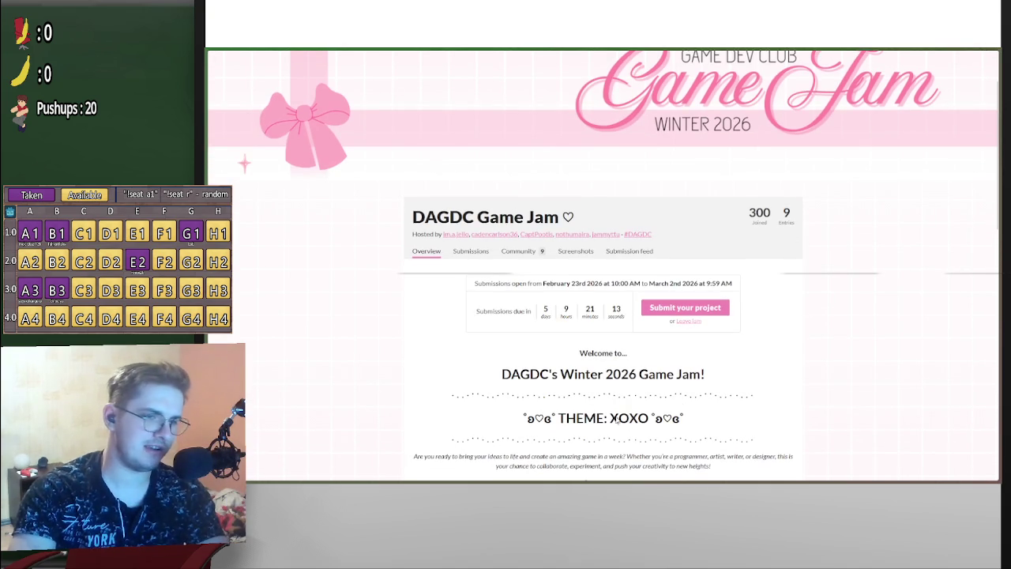
pyautogui.moveTo(608, 420); pyautogui.dragTo(649, 421)
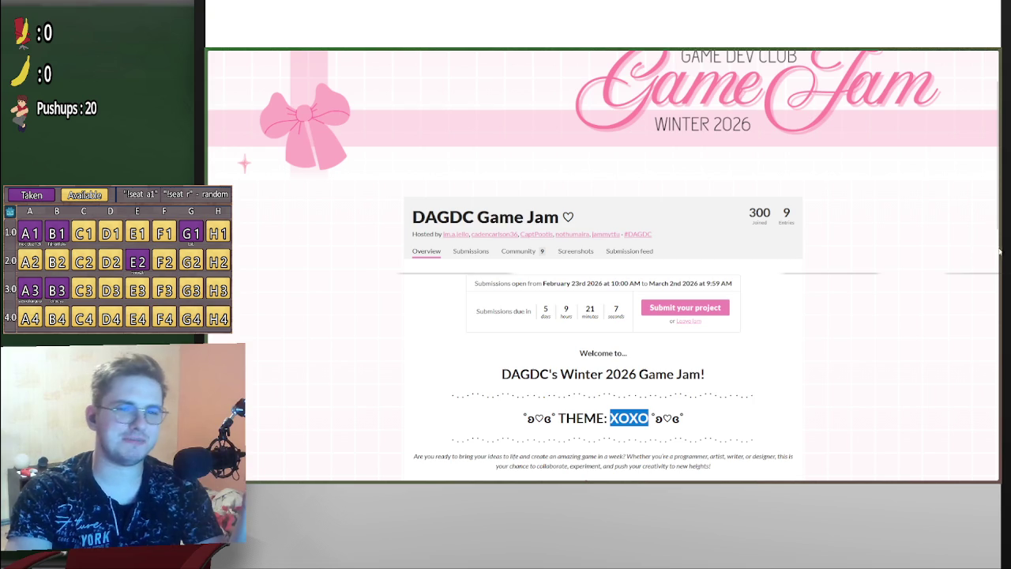
# Scroll the DAGDC Game Jam page to review the submission dates and join count
pyautogui.moveTo(248, 271)
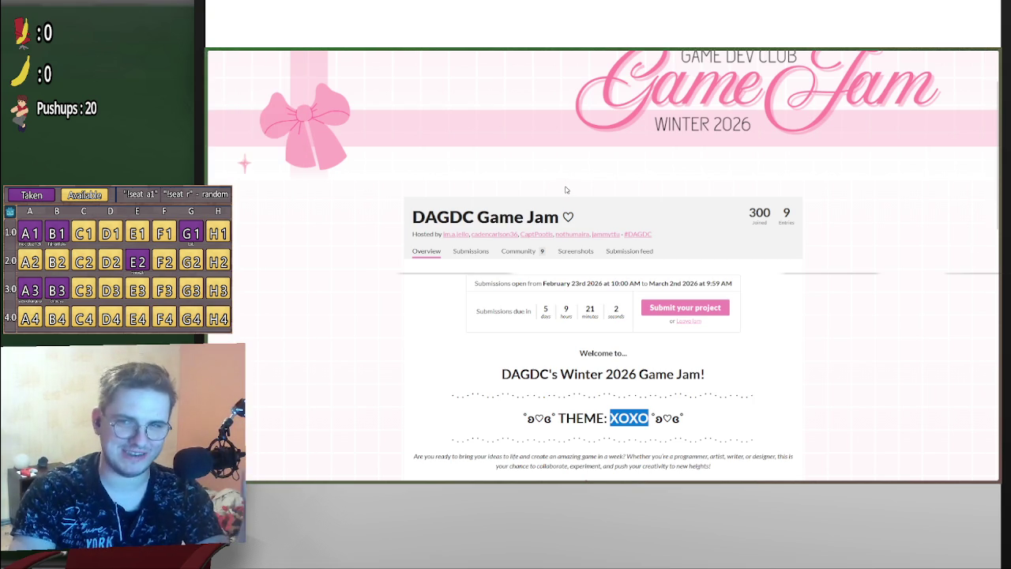
pyautogui.scroll(-1, 649, 329)
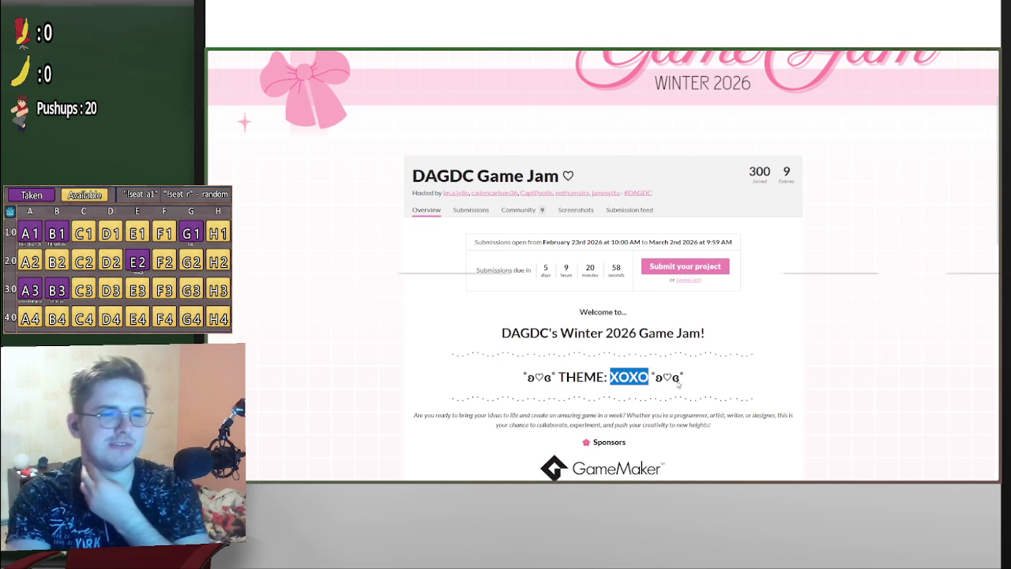
pyautogui.scroll(2, 545, 372)
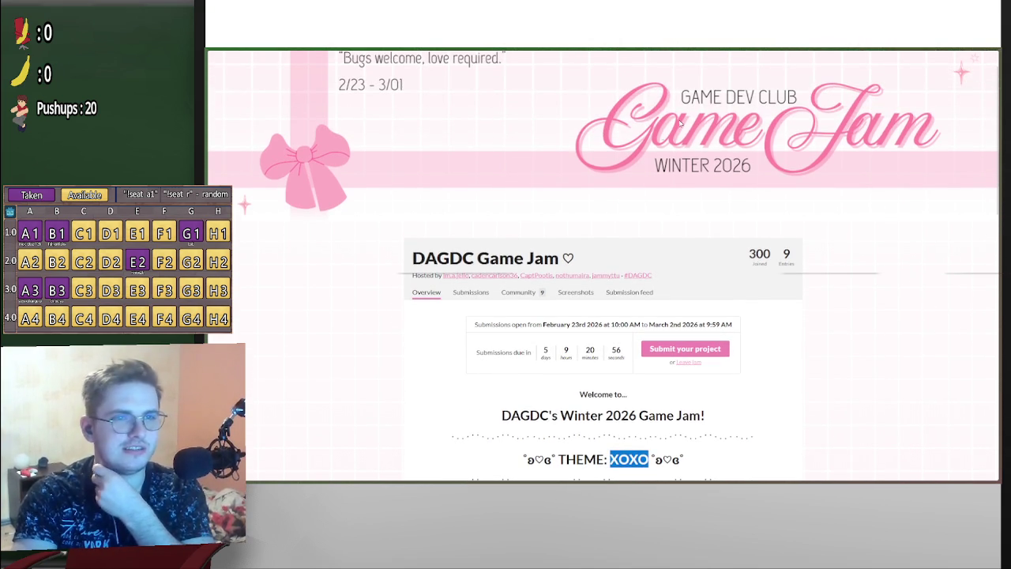
pyautogui.scroll(-3, 837, 369)
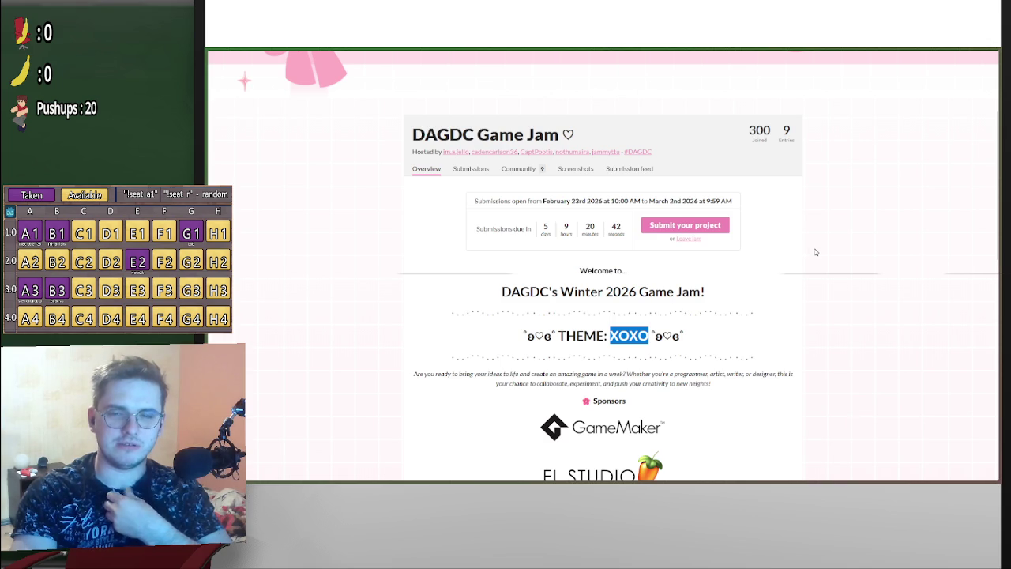
pyautogui.moveTo(221, 158)
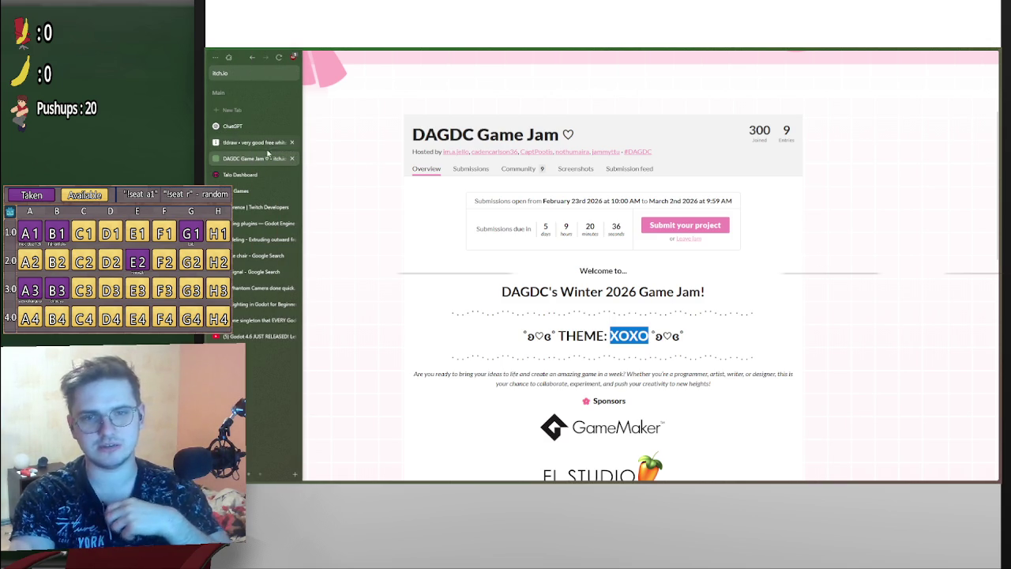
# Switch to the tldraw board and pan around the XOXO brainstorm notes and sketches
pyautogui.click(248, 143)
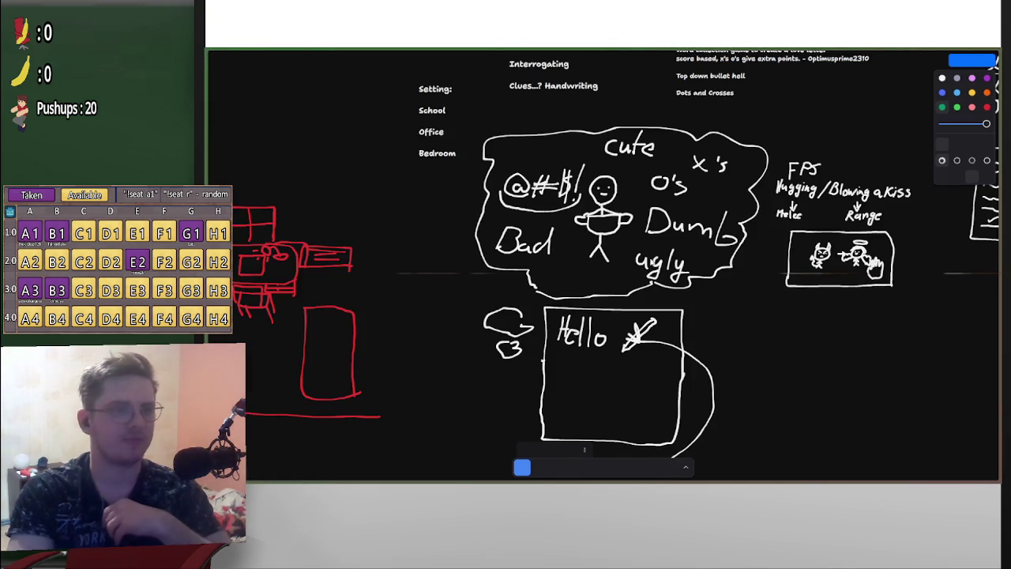
pyautogui.hscroll(10, 722, 253)
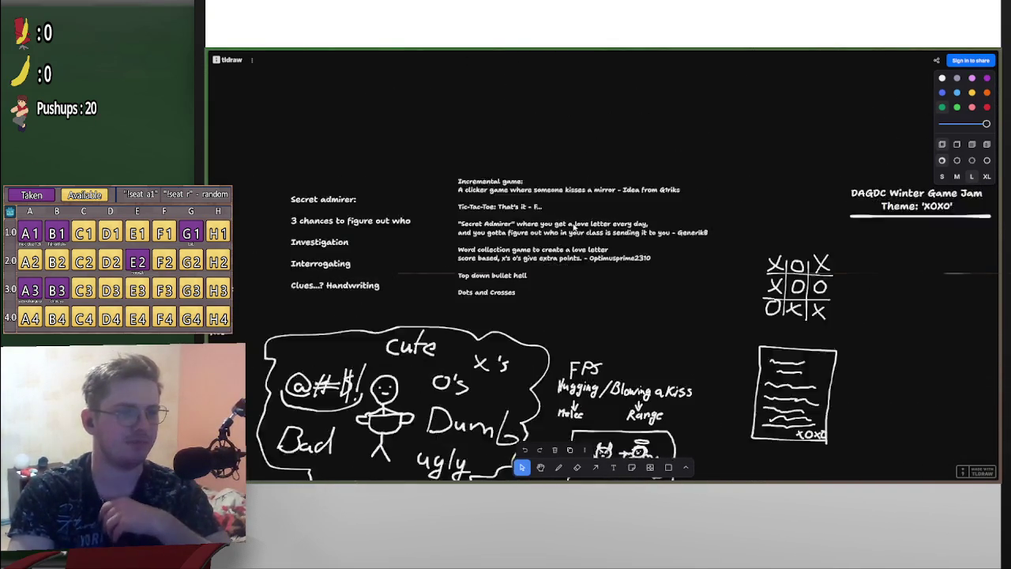
pyautogui.hscroll(-10, 722, 253)
pyautogui.scroll(-4, 722, 254)
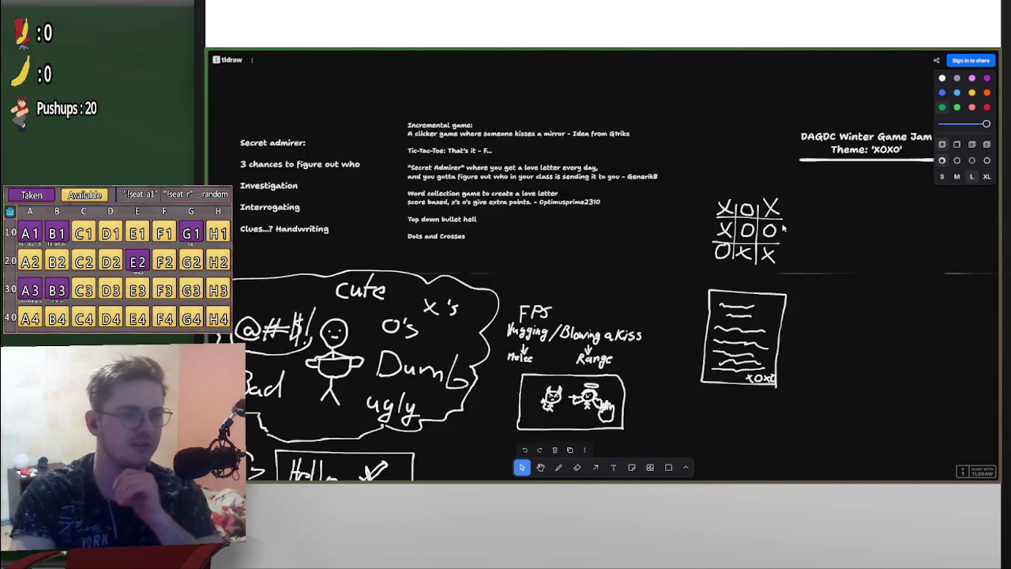
pyautogui.hscroll(5, 809, 350)
pyautogui.scroll(4, 810, 350)
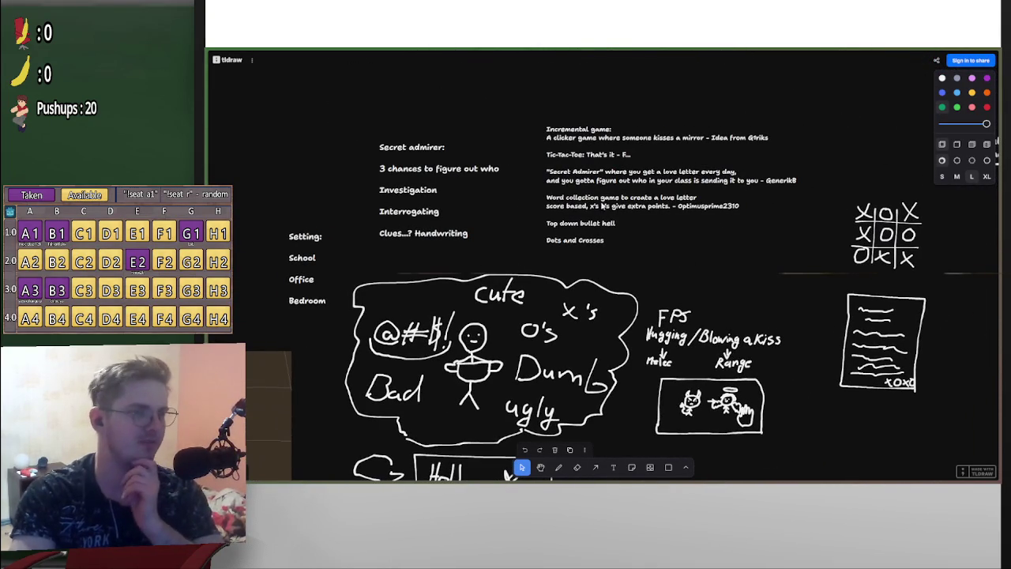
pyautogui.hscroll(-6, 502, 195)
pyautogui.scroll(-4, 501, 195)
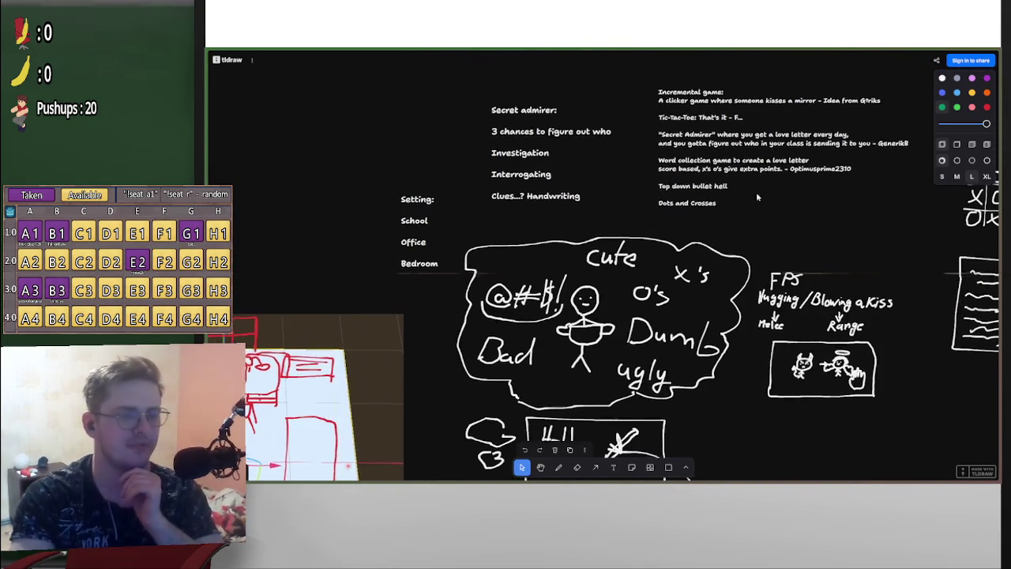
pyautogui.scroll(3, 831, 211)
pyautogui.hscroll(1, 831, 211)
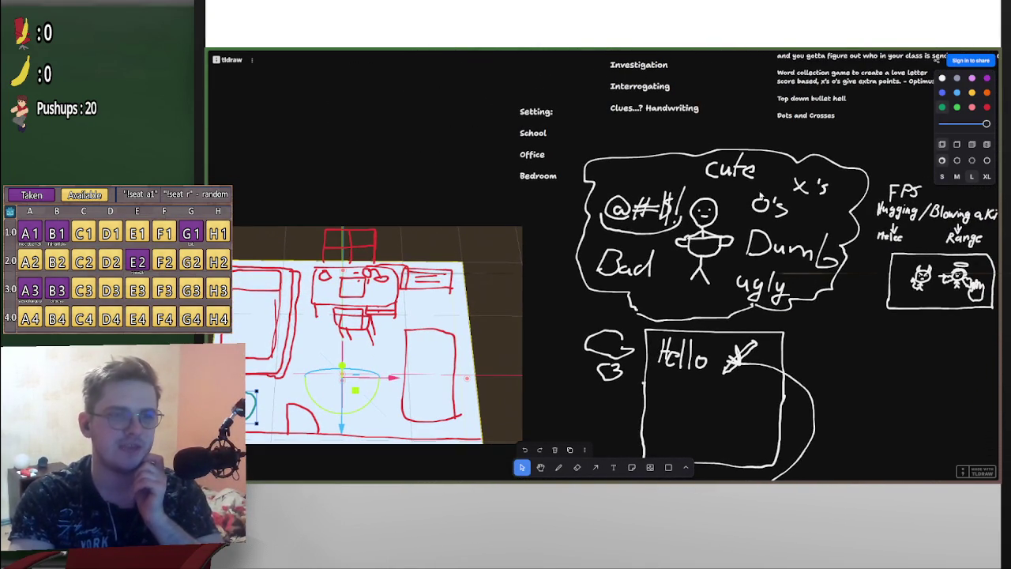
pyautogui.scroll(-4, 762, 264)
pyautogui.hscroll(1, 763, 264)
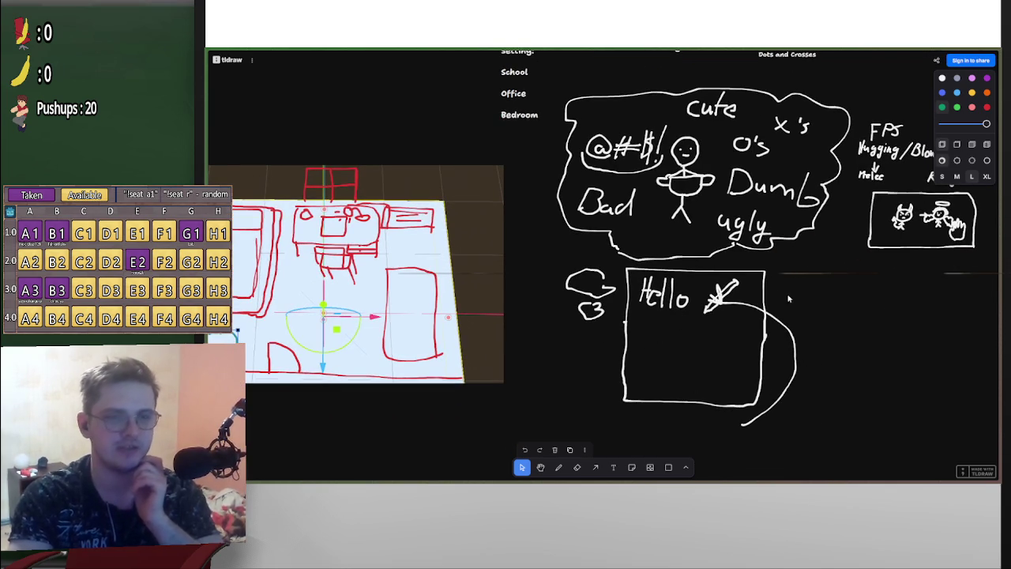
pyautogui.hscroll(-6, 787, 372)
pyautogui.hscroll(2, 754, 372)
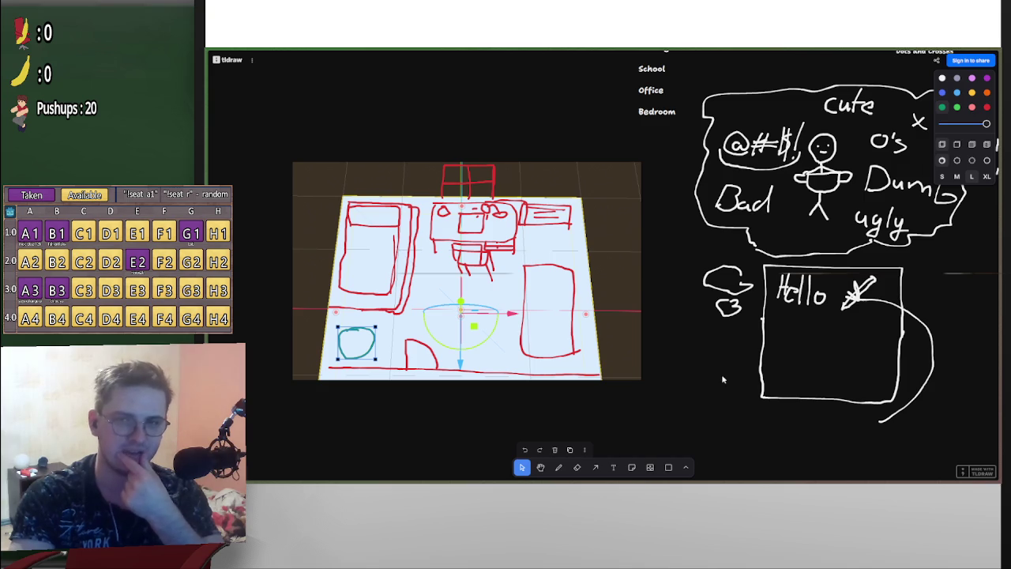
pyautogui.hscroll(2, 796, 376)
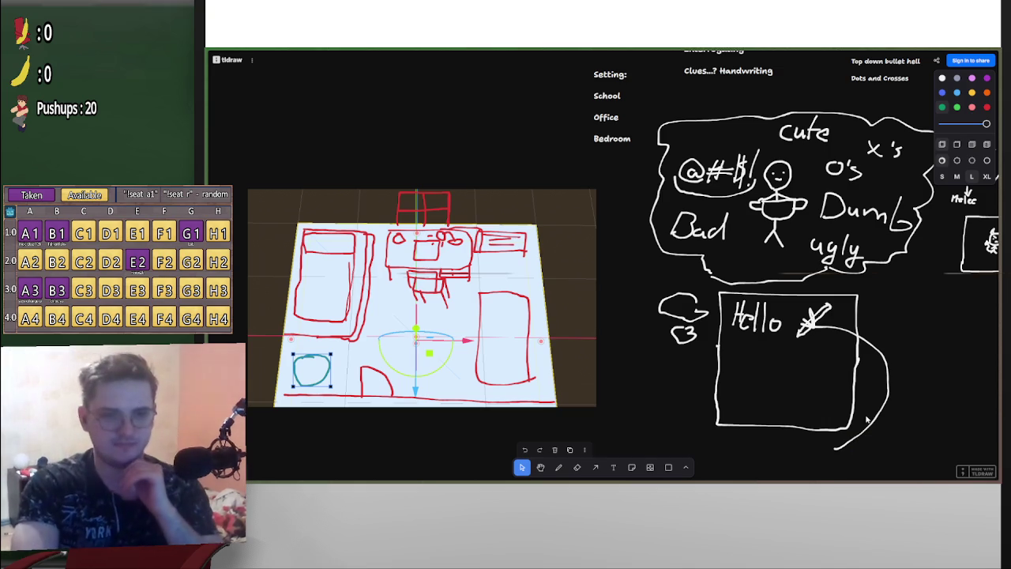
pyautogui.moveTo(909, 361)
pyautogui.mouseDown()
pyautogui.moveTo(853, 350)
pyautogui.moveTo(721, 439)
pyautogui.moveTo(870, 349)
pyautogui.mouseUp()
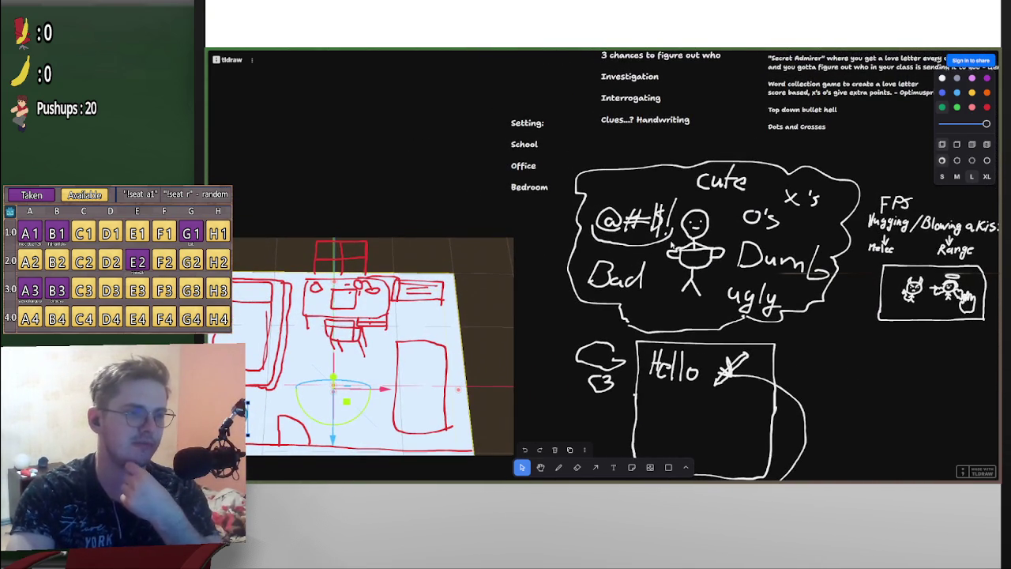
pyautogui.scroll(4, 658, 220)
pyautogui.hscroll(4, 658, 220)
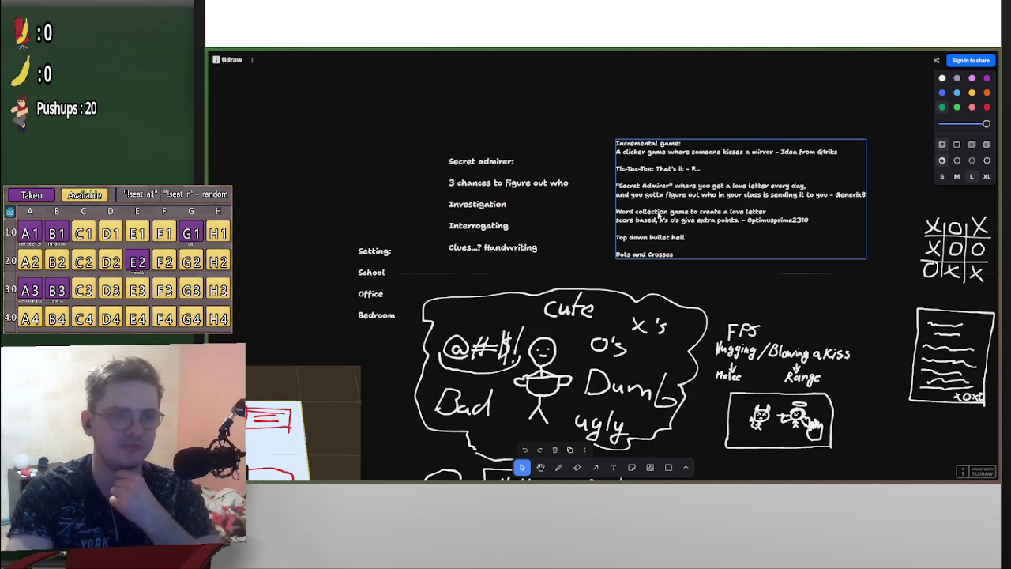
pyautogui.scroll(3, 742, 277)
pyautogui.hscroll(1, 742, 276)
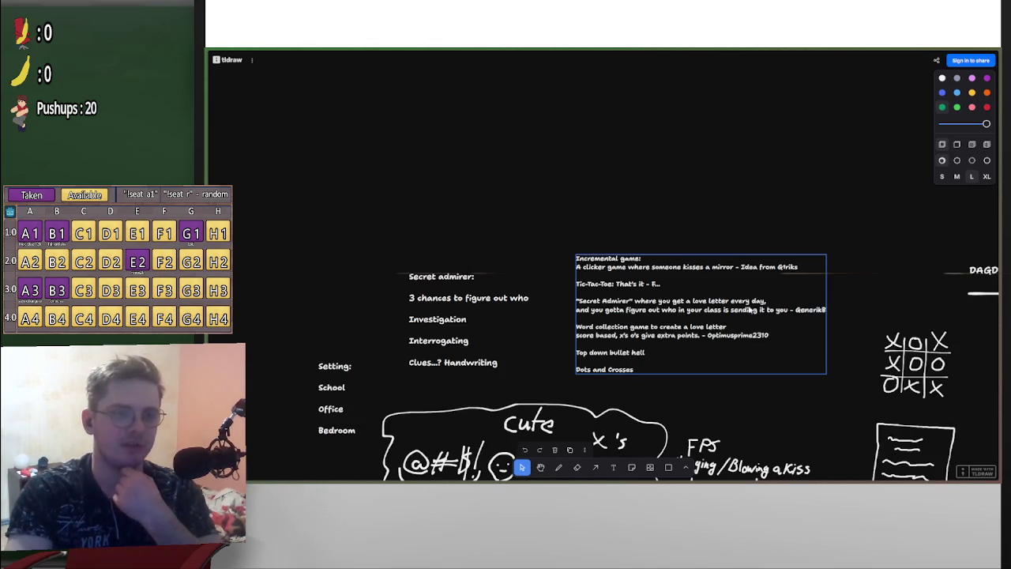
pyautogui.scroll(-3, 750, 350)
pyautogui.hscroll(-2, 751, 350)
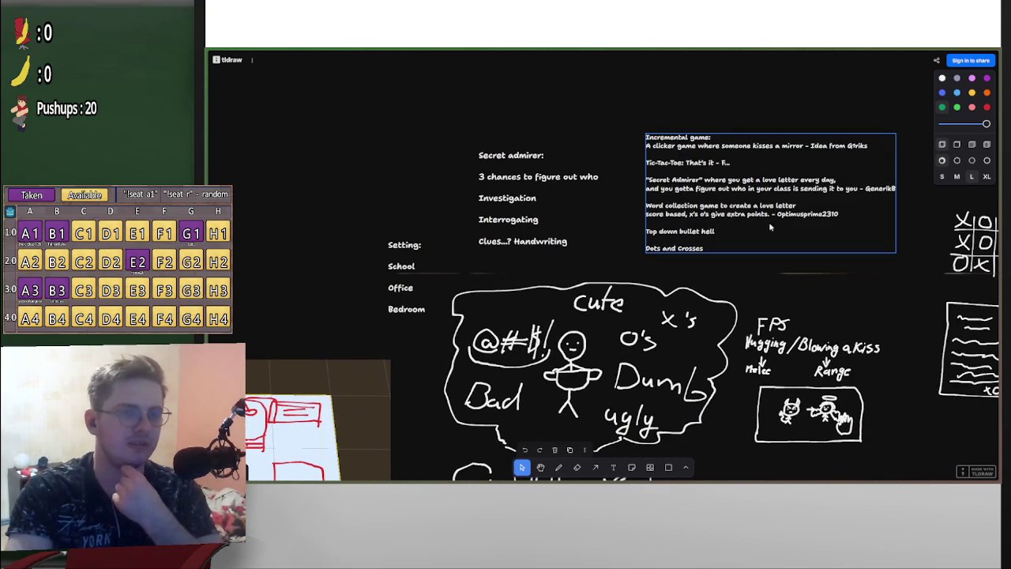
pyautogui.scroll(-1, 732, 251)
pyautogui.hscroll(-1, 732, 250)
pyautogui.scroll(-2, 732, 250)
pyautogui.hscroll(-1, 732, 250)
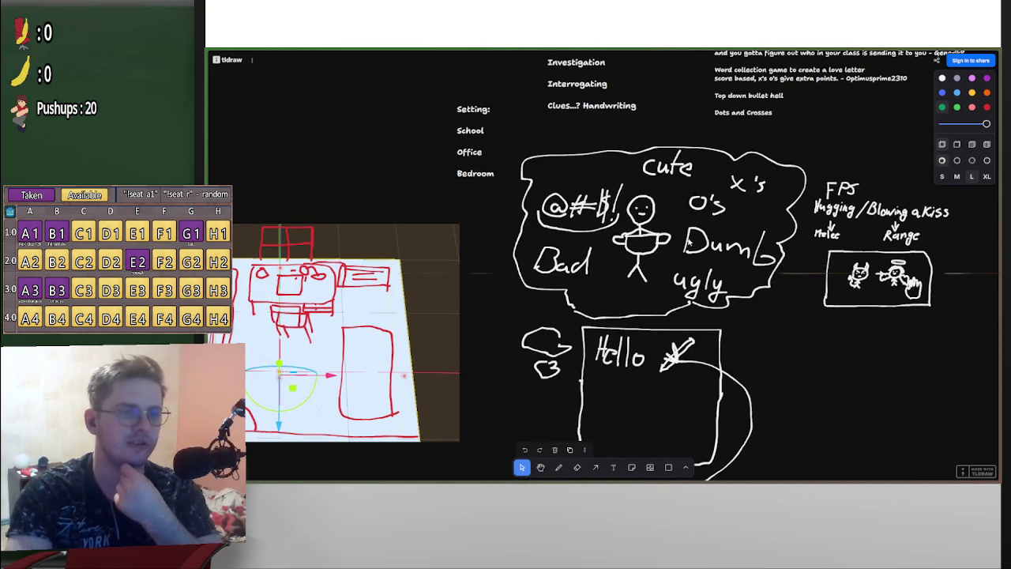
pyautogui.scroll(1, 774, 288)
pyautogui.hscroll(1, 773, 288)
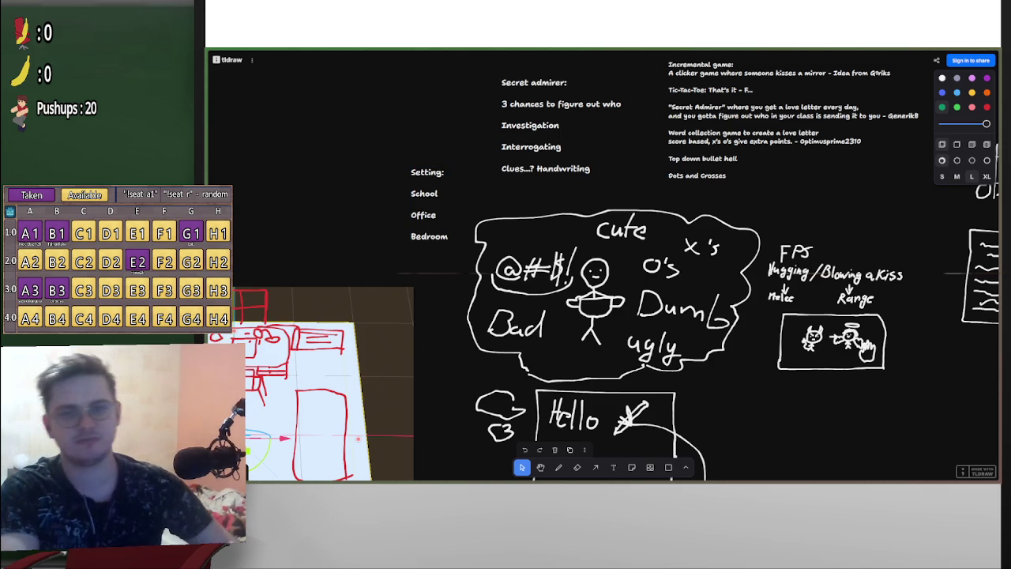
pyautogui.moveTo(254, 110)
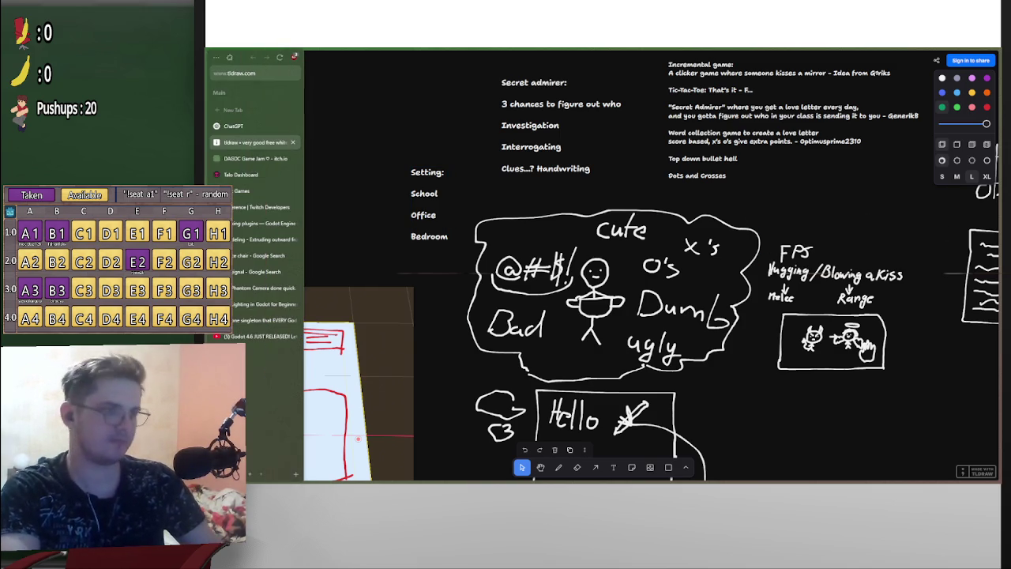
# Search 'live' in a new tab and open the Core Mechanics Challenge 2025 Autumn jam page
pyautogui.click(250, 160)
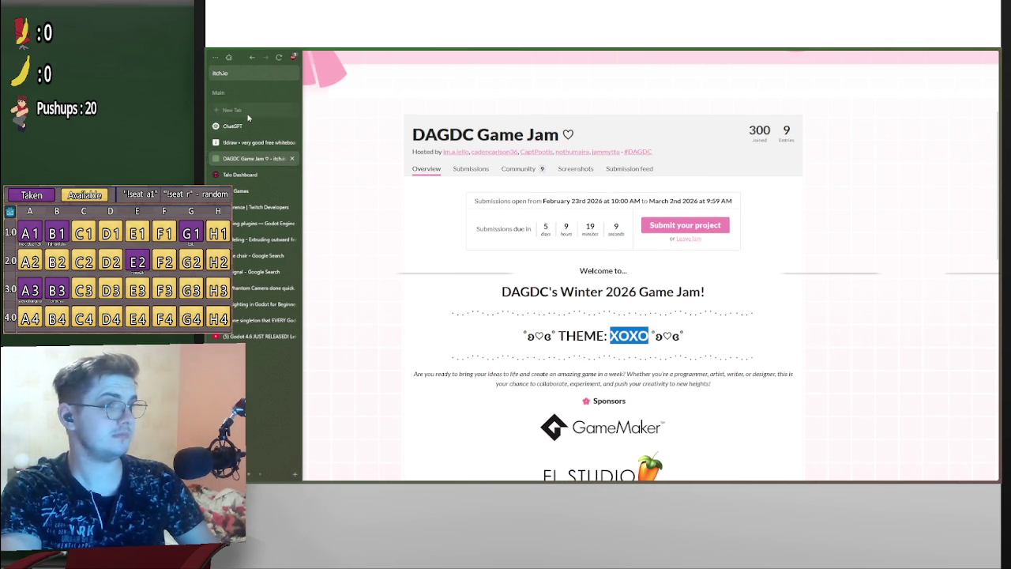
pyautogui.click(248, 117)
pyautogui.write('live')
pyautogui.press('Return')
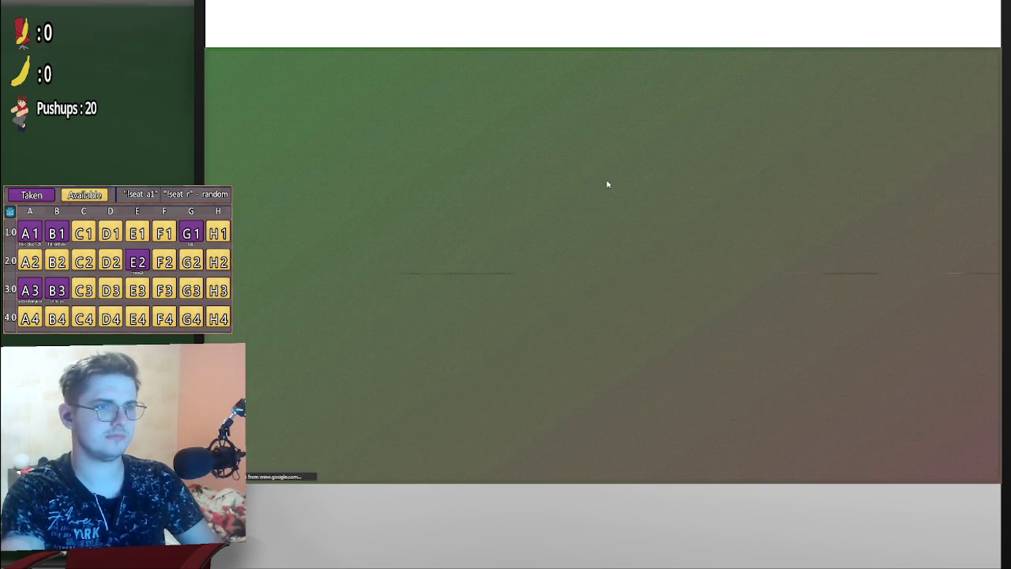
pyautogui.click(429, 147)
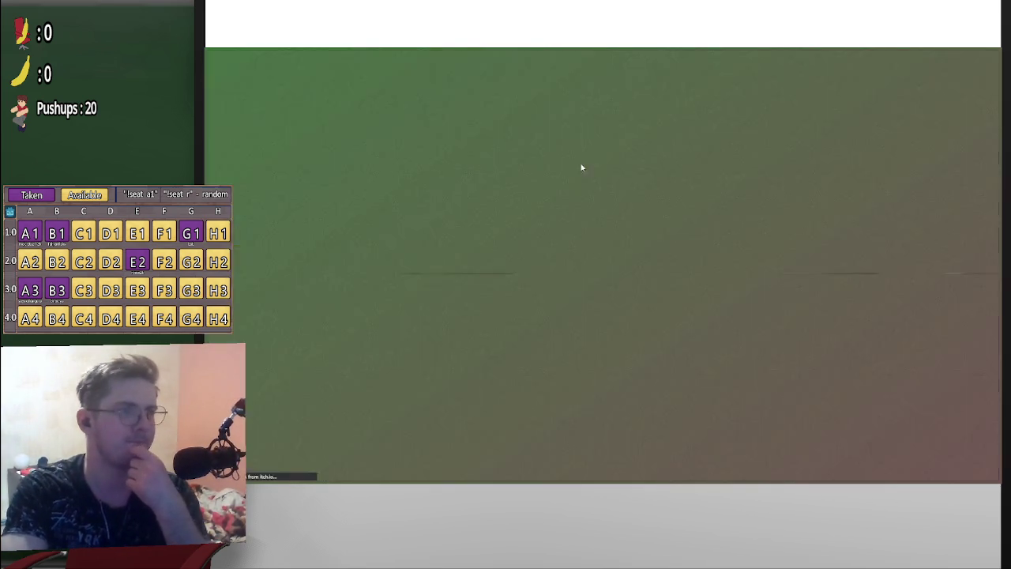
# Go back to the Core Mechanics Challenge search results and scroll through them
pyautogui.hotkey('alt', 'Left')
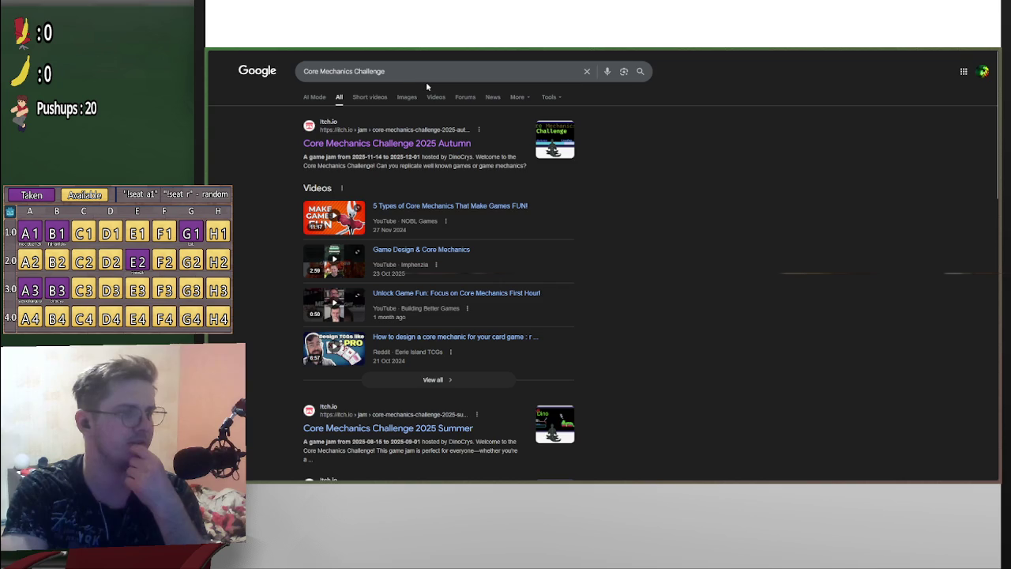
pyautogui.scroll(-4, 544, 319)
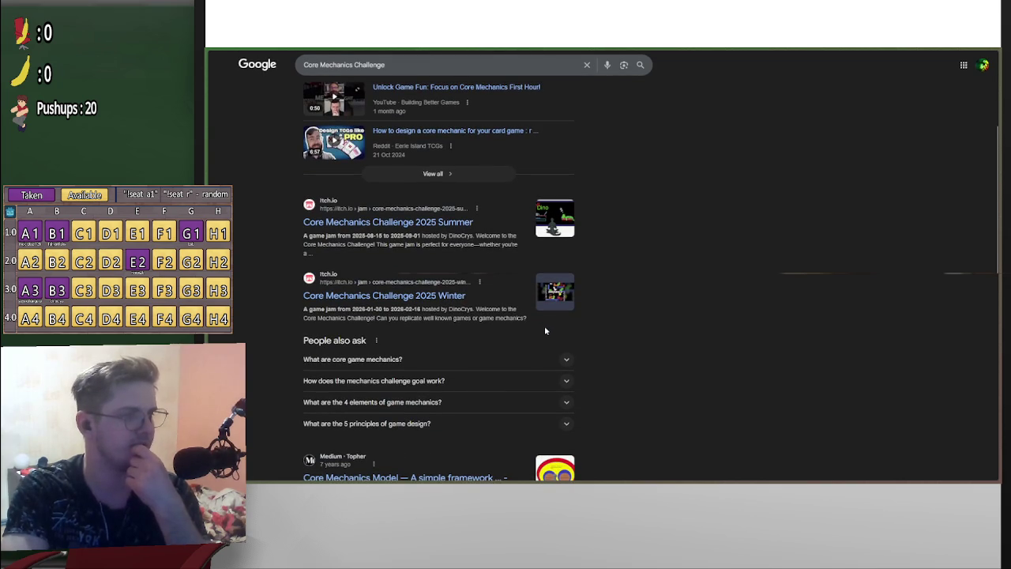
pyautogui.scroll(-2, 544, 329)
pyautogui.scroll(5, 578, 305)
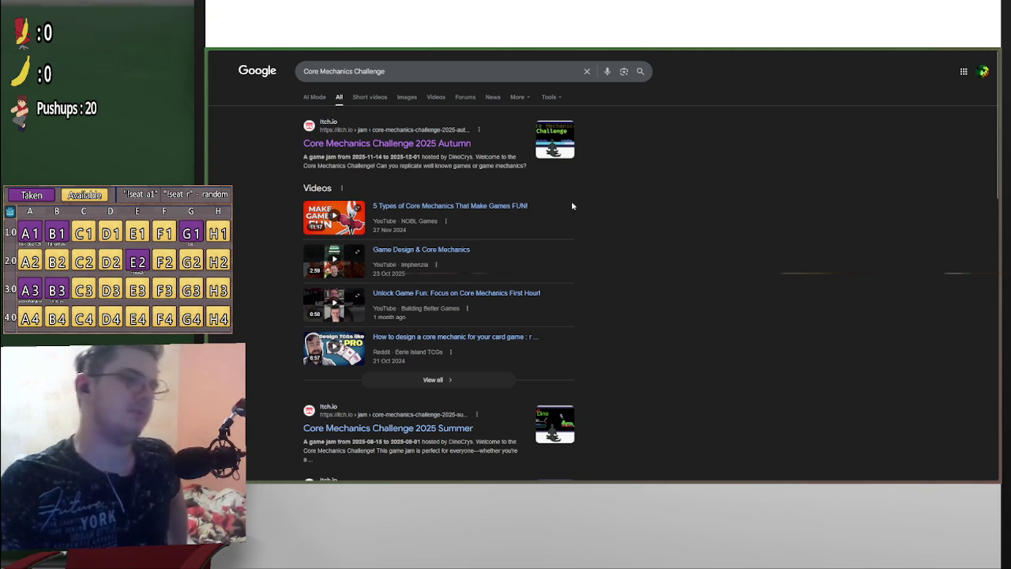
pyautogui.moveTo(977, 480)
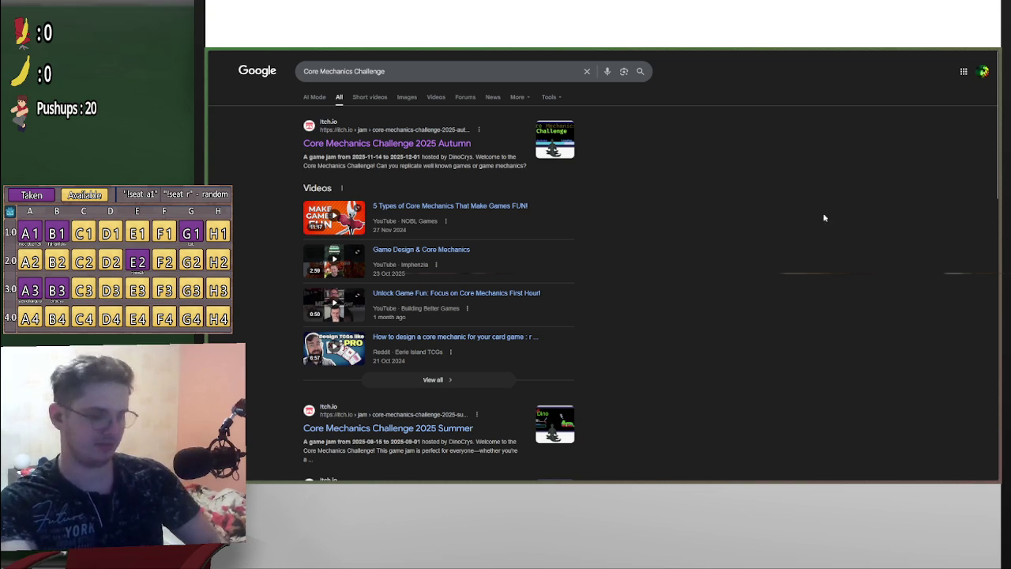
pyautogui.tripleClick(442, 71)
# Search M.U.G.E.N and glance at its Wikipedia game engine article
pyautogui.write('M.U.G.E.N')
pyautogui.moveTo(205, 72)
pyautogui.press('Return')
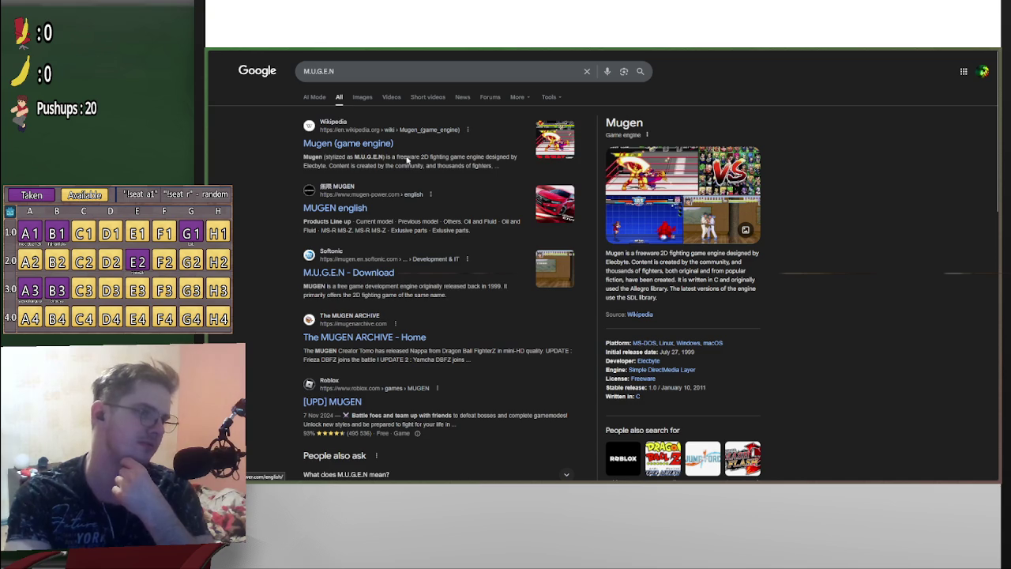
pyautogui.click(365, 145)
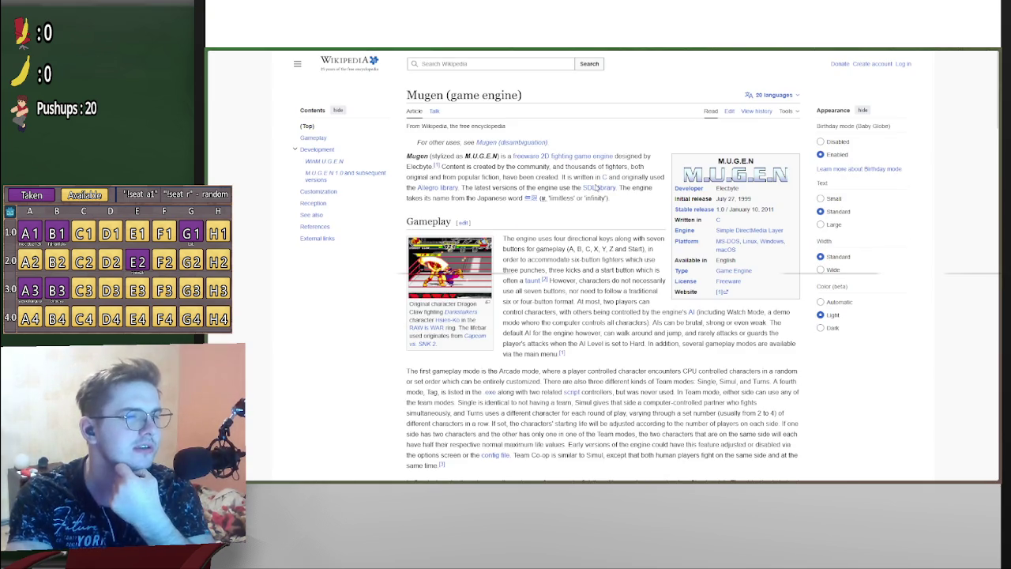
pyautogui.scroll(-2, 581, 245)
pyautogui.hotkey('alt', 'Left')
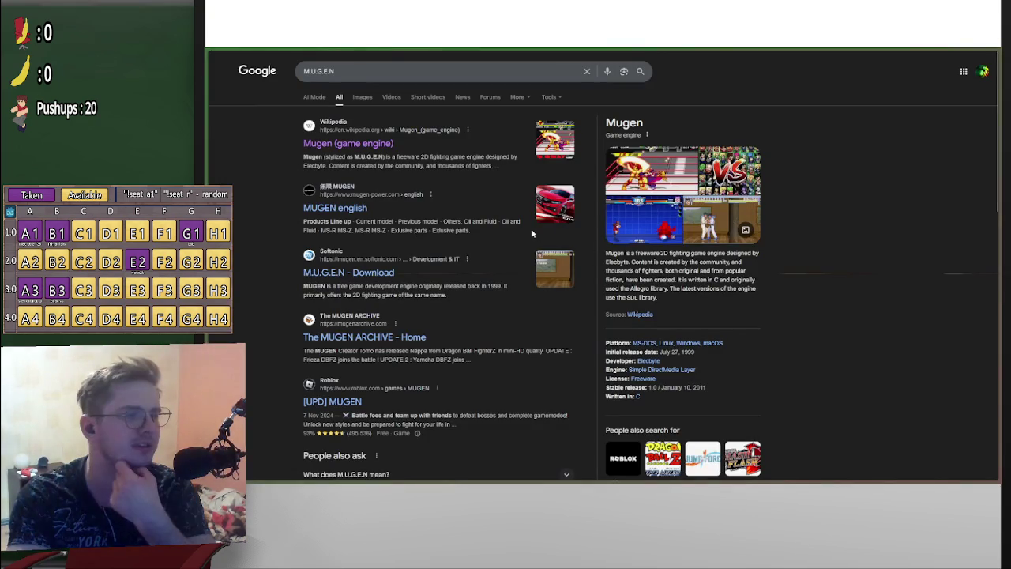
# Browse M.U.G.E.N image results and preview the Mugen Universe (Complete) Game Jolt image
pyautogui.click(362, 97)
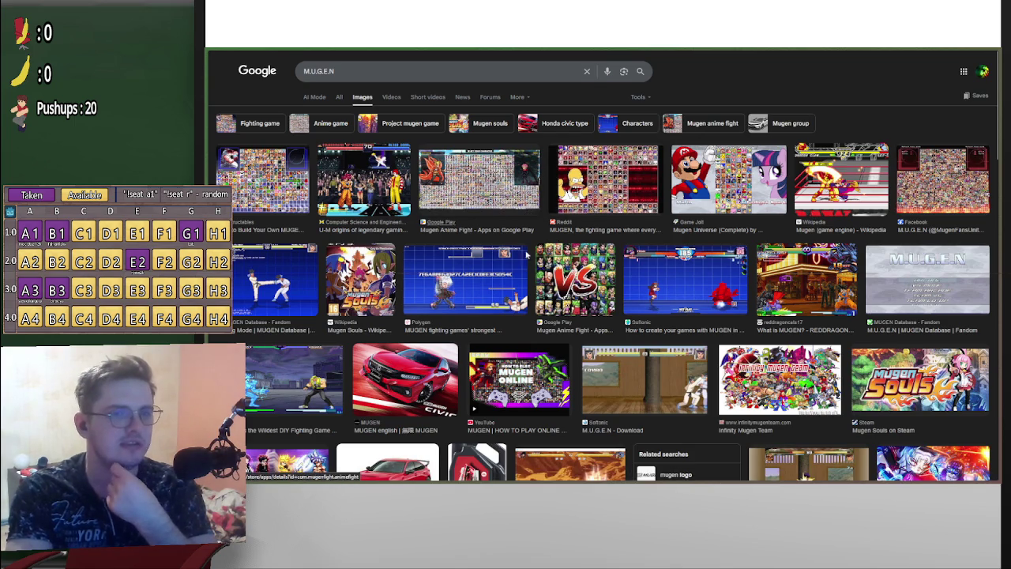
pyautogui.scroll(-3, 583, 316)
pyautogui.scroll(3, 584, 318)
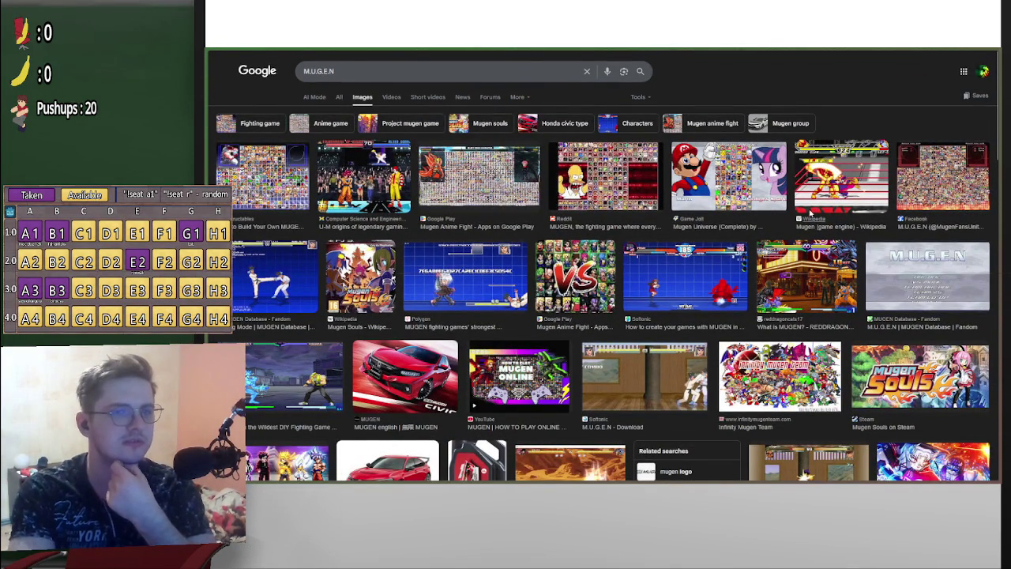
pyautogui.click(750, 177)
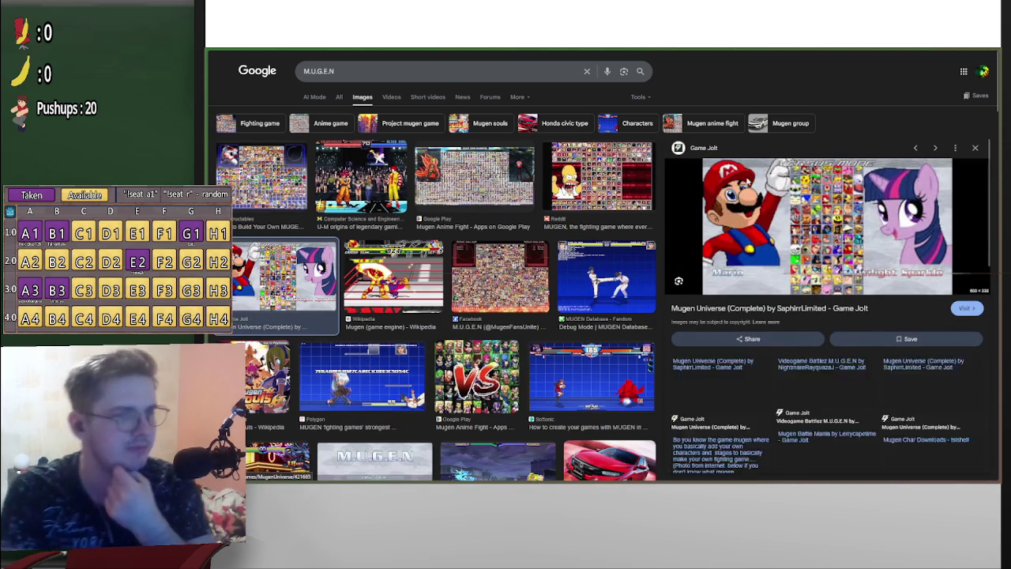
# Visit the Mugen Universe page on Game Jolt and enlarge its character roster screenshot, then close the Google image preview
pyautogui.click(841, 229)
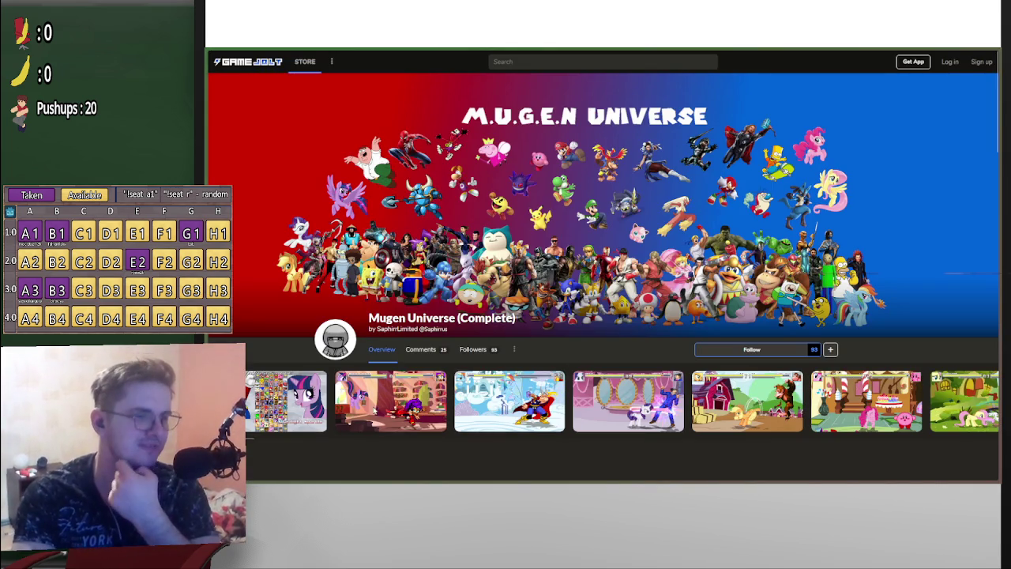
pyautogui.click(299, 411)
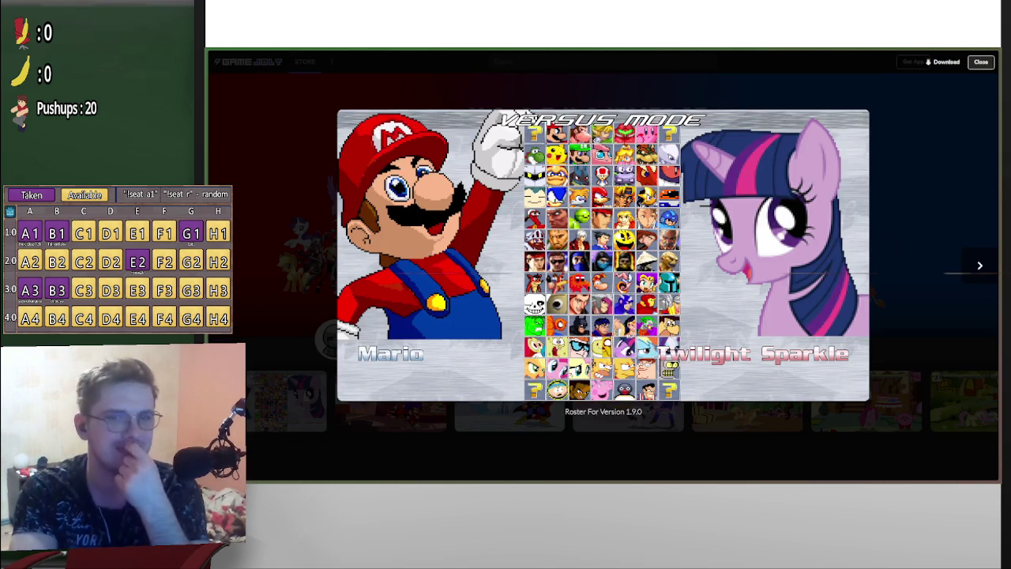
pyautogui.moveTo(252, 247)
pyautogui.click(246, 126)
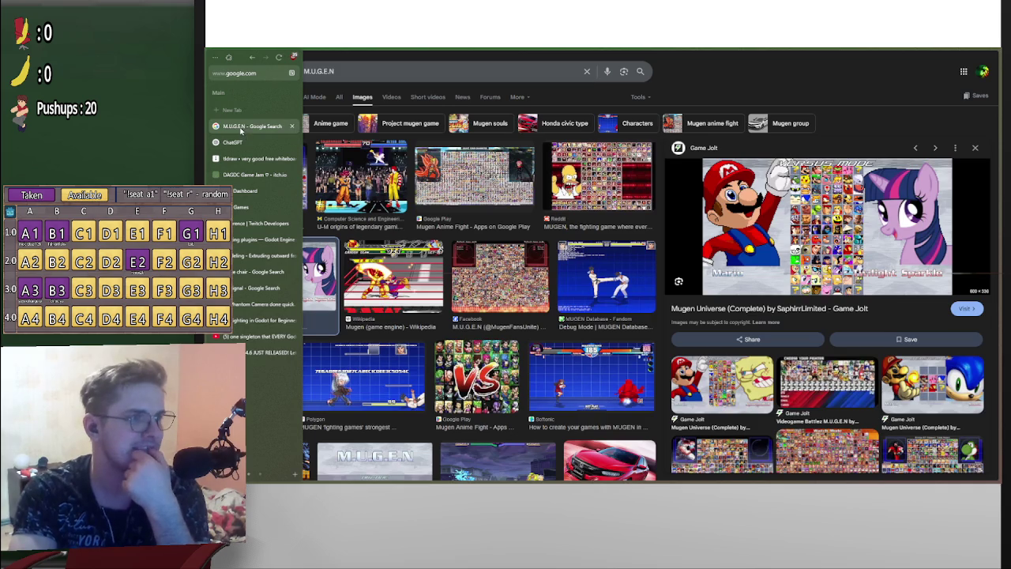
pyautogui.press('Escape')
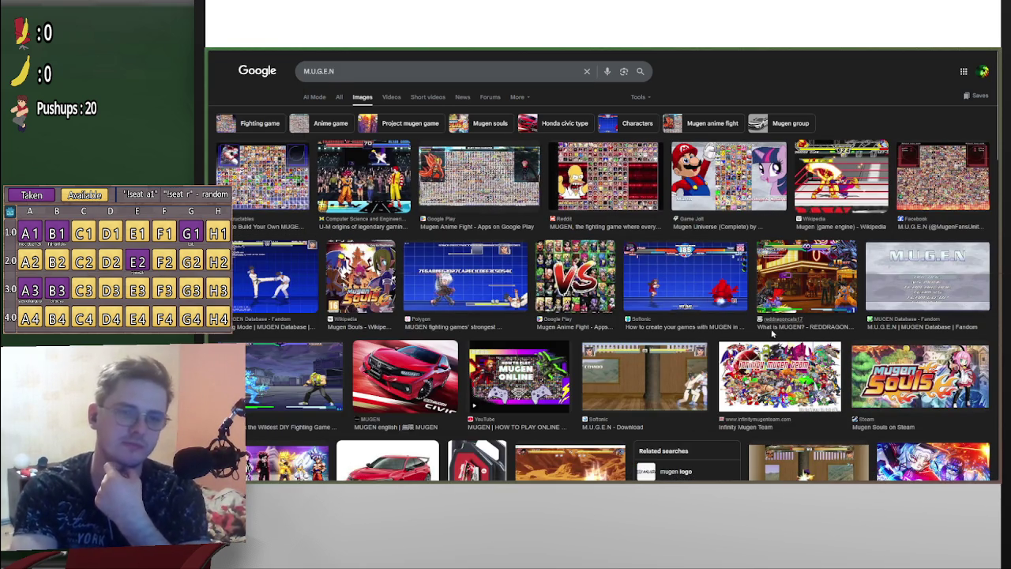
# Switch Google back to the All web results for M.U.G.E.N
pyautogui.scroll(-3, 735, 344)
pyautogui.scroll(-3, 735, 344)
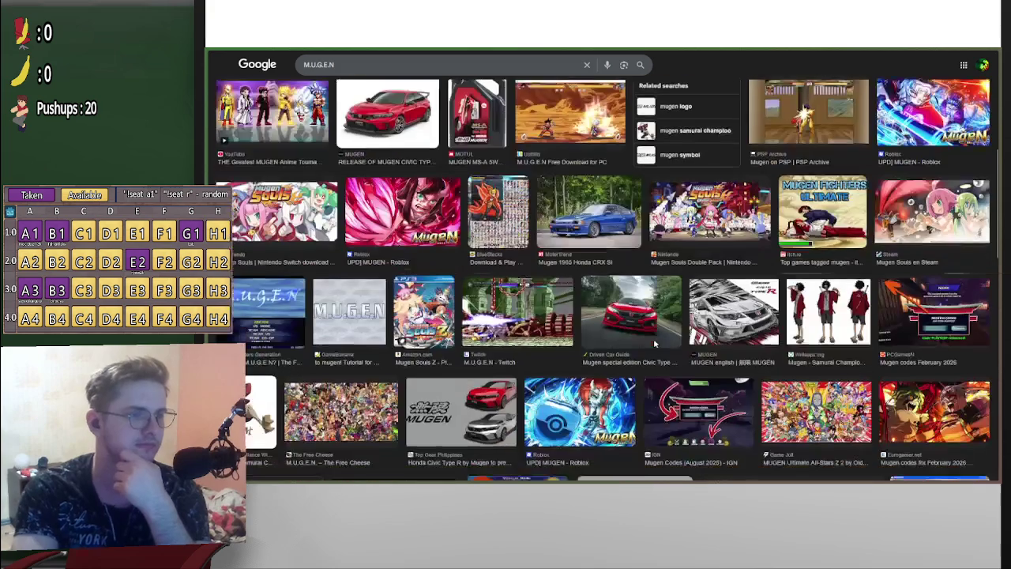
pyautogui.scroll(1, 606, 357)
pyautogui.scroll(3, 606, 357)
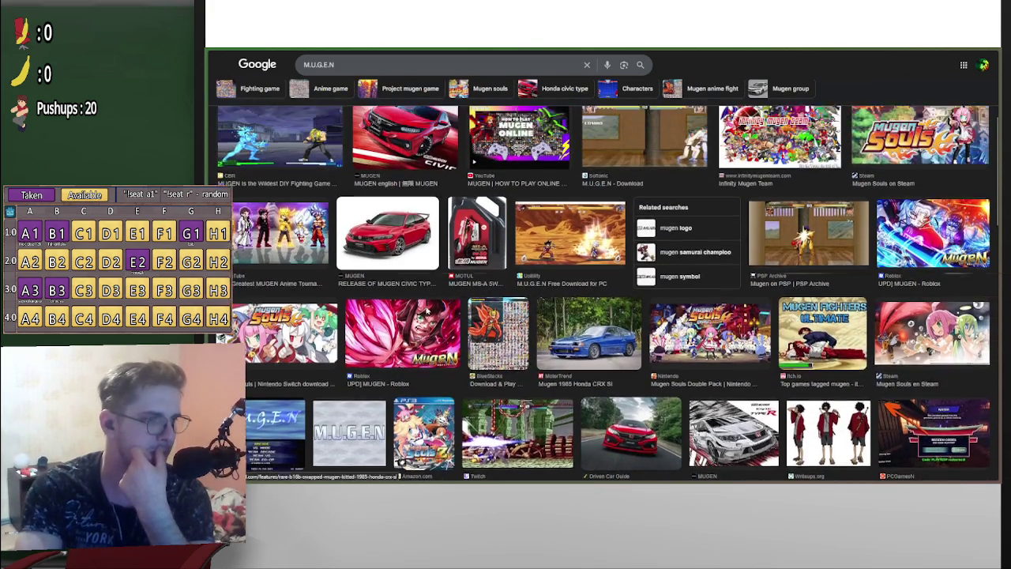
pyautogui.moveTo(254, 132)
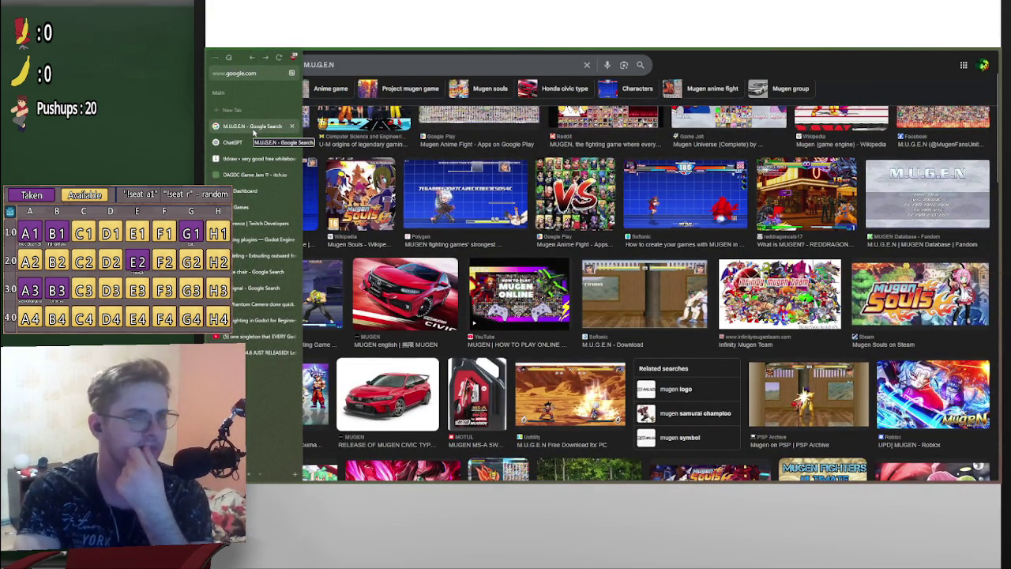
pyautogui.scroll(1, 610, 233)
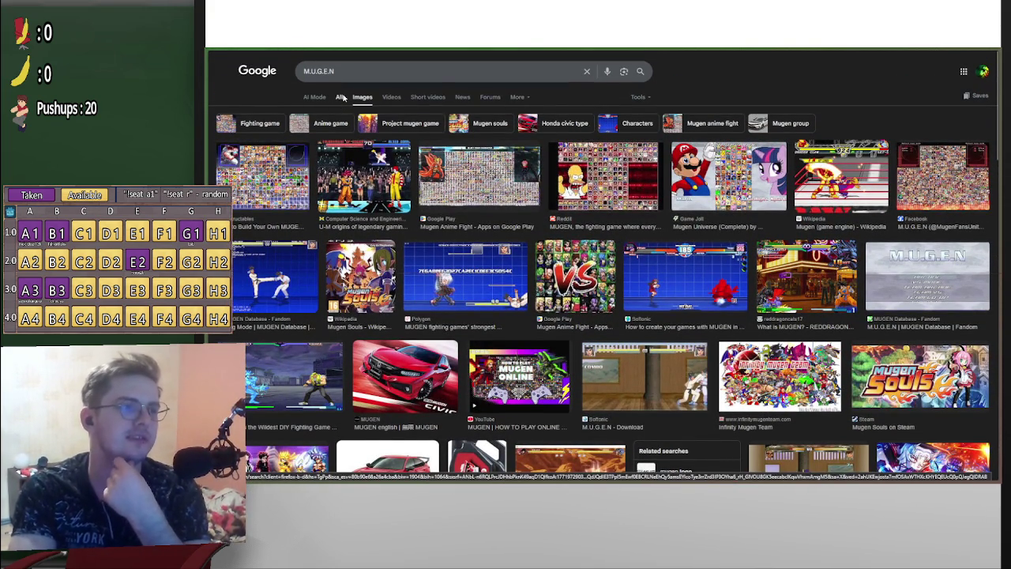
pyautogui.click(339, 96)
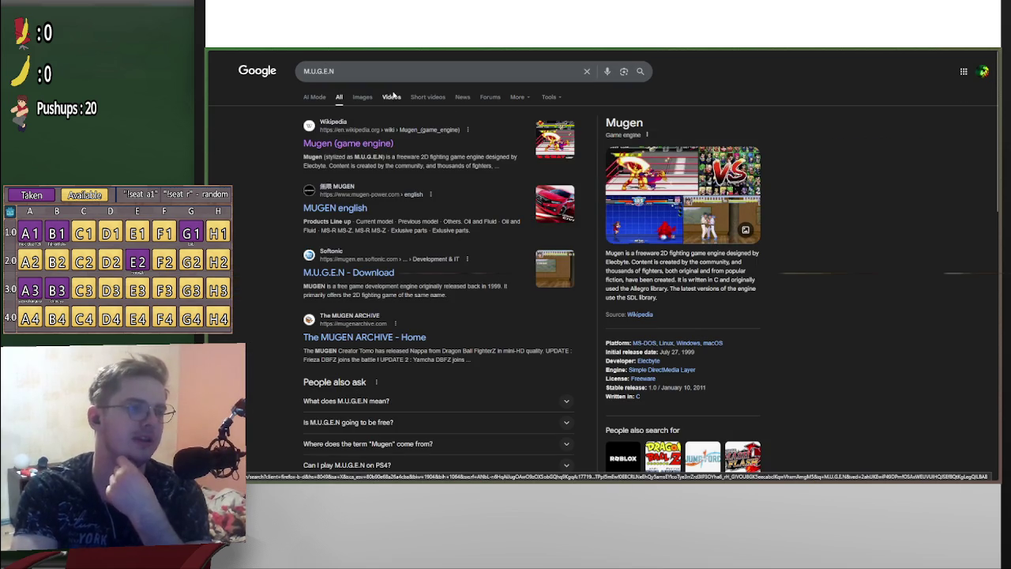
# Replace the M.U.G.E.N query with a search for 'mugen demon slayer'
pyautogui.tripleClick(305, 71)
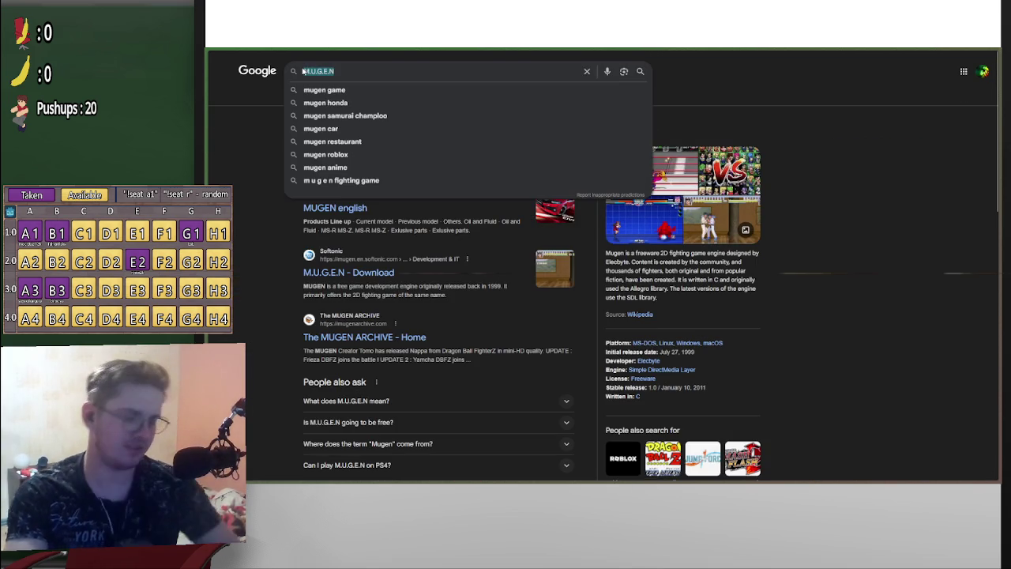
pyautogui.press('BackSpace')
pyautogui.write('m')
pyautogui.press('BackSpace')
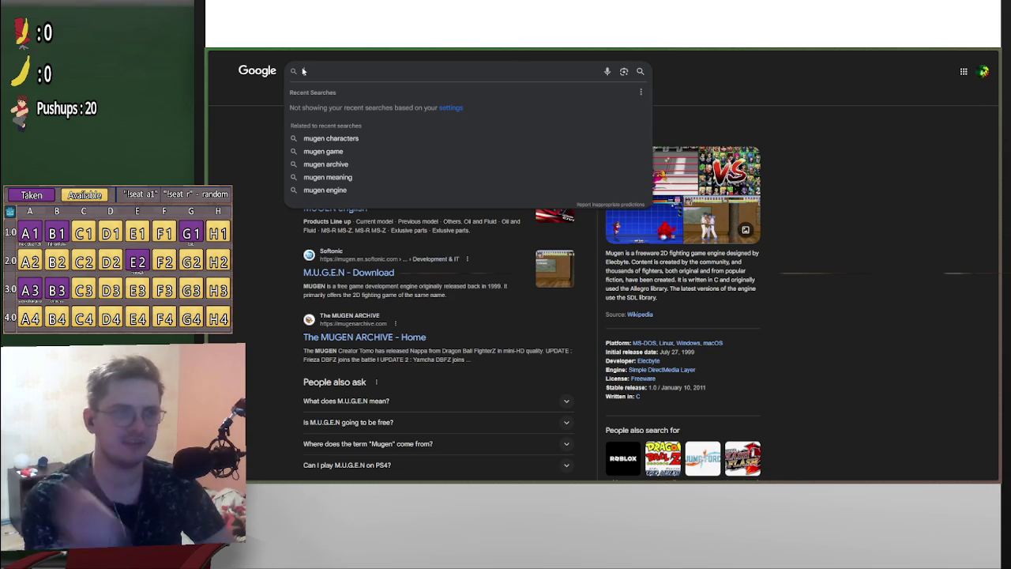
pyautogui.write('mugen ')
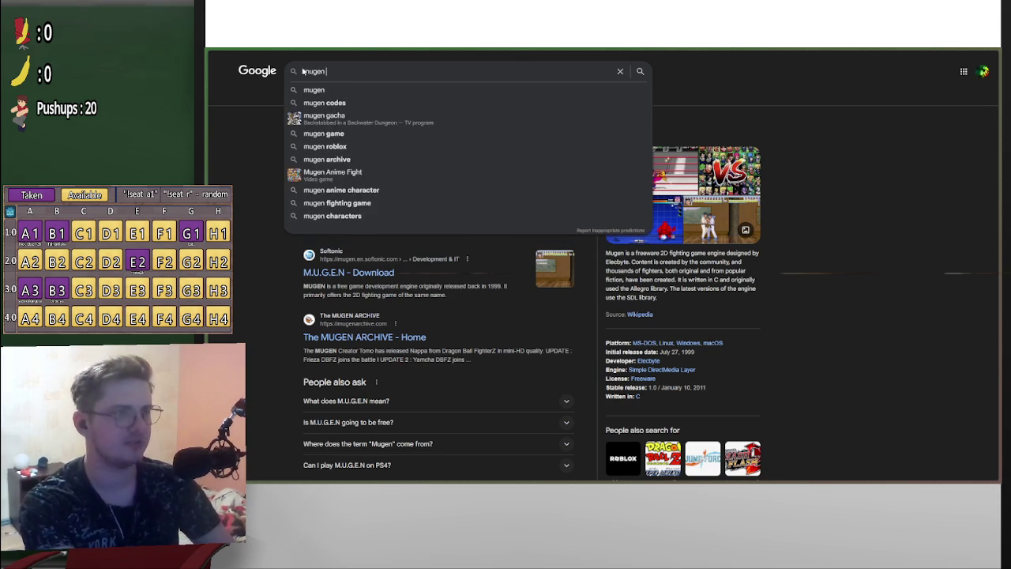
pyautogui.write('demon slayer')
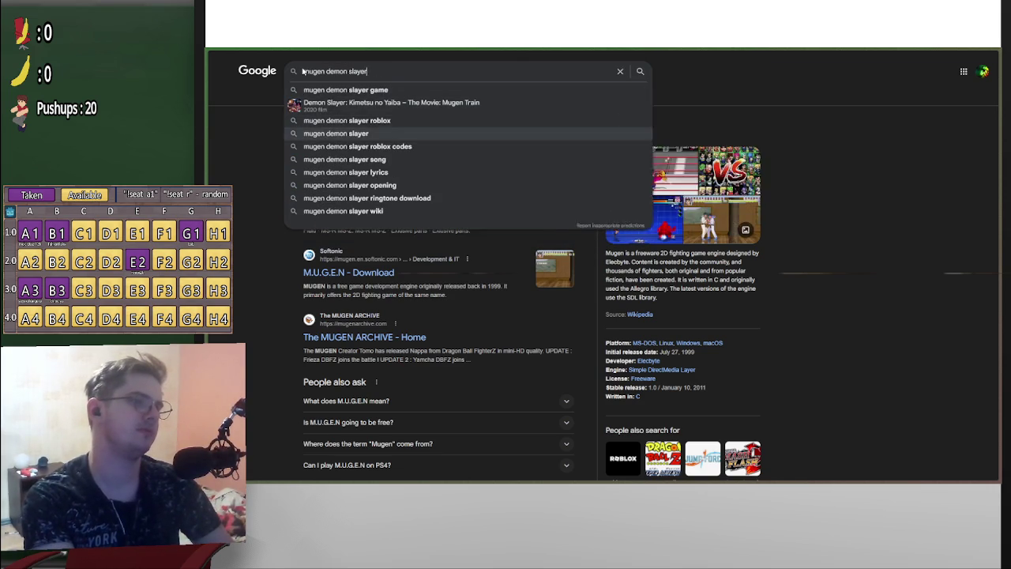
pyautogui.click(541, 132)
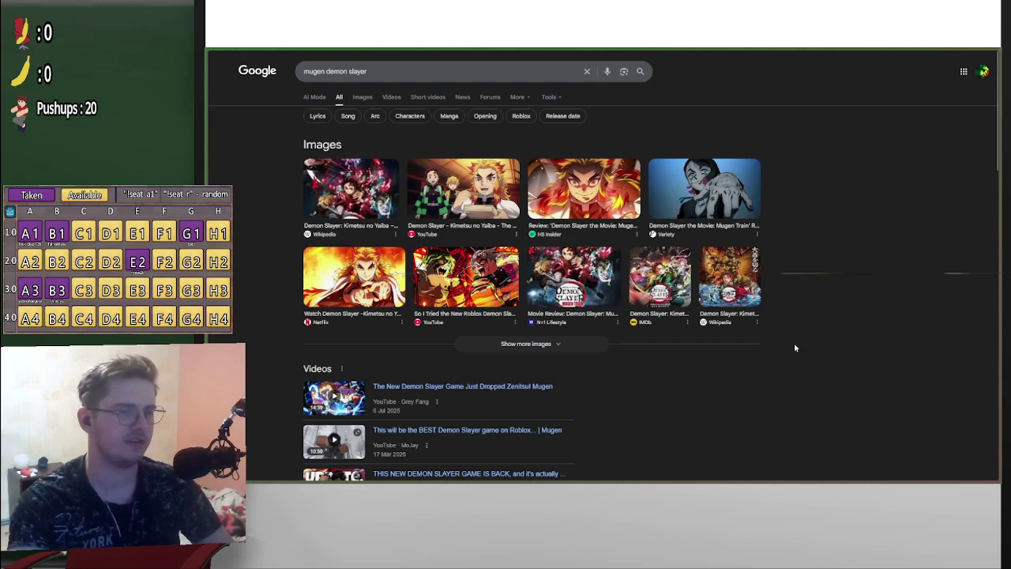
# Browse the mugen demon slayer results, opening one result and closing its tab
pyautogui.scroll(-3, 795, 342)
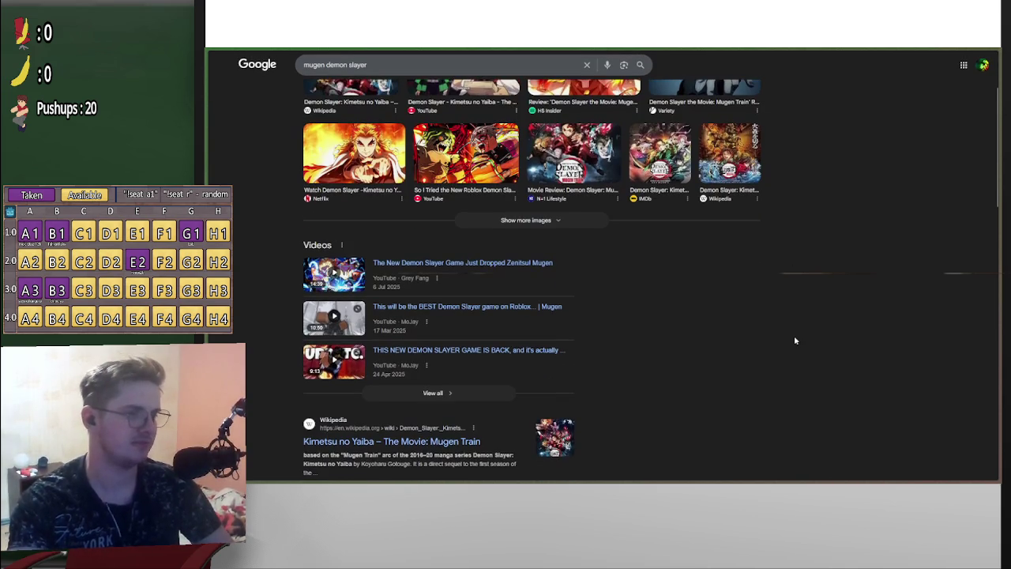
pyautogui.scroll(-6, 791, 338)
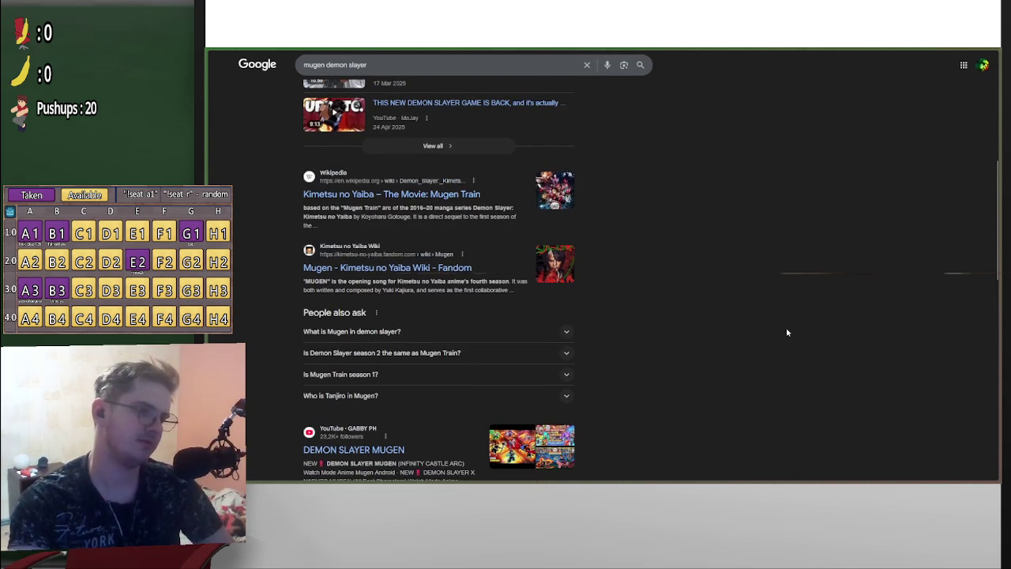
pyautogui.scroll(-2, 461, 298)
pyautogui.scroll(3, 427, 337)
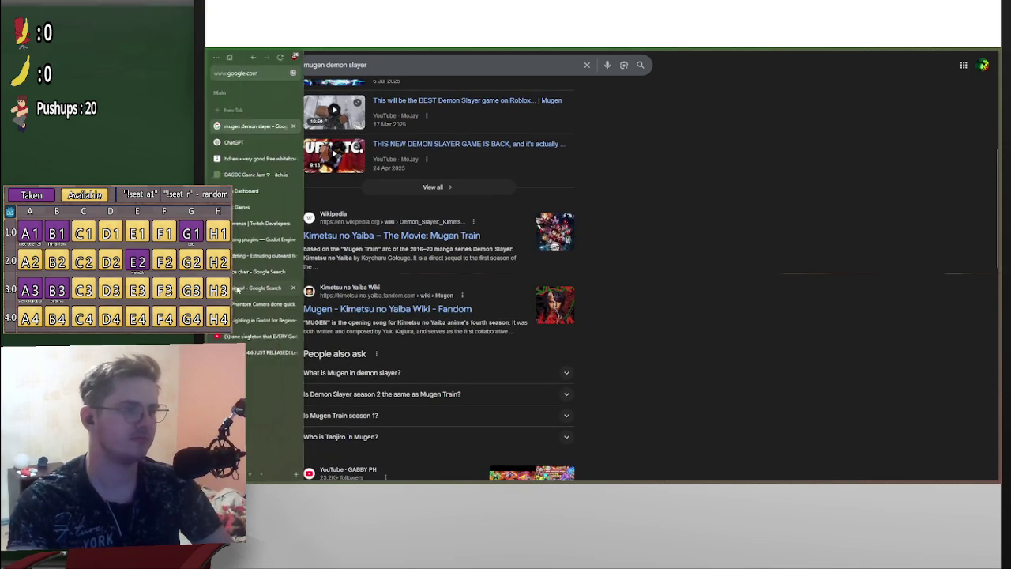
pyautogui.click(253, 226)
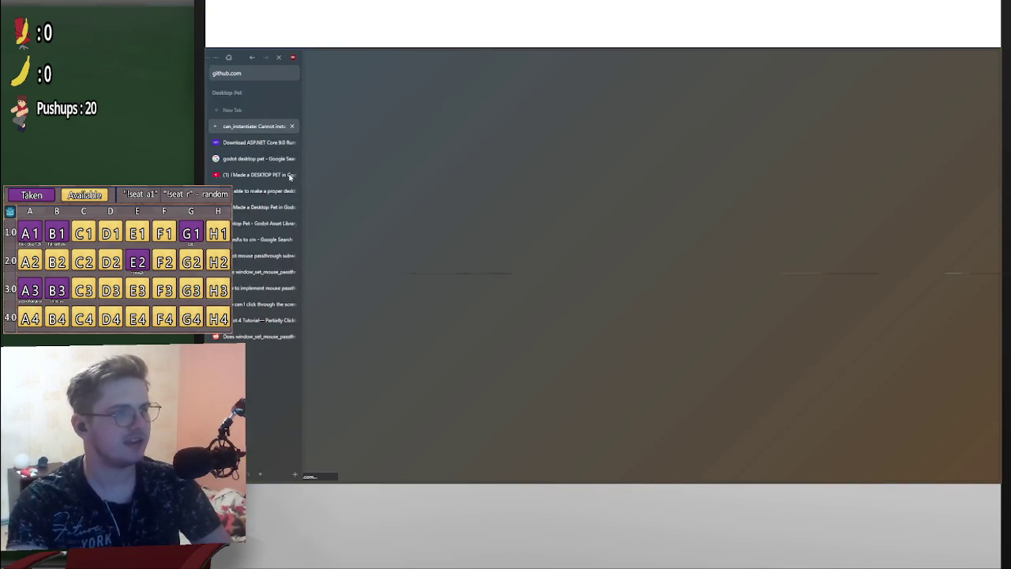
pyautogui.hotkey('ctrl', 'w')
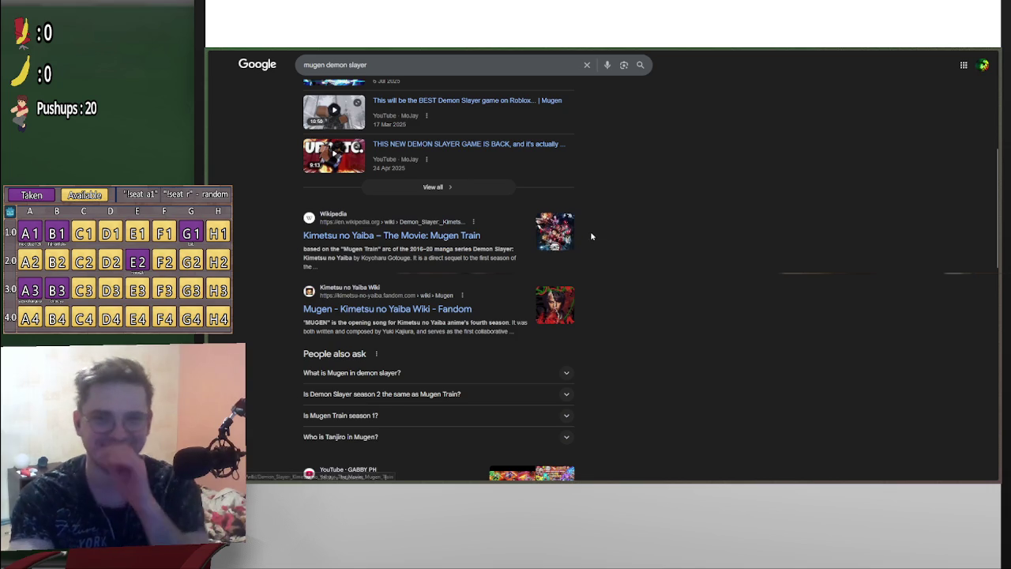
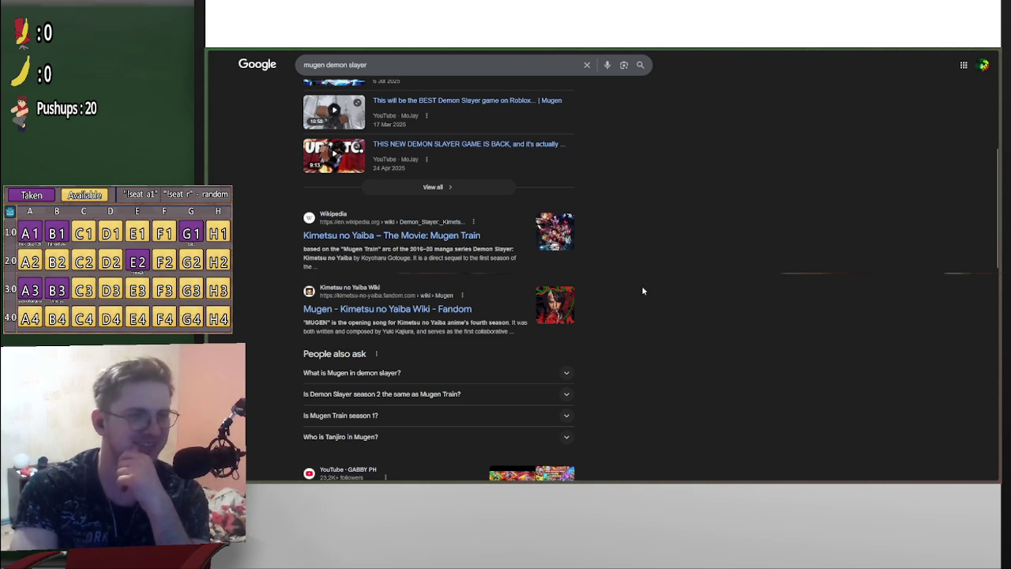
# Leave the 'mugen demon slayer' Google results and switch to the ChatGPT tab
pyautogui.scroll(5, 684, 291)
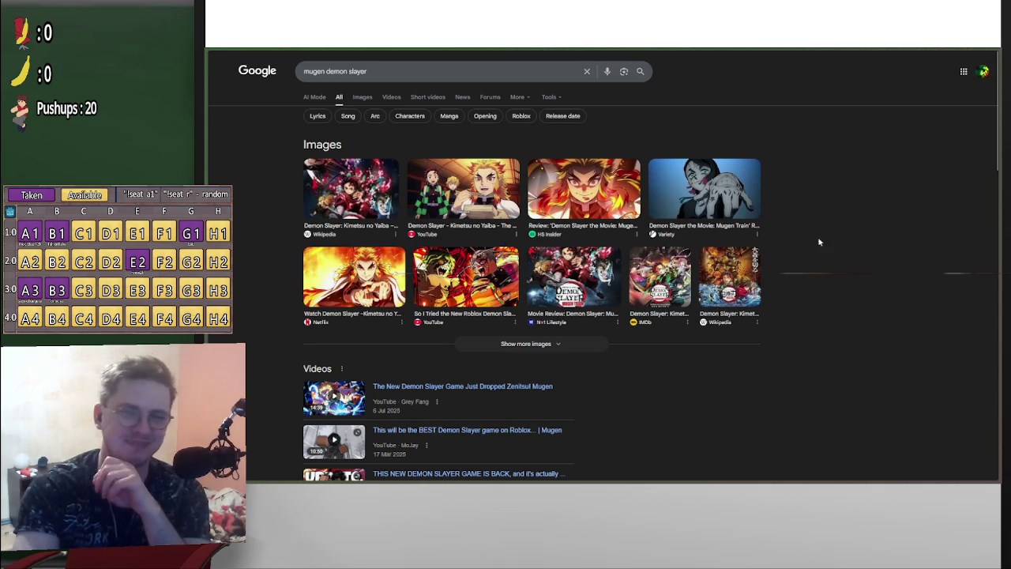
pyautogui.moveTo(208, 261)
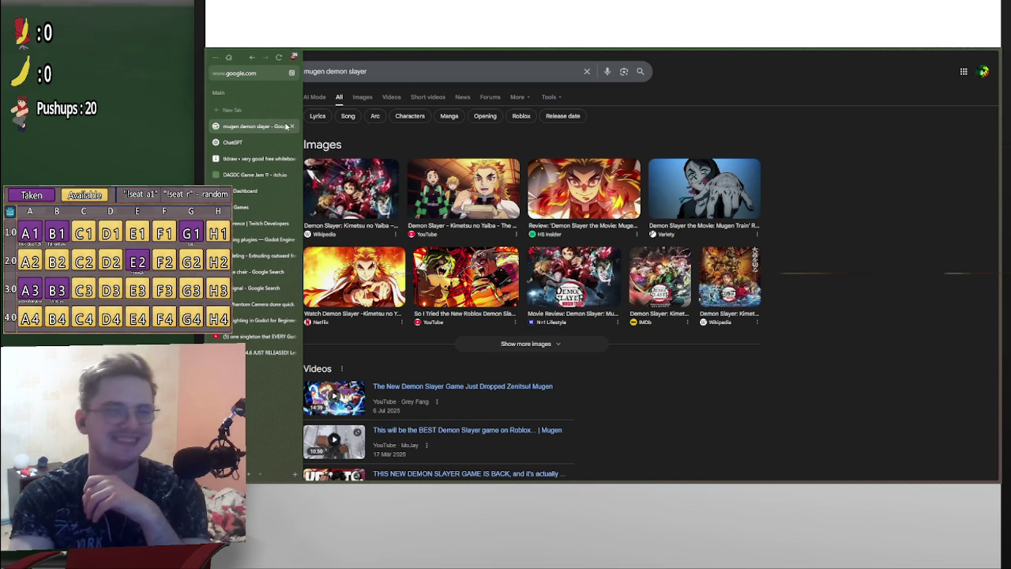
pyautogui.click(253, 142)
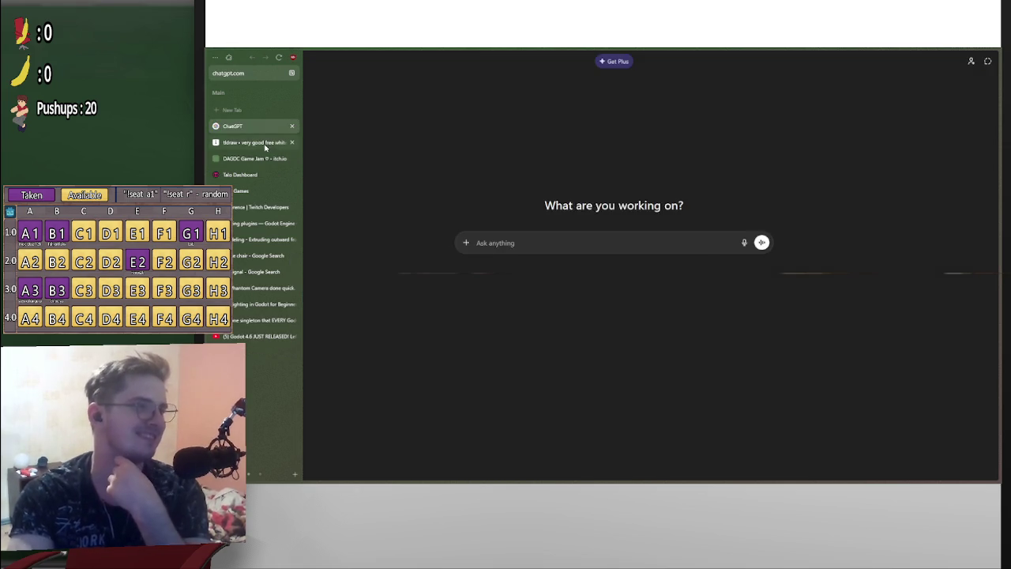
# Pan the tldraw board to review the bedroom layout and word-game sketches, then return to Godot
pyautogui.click(253, 158)
pyautogui.scroll(-5, 759, 228)
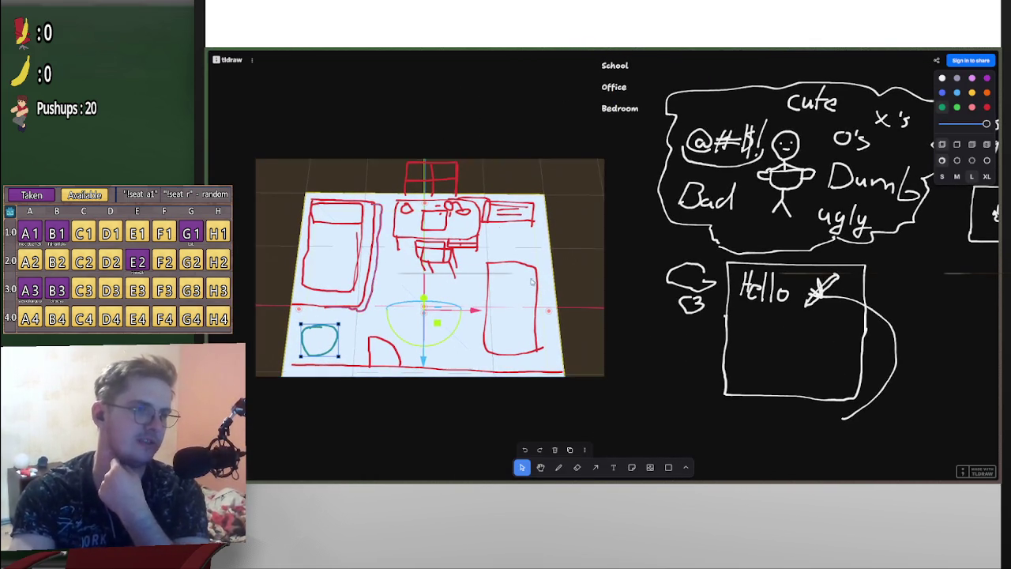
pyautogui.hscroll(5, 554, 244)
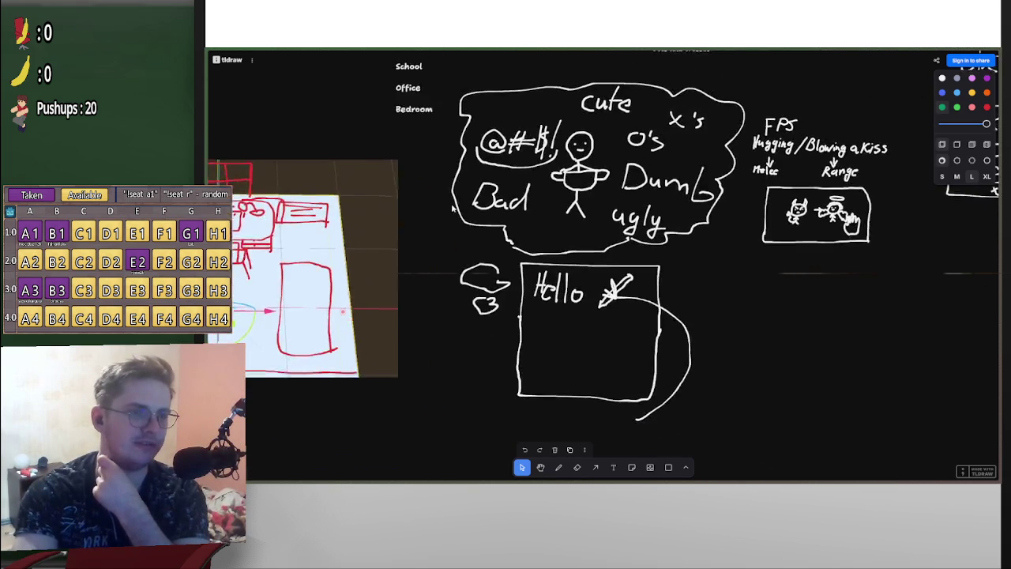
pyautogui.scroll(2, 555, 243)
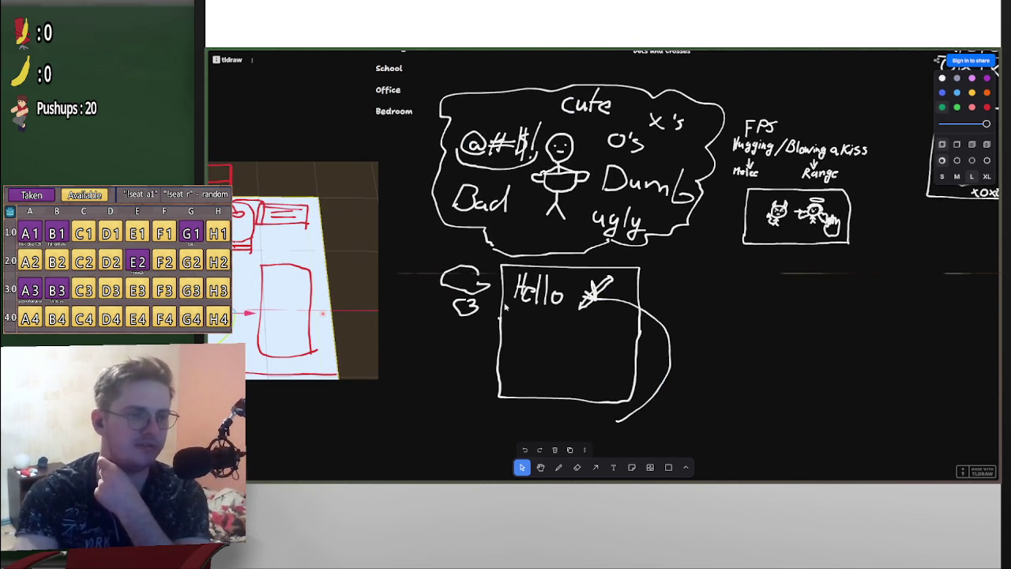
pyautogui.scroll(3, 562, 308)
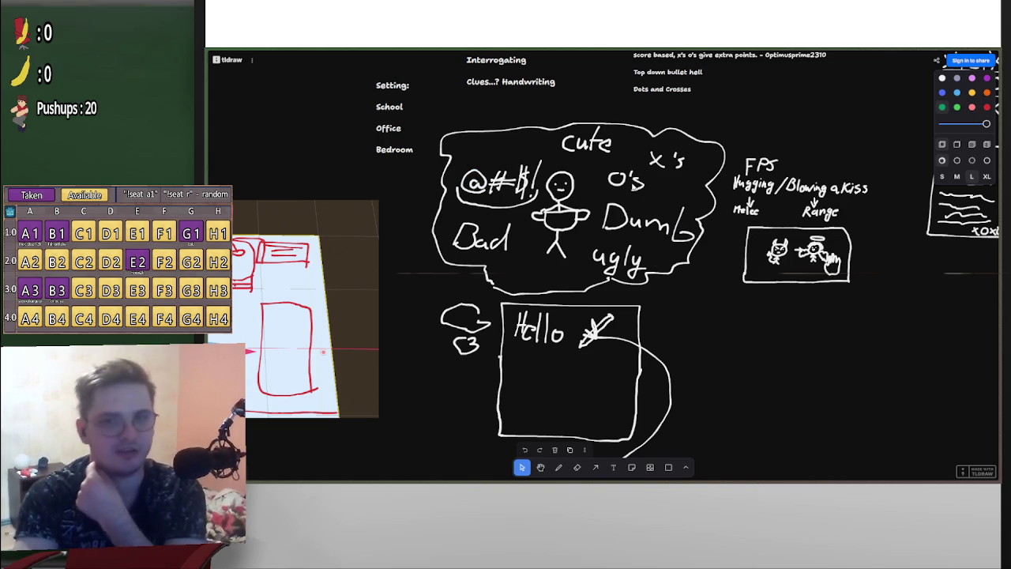
pyautogui.hscroll(-3, 620, 269)
pyautogui.scroll(-2, 621, 269)
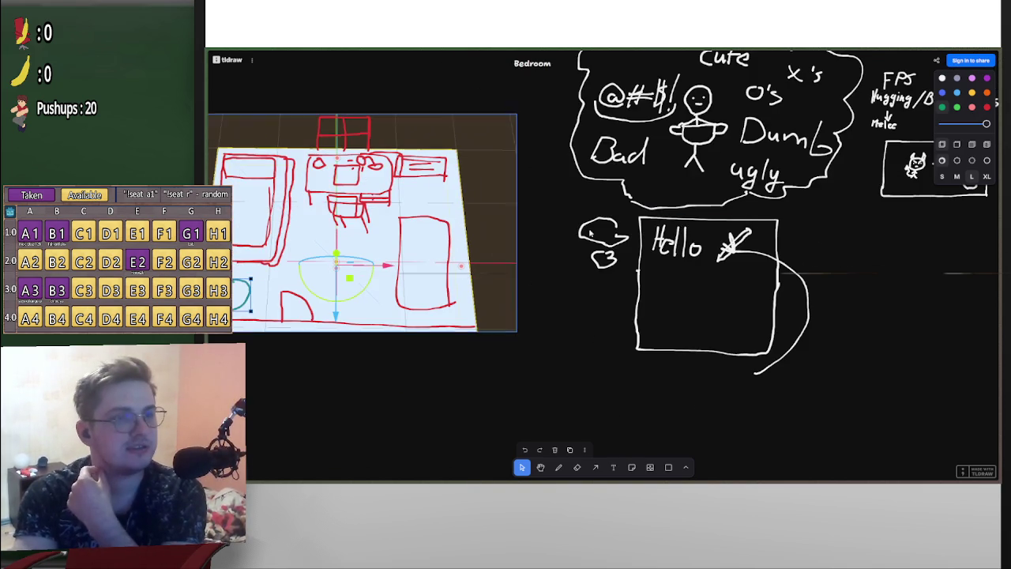
pyautogui.hscroll(-2, 589, 232)
pyautogui.scroll(-1, 590, 232)
pyautogui.hscroll(4, 608, 166)
pyautogui.scroll(3, 608, 166)
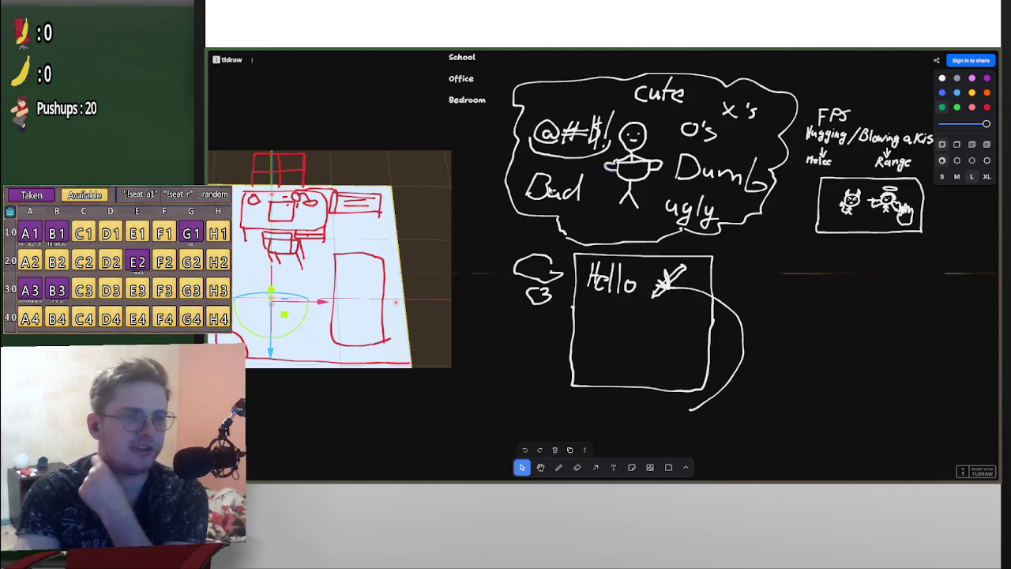
pyautogui.scroll(1, 620, 253)
pyautogui.hotkey('alt', 'Tab')
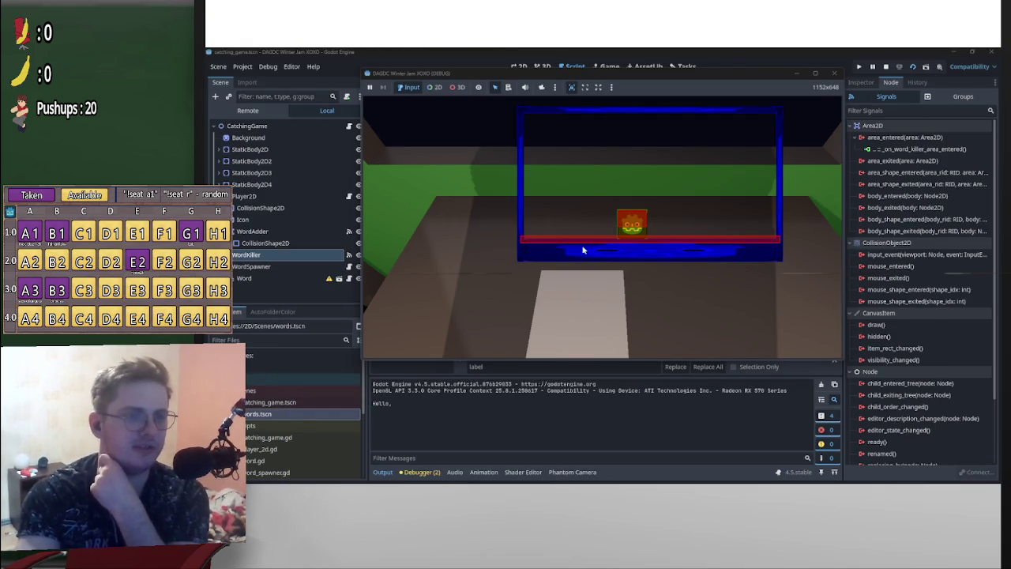
# Stop the running game, relaunch the project to test the catching game, then stop it with F8
pyautogui.click(884, 67)
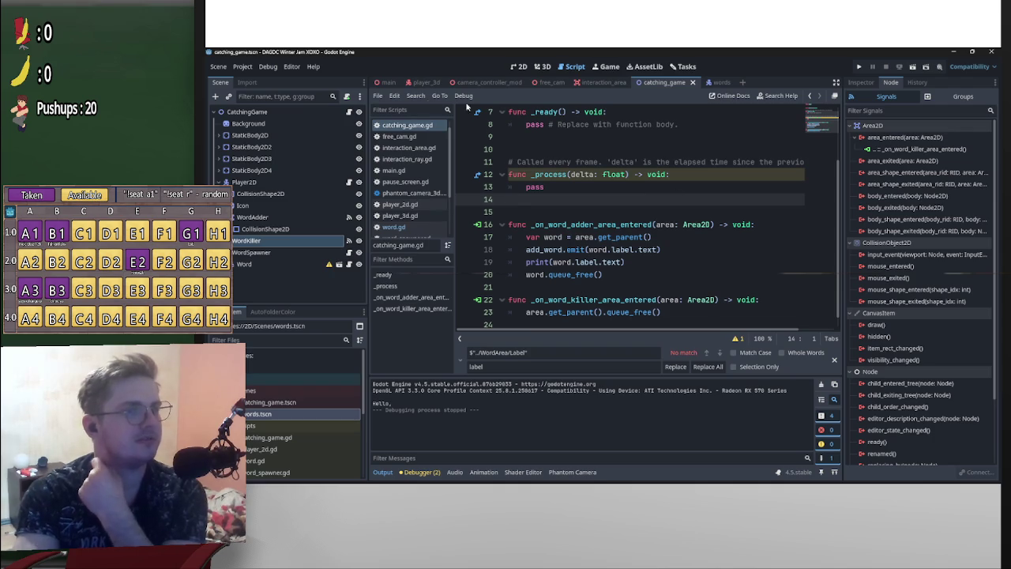
pyautogui.click(859, 67)
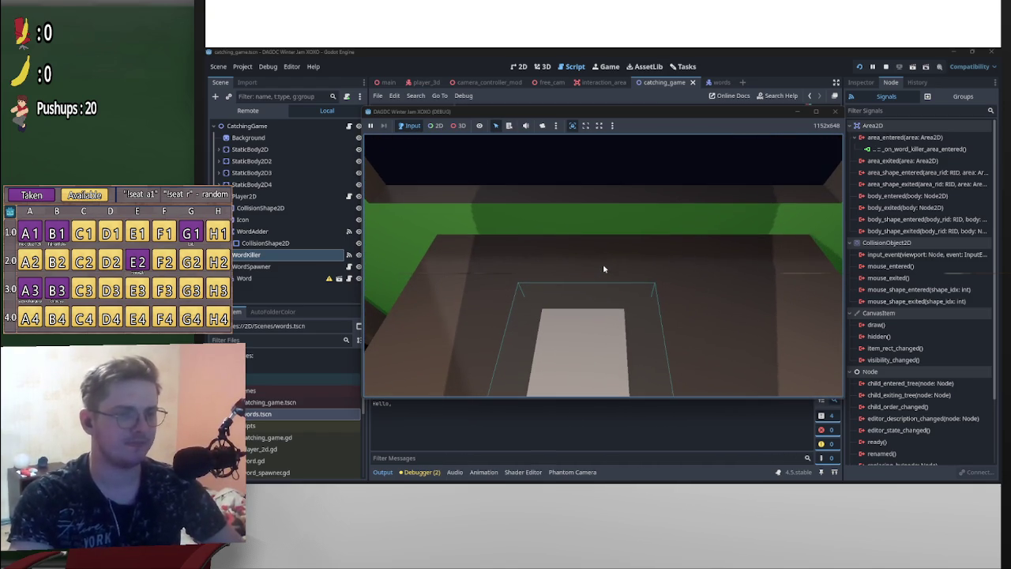
pyautogui.press('Escape')
pyautogui.press('F8')
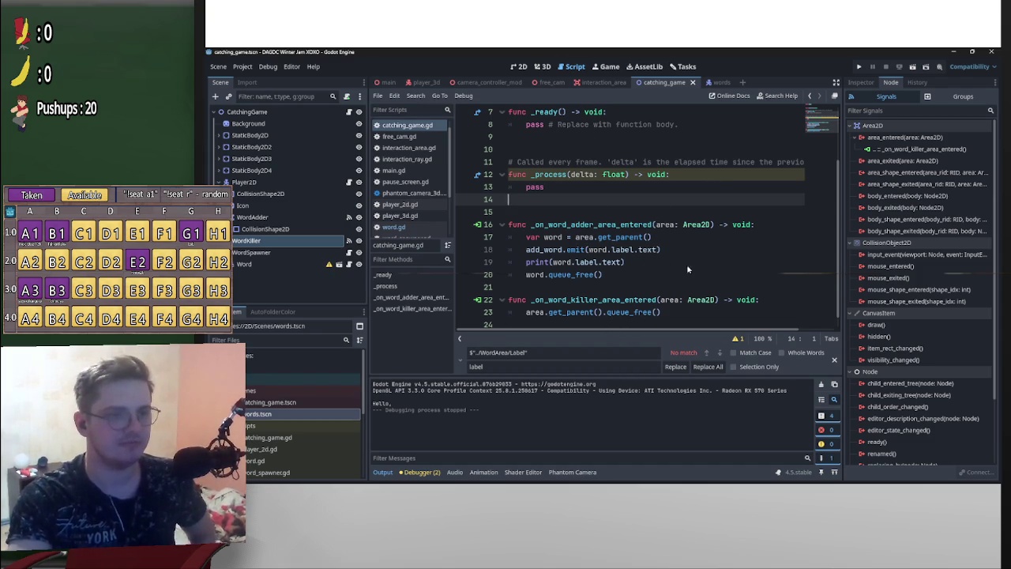
pyautogui.scroll(2, 694, 266)
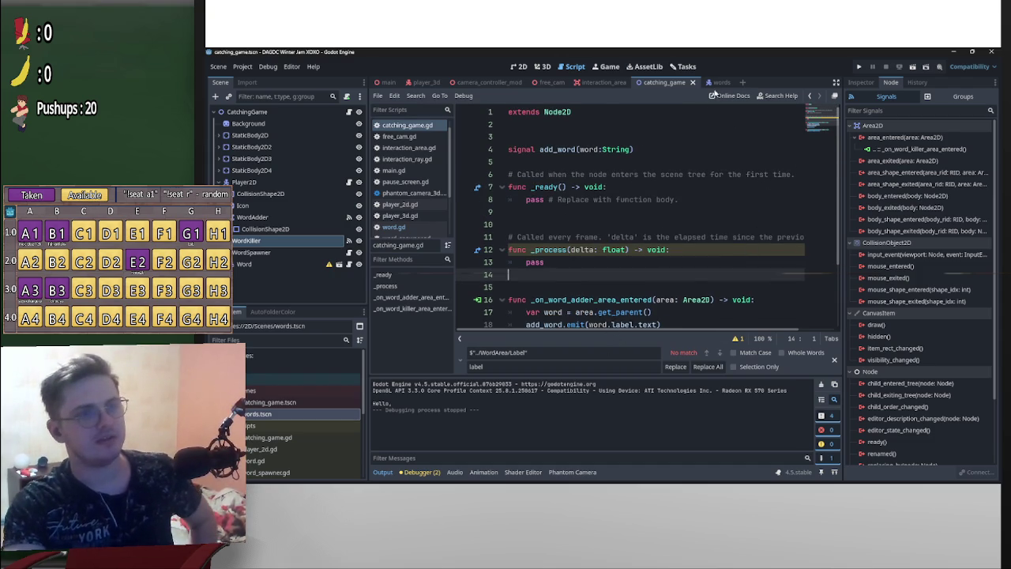
# Open the words scene and its word.gd script, briefly checking the game view
pyautogui.click(710, 82)
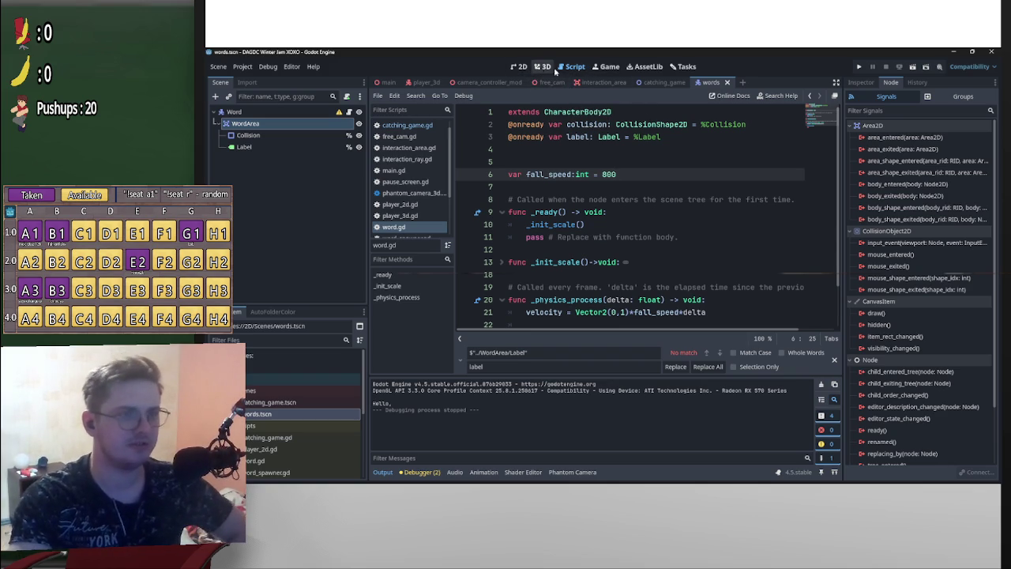
pyautogui.click(605, 67)
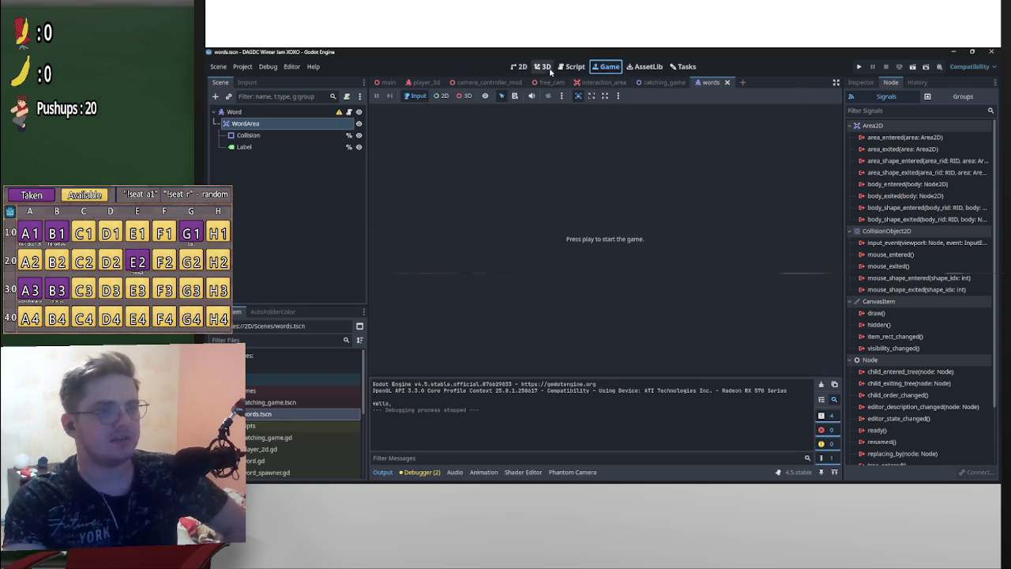
pyautogui.click(571, 67)
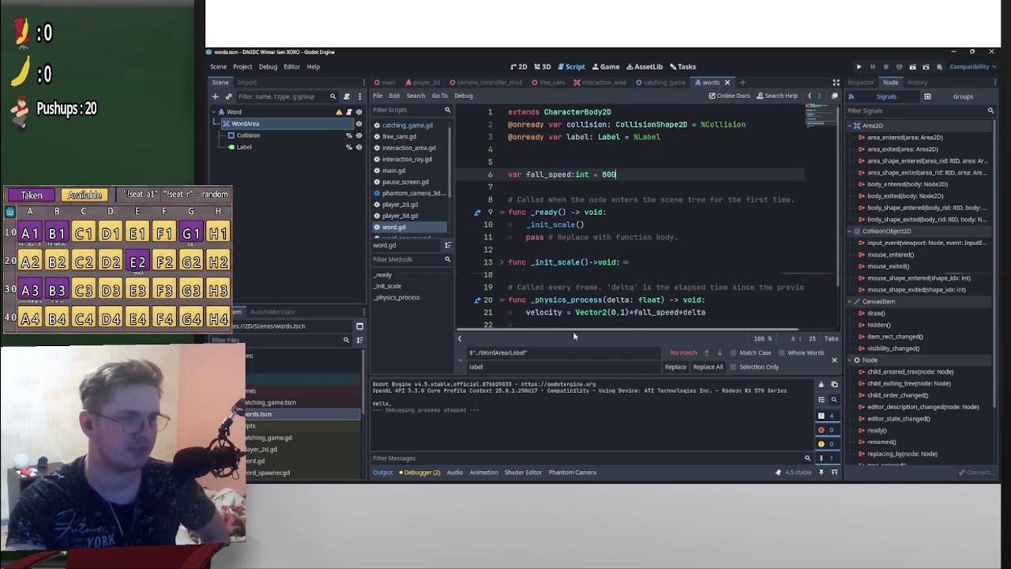
# In camera_controller_mod, turn off PhantomCamera3D's Tween on Load and save the scene
pyautogui.click(422, 82)
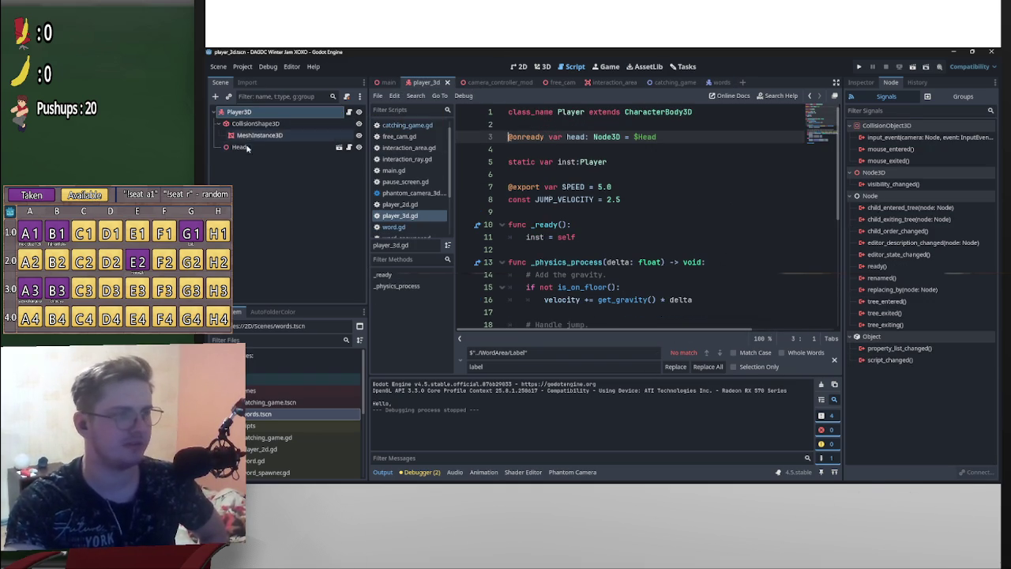
pyautogui.click(339, 147)
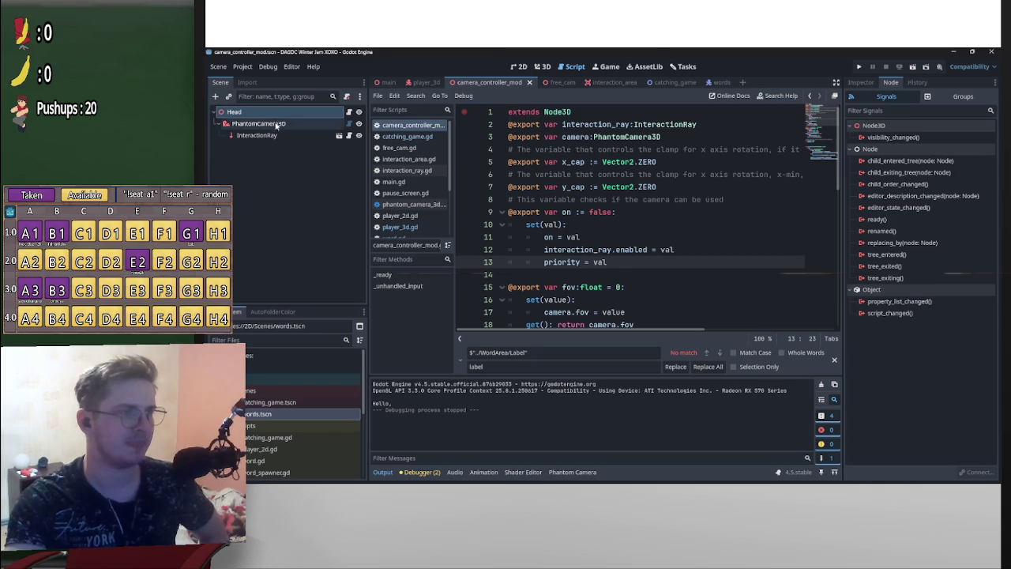
pyautogui.click(258, 124)
pyautogui.click(862, 82)
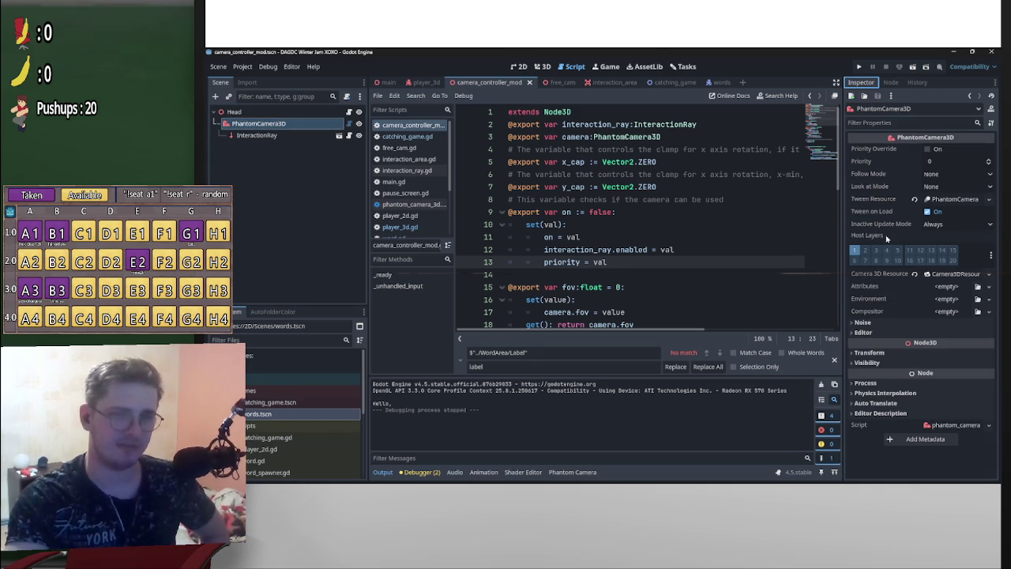
pyautogui.click(930, 212)
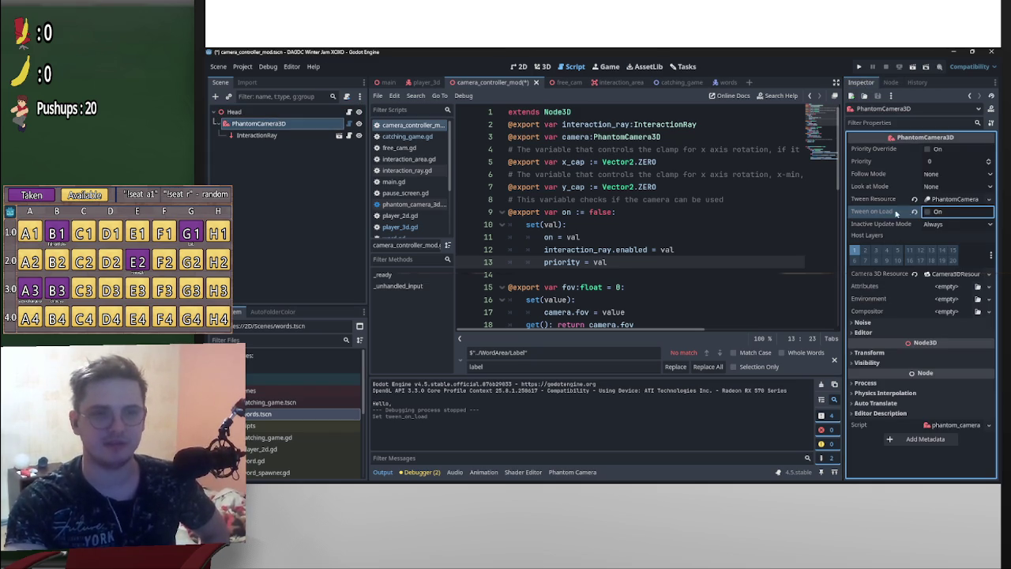
pyautogui.hotkey('ctrl', 's')
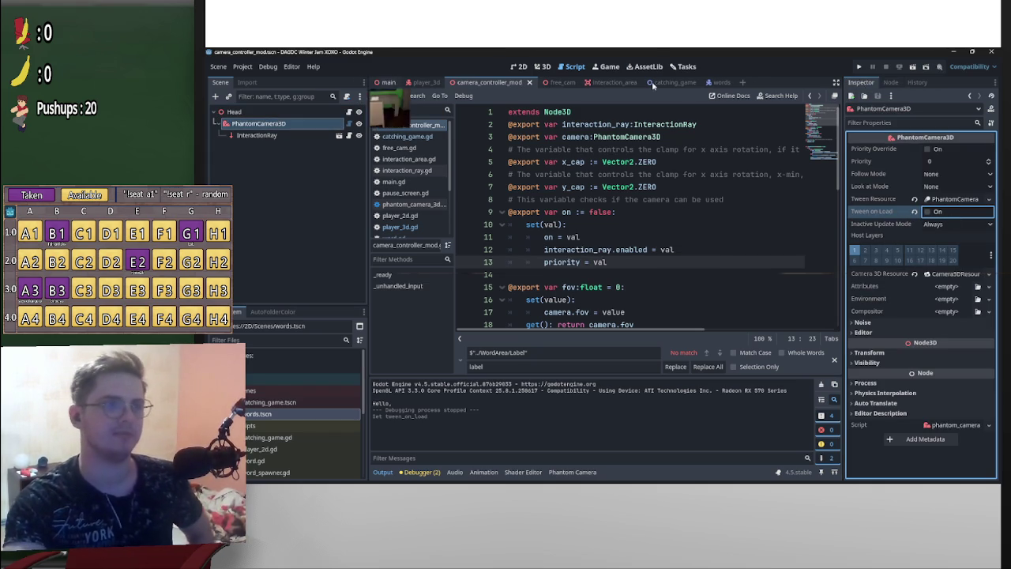
# Test-run the game, walk to the chair's sit prompt, stop, and reselect PhantomCamera3D (Priority 0)
pyautogui.click(911, 68)
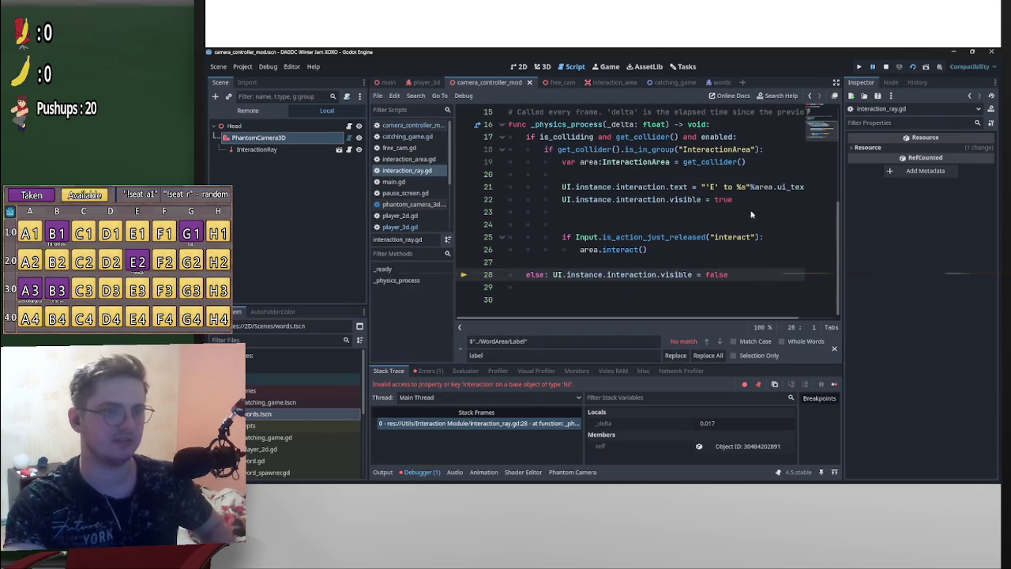
pyautogui.click(859, 67)
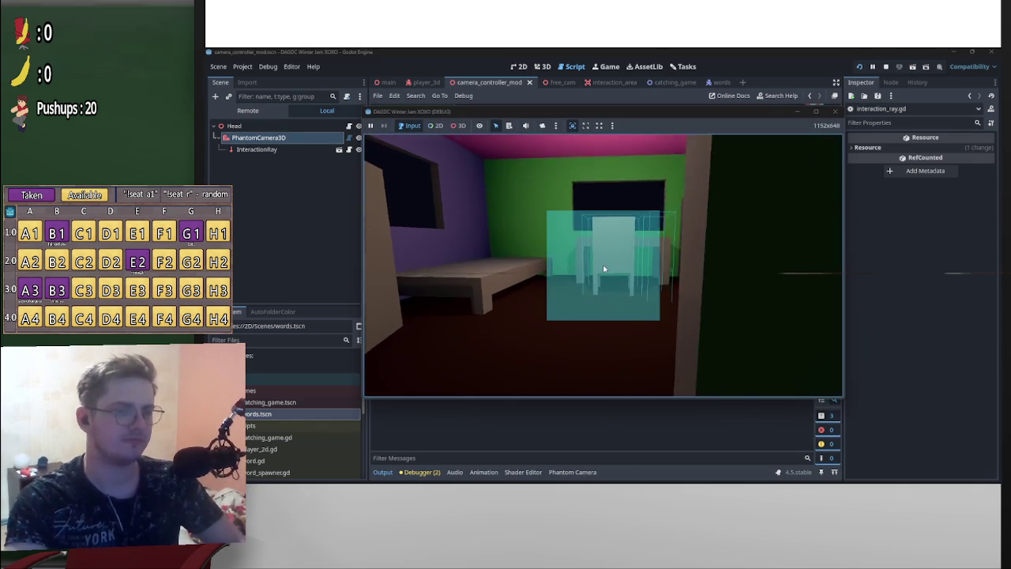
pyautogui.press('d')
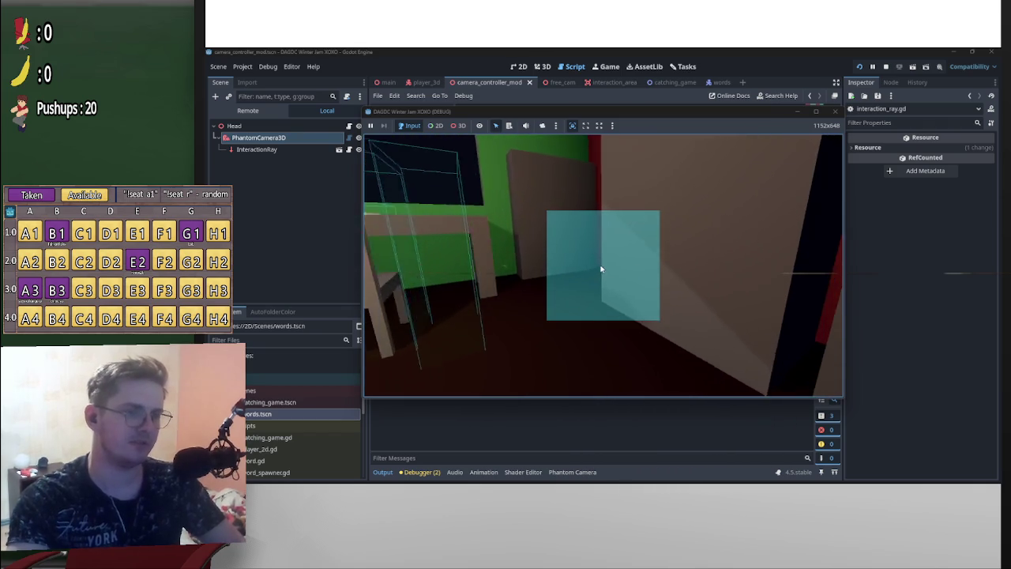
pyautogui.press('w')
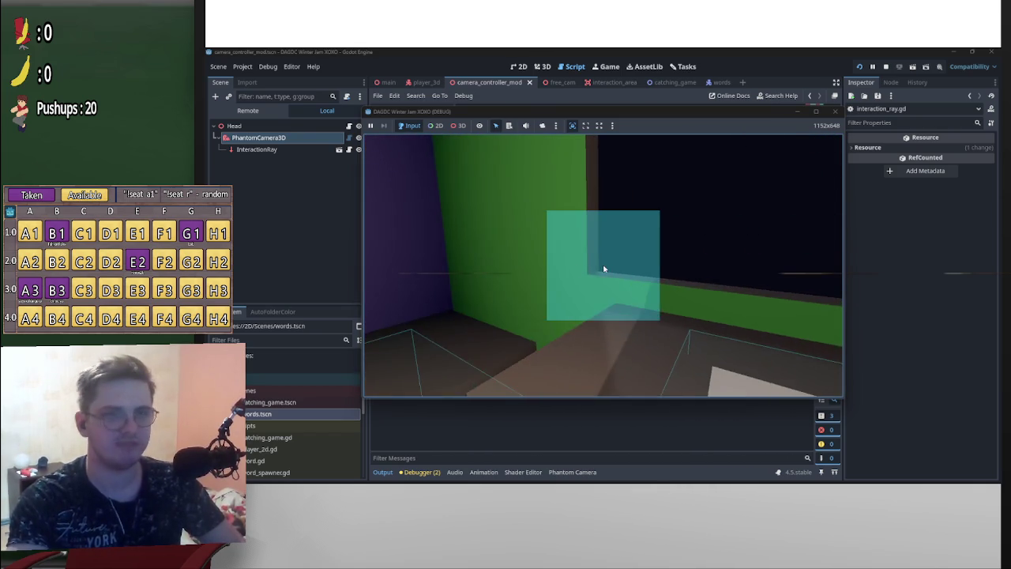
pyautogui.press('p')
pyautogui.click(885, 67)
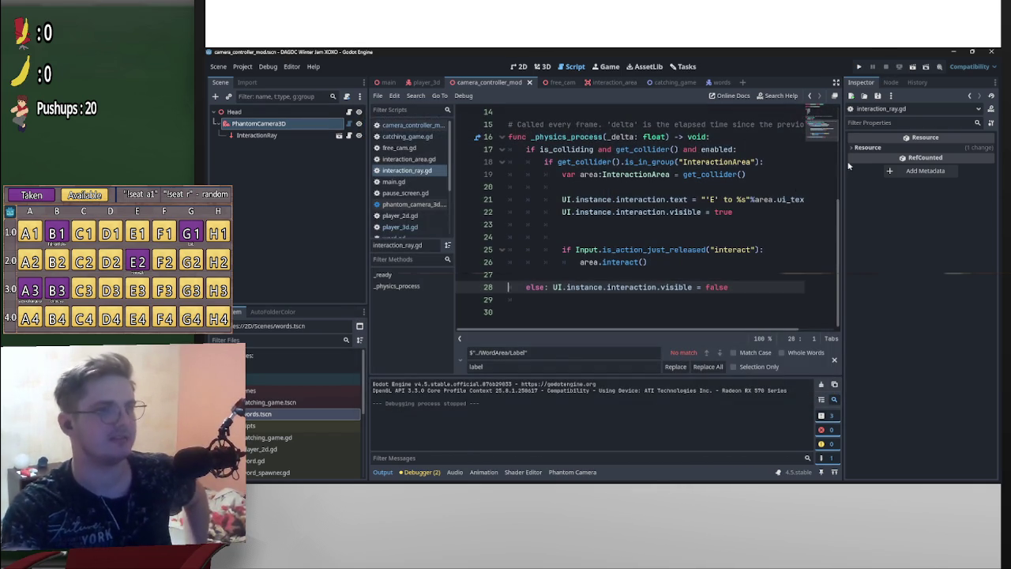
pyautogui.click(258, 124)
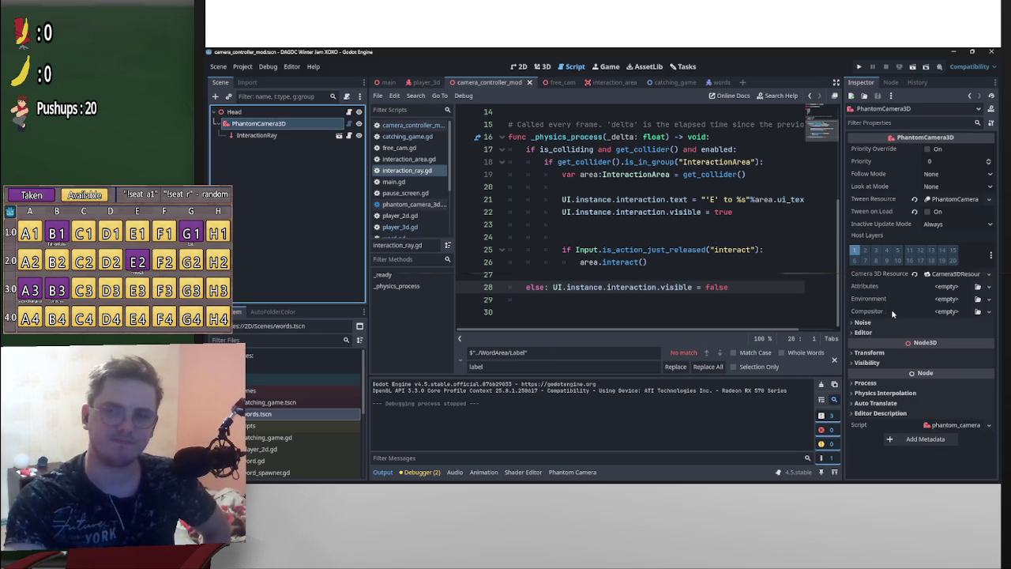
# Set the head PhantomCamera3D's Priority to 1 and launch the current scene
pyautogui.scroll(5, 684, 282)
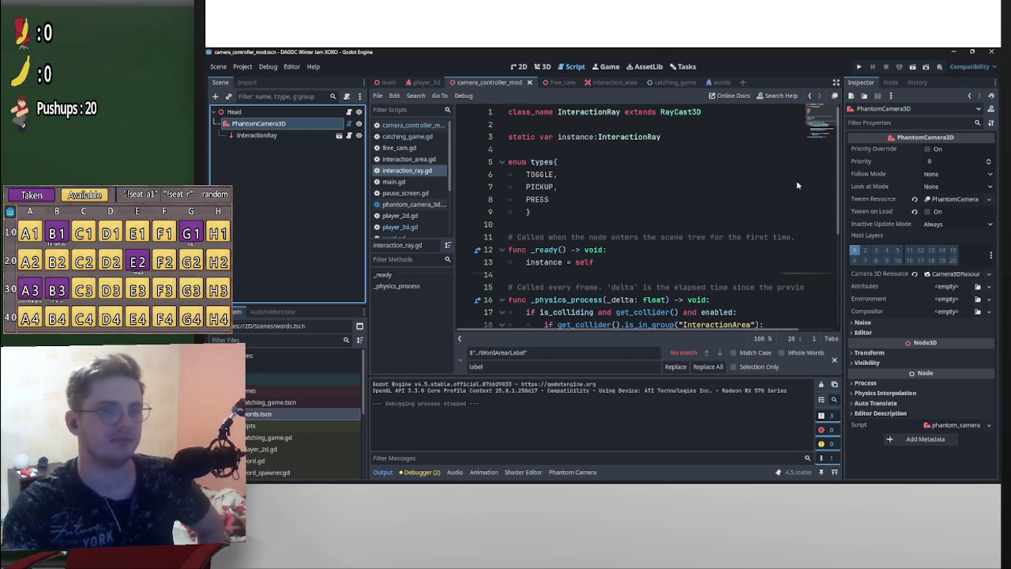
pyautogui.click(928, 162)
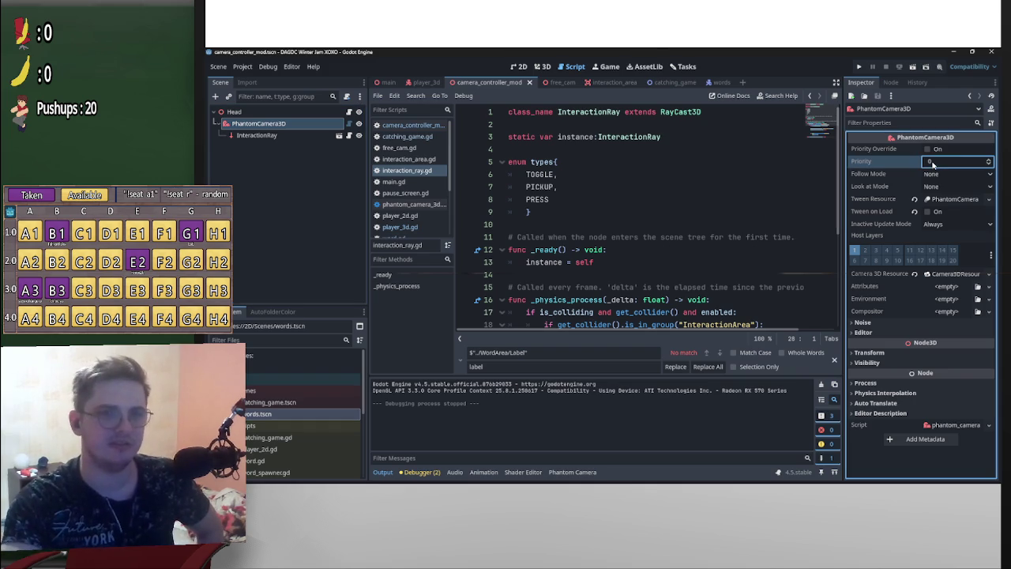
pyautogui.write('1')
pyautogui.press('Return')
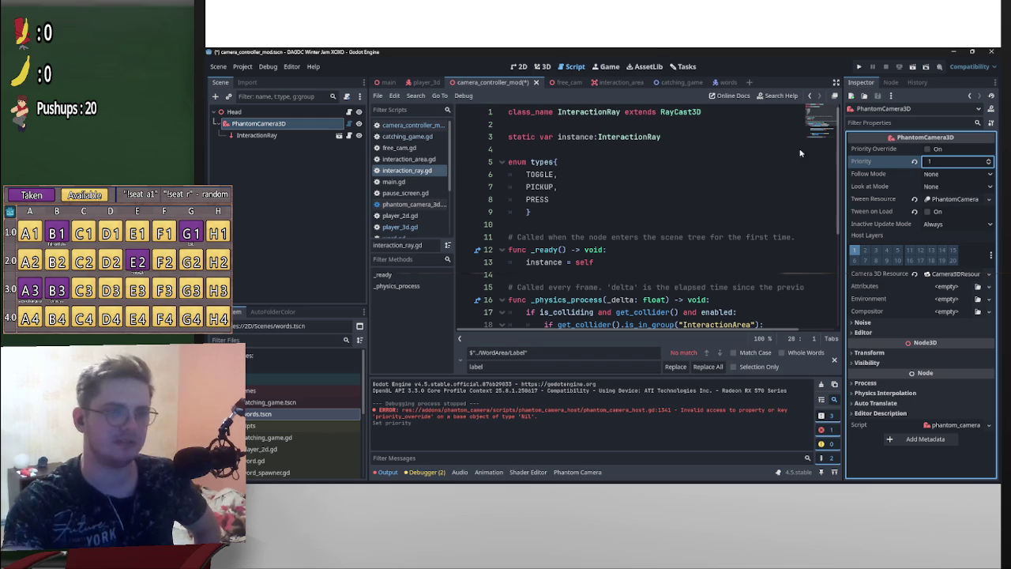
pyautogui.click(910, 68)
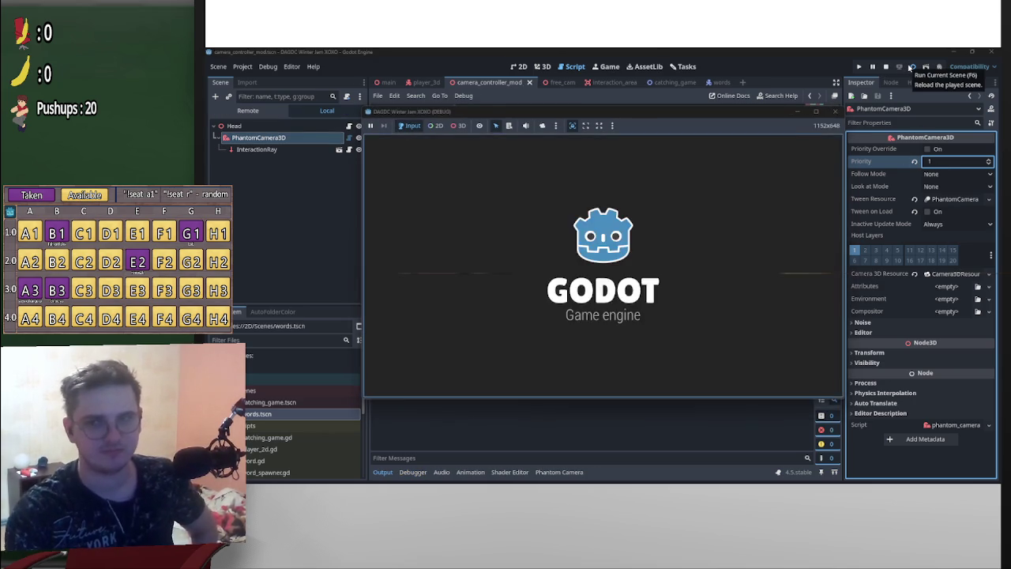
# Restart the game, walk to the chair and press E to sit, then stop the run
pyautogui.click(859, 68)
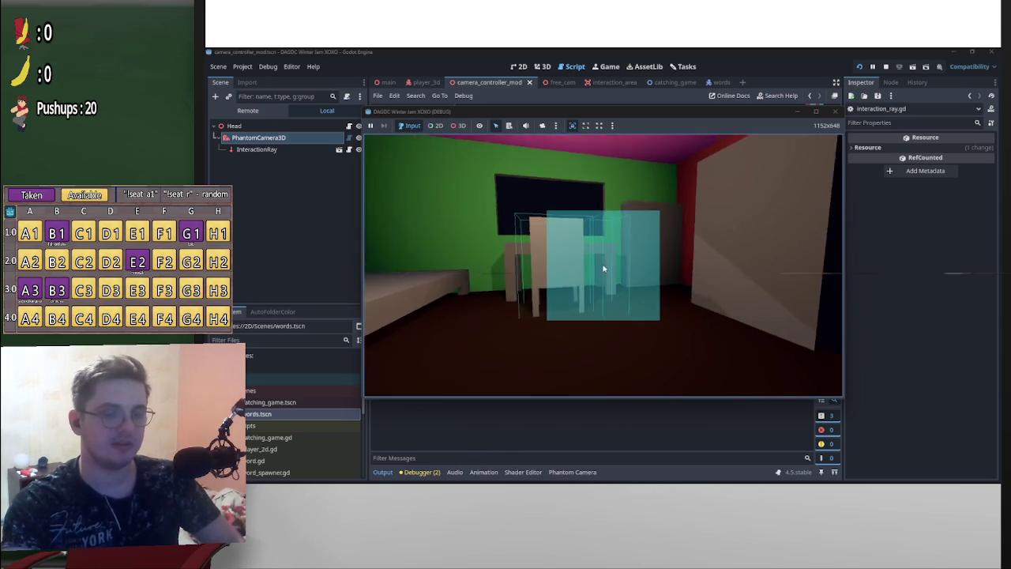
pyautogui.press('w')
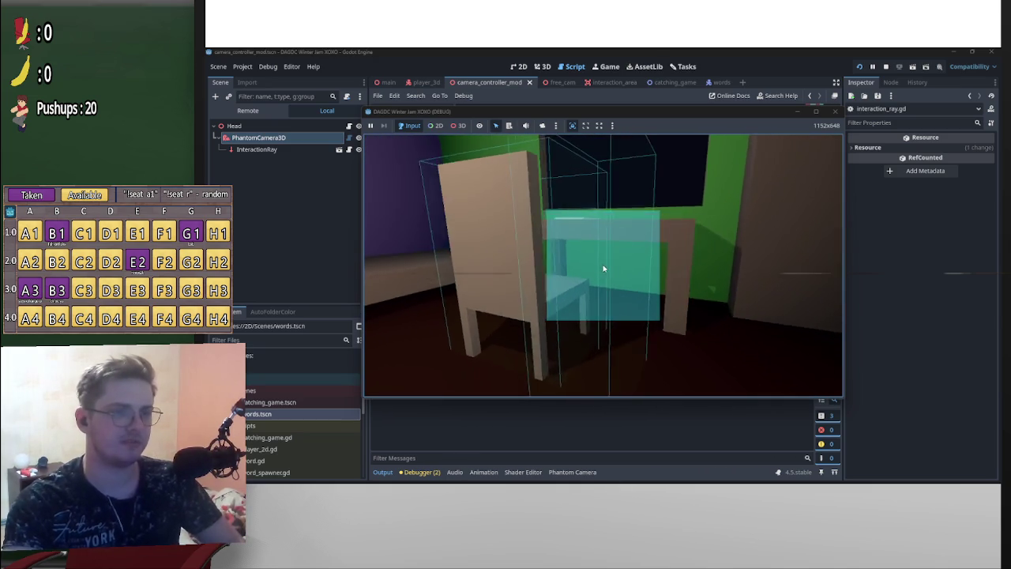
pyautogui.press('e')
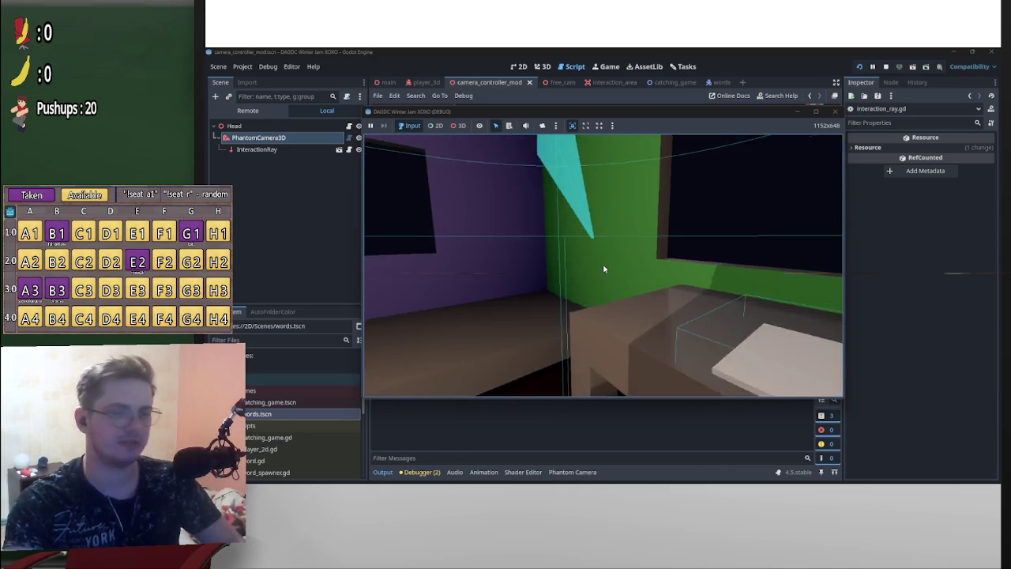
pyautogui.press('Escape')
pyautogui.click(885, 67)
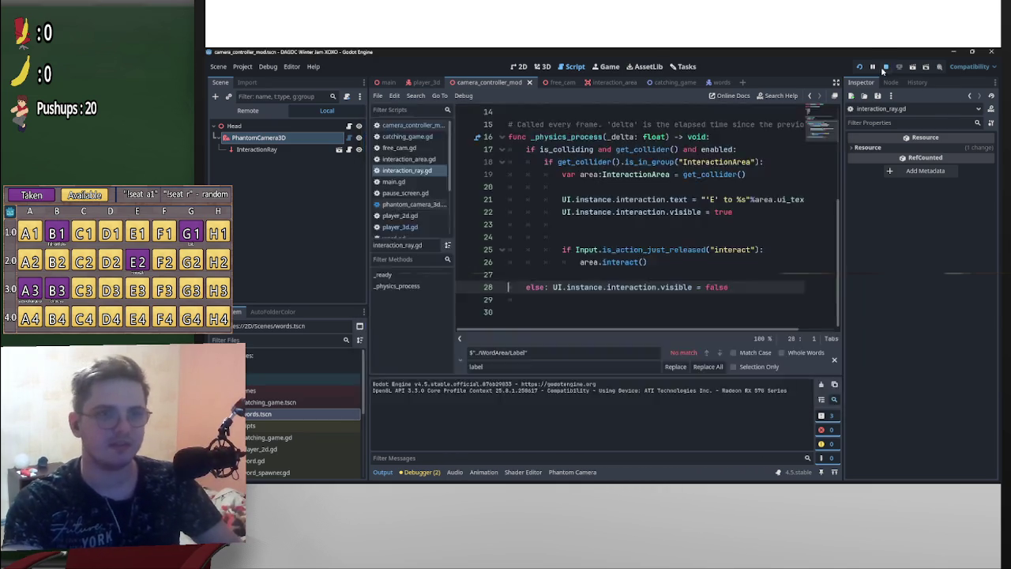
# Reset the head PhantomCamera3D's Priority back to 0
pyautogui.click(273, 124)
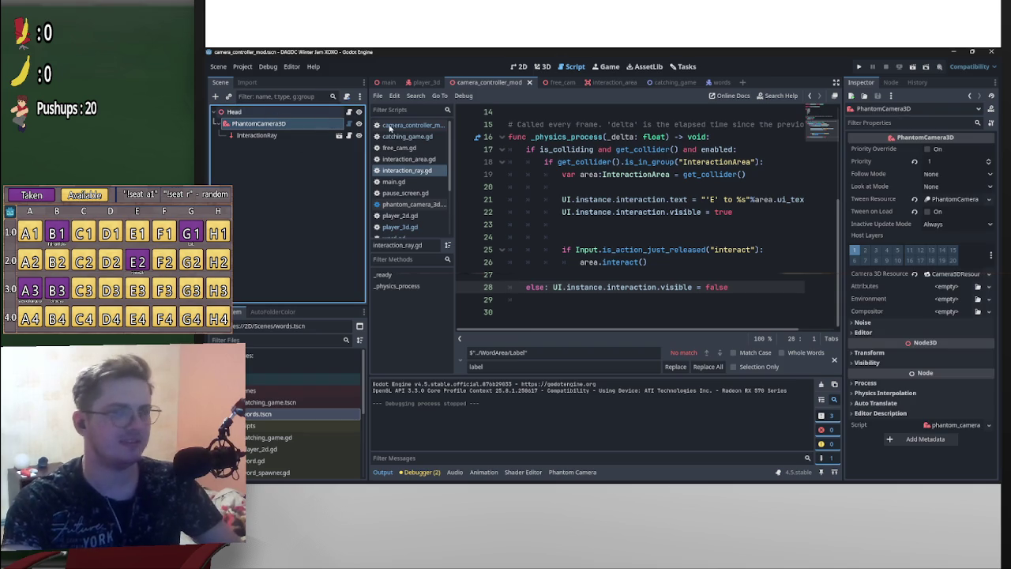
pyautogui.click(947, 162)
pyautogui.write('0')
pyautogui.press('Return')
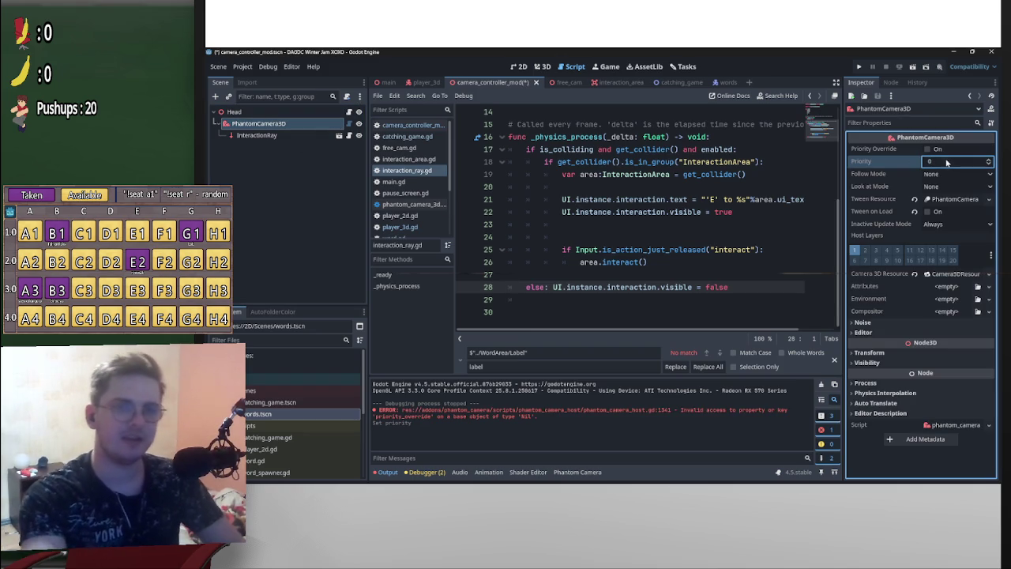
# Open Head's camera_controller_mod.gd and review its exported variables and on setter, then minimize Godot
pyautogui.scroll(5, 653, 249)
pyautogui.scroll(-5, 645, 279)
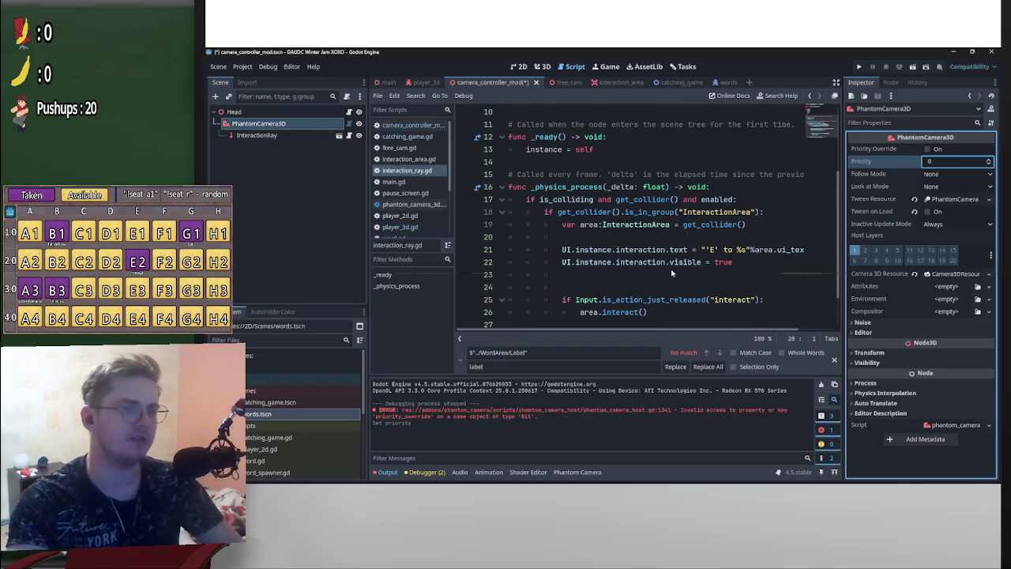
pyautogui.scroll(4, 682, 269)
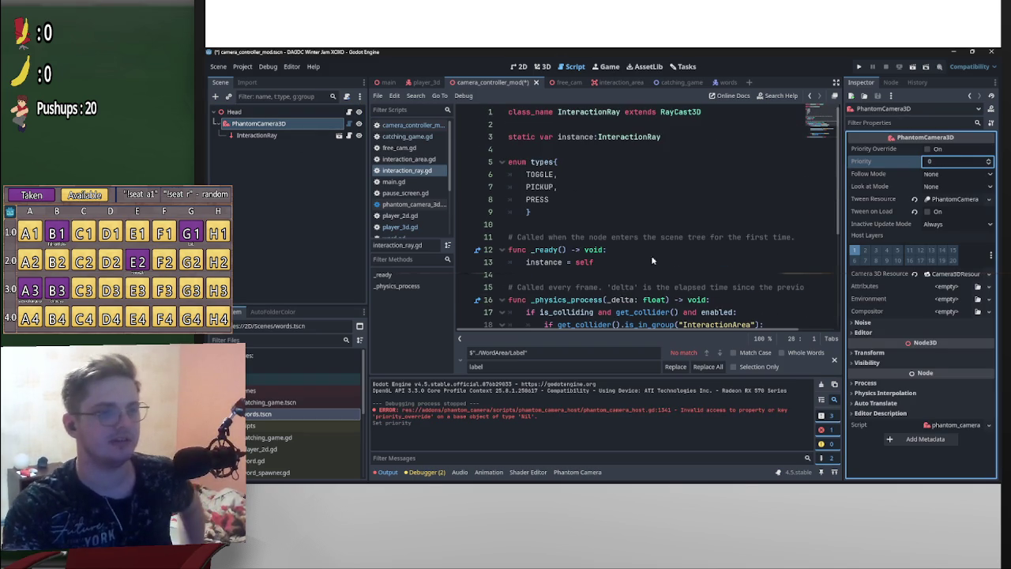
pyautogui.click(306, 111)
pyautogui.click(350, 113)
pyautogui.scroll(-4, 687, 284)
pyautogui.scroll(4, 632, 260)
pyautogui.scroll(-1, 632, 272)
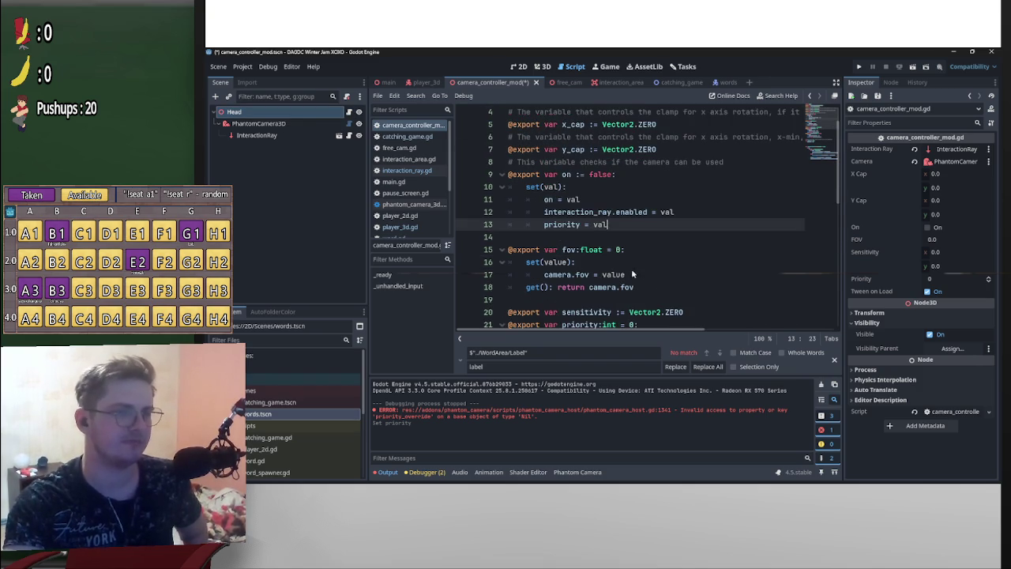
pyautogui.scroll(-4, 632, 273)
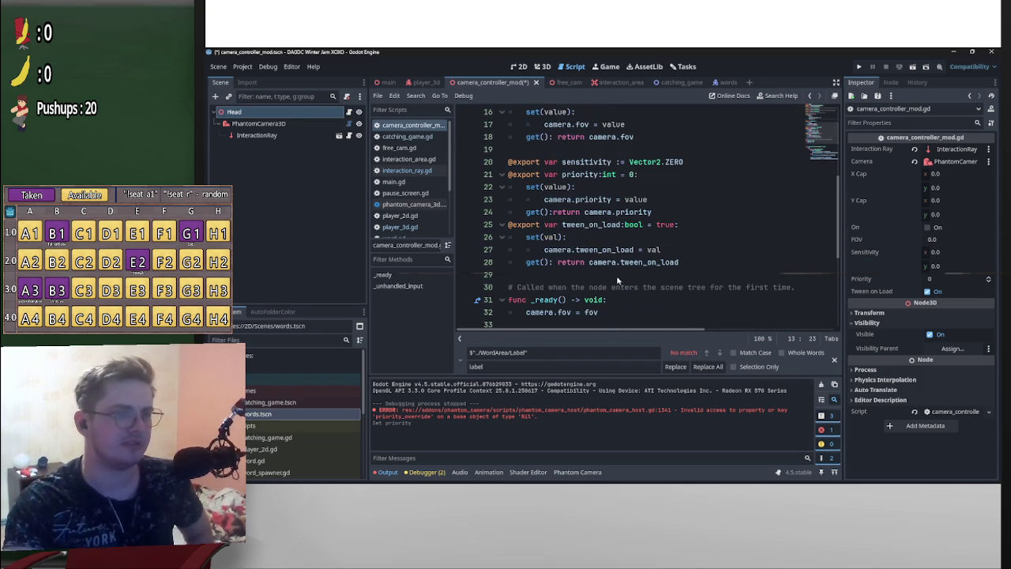
pyautogui.scroll(-5, 648, 280)
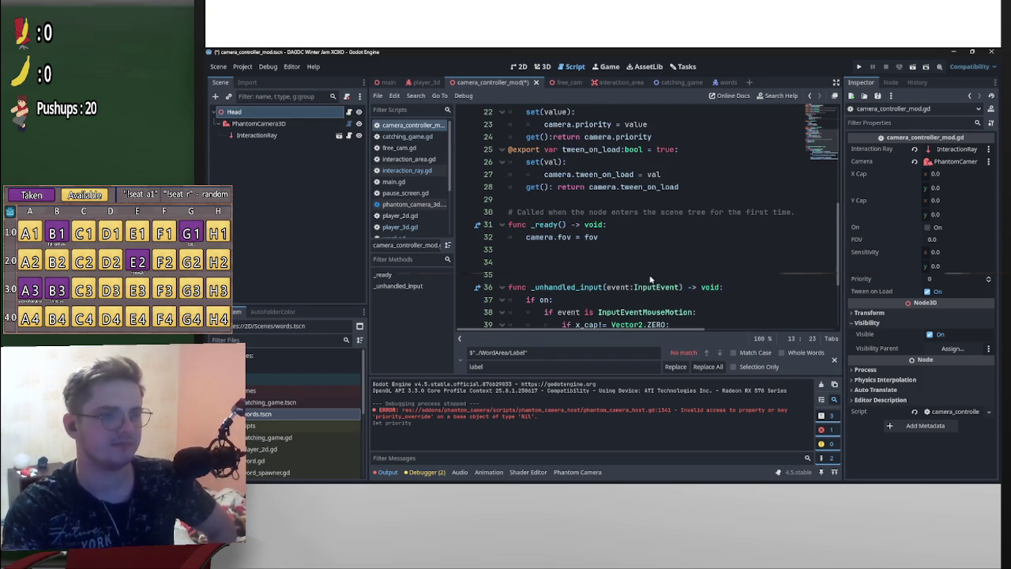
pyautogui.scroll(7, 649, 281)
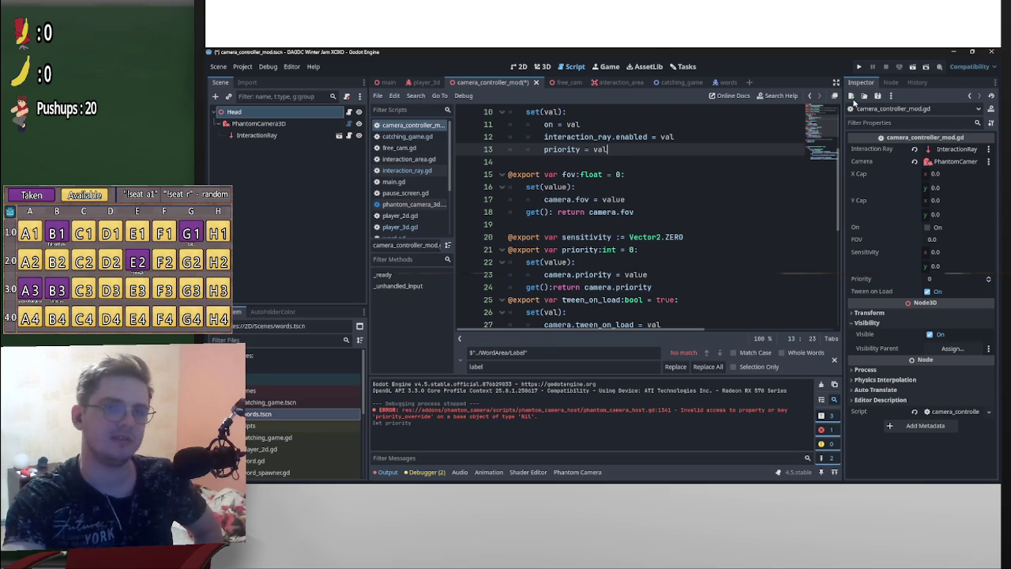
pyautogui.click(952, 53)
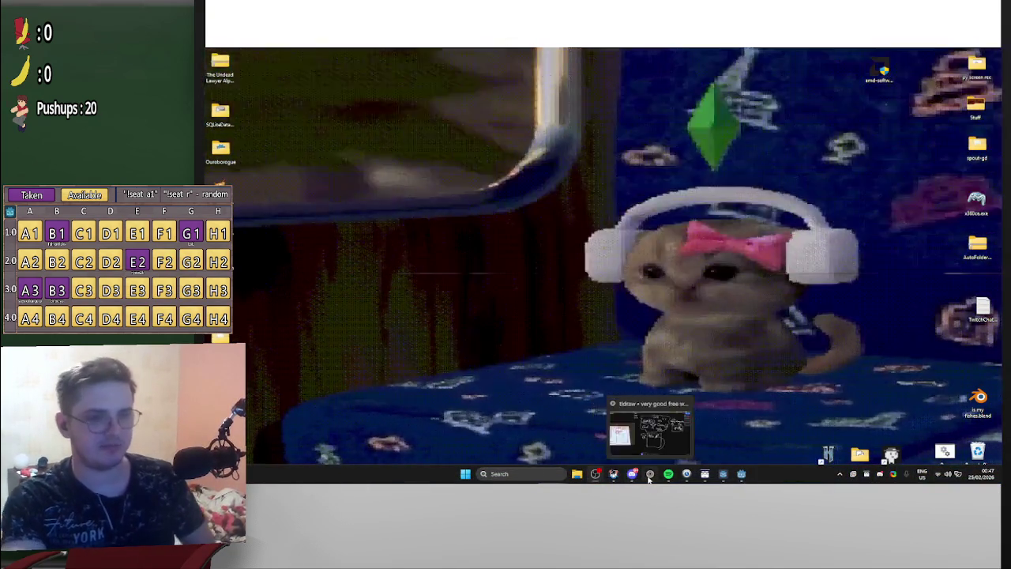
# Bring Firefox forward and switch to the 'Phantom Camera done quick' tutorial tab
pyautogui.click(649, 474)
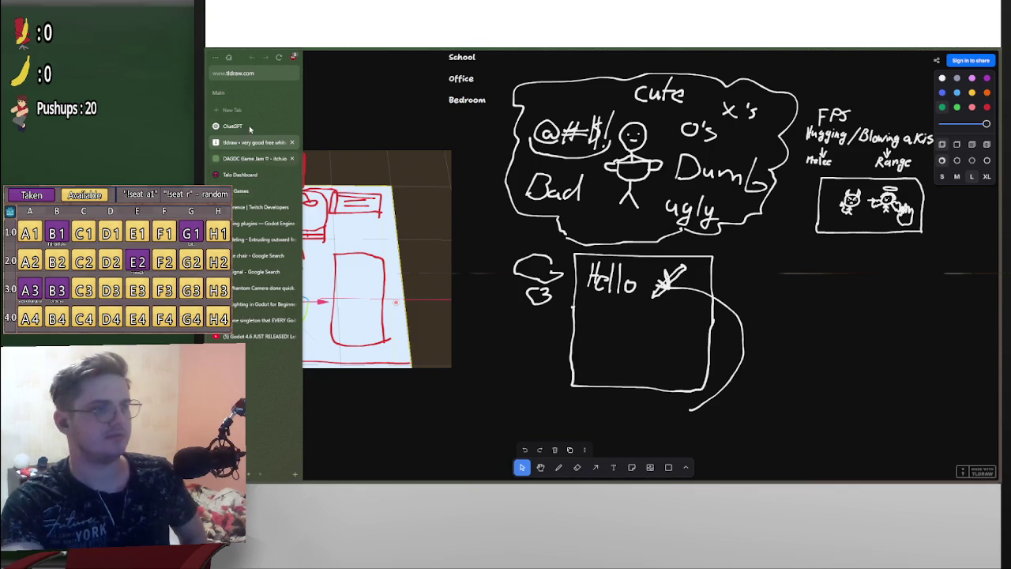
pyautogui.click(231, 111)
pyautogui.write('phan')
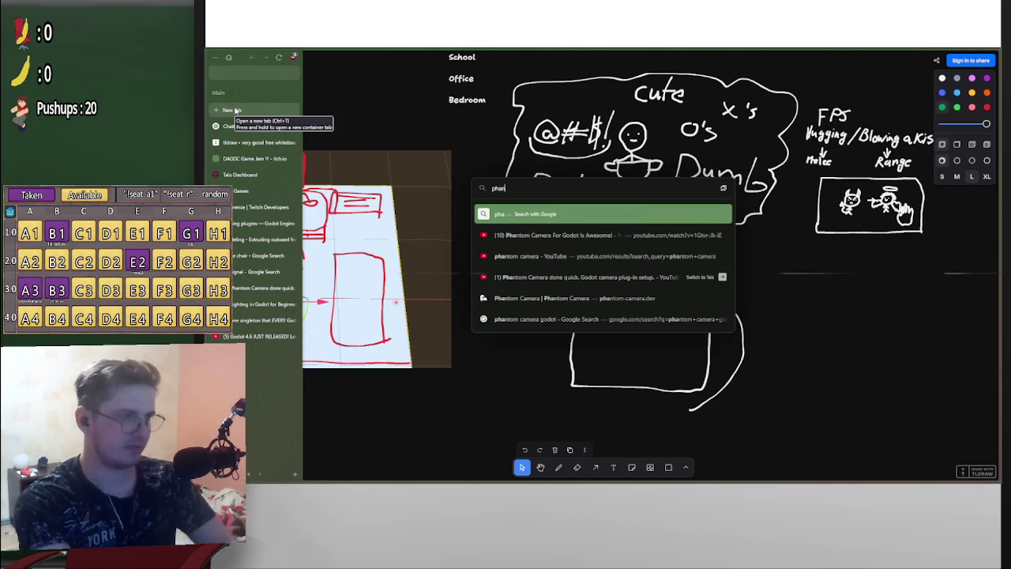
pyautogui.press('Escape')
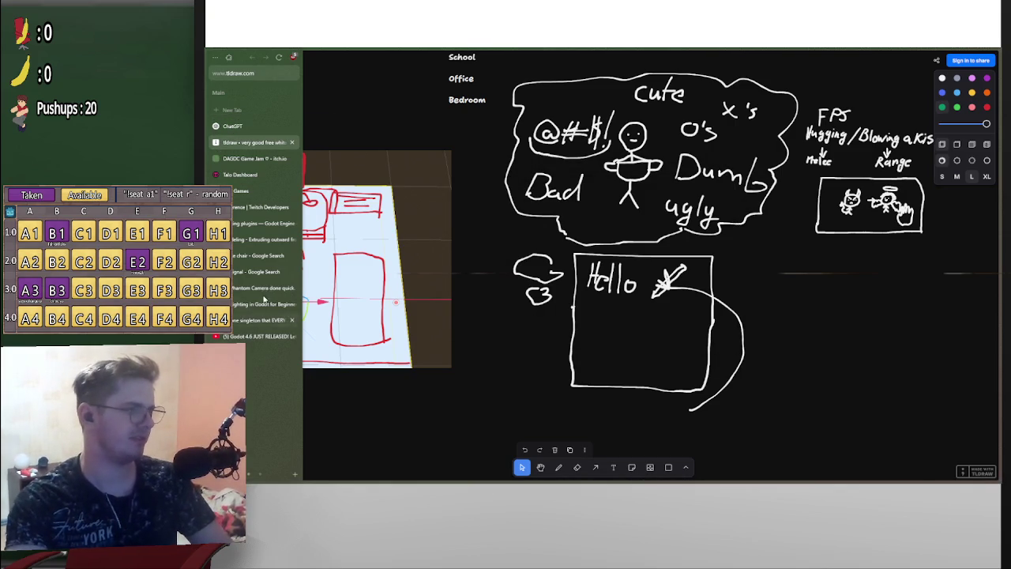
pyautogui.click(279, 289)
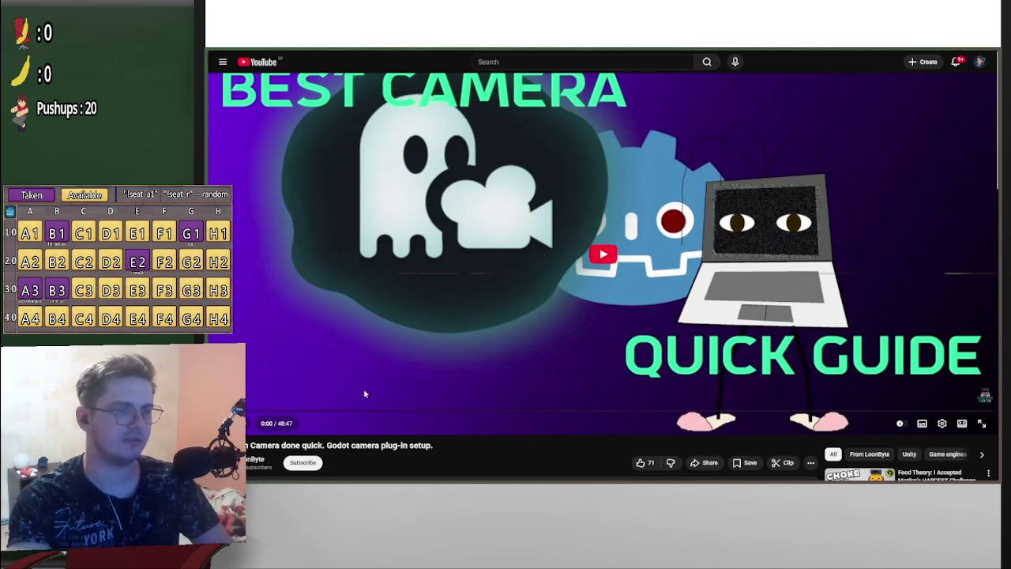
# Play the Phantom Camera tutorial and skip ahead from 17:54 toward its scripting part
pyautogui.click(602, 253)
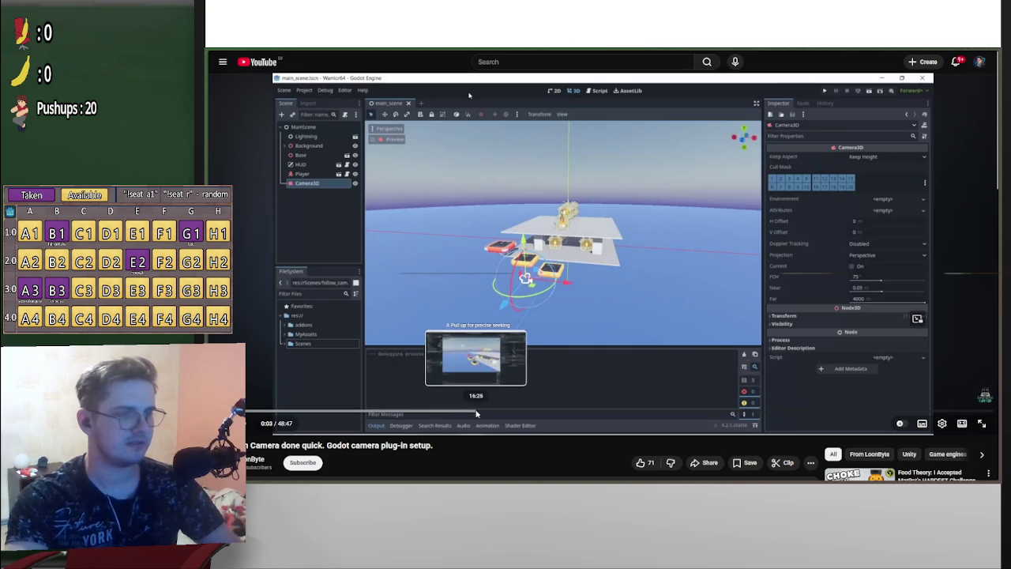
pyautogui.click(499, 412)
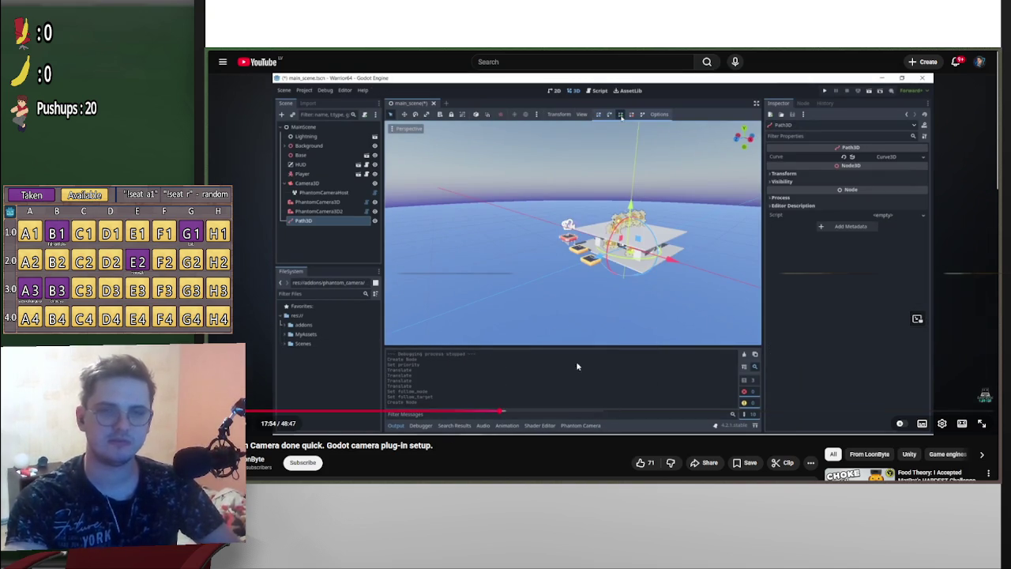
pyautogui.click(573, 412)
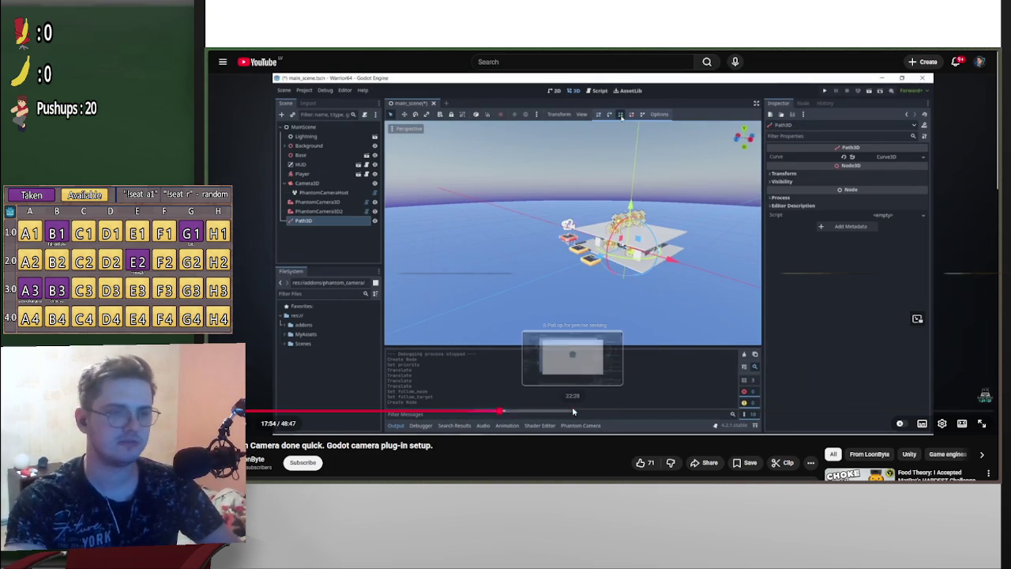
pyautogui.click(640, 412)
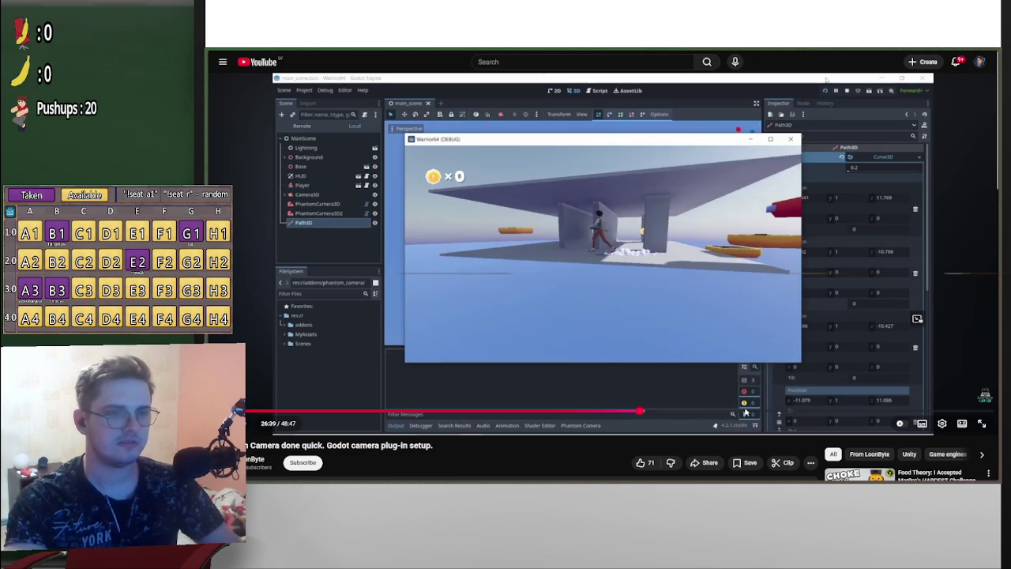
pyautogui.click(744, 411)
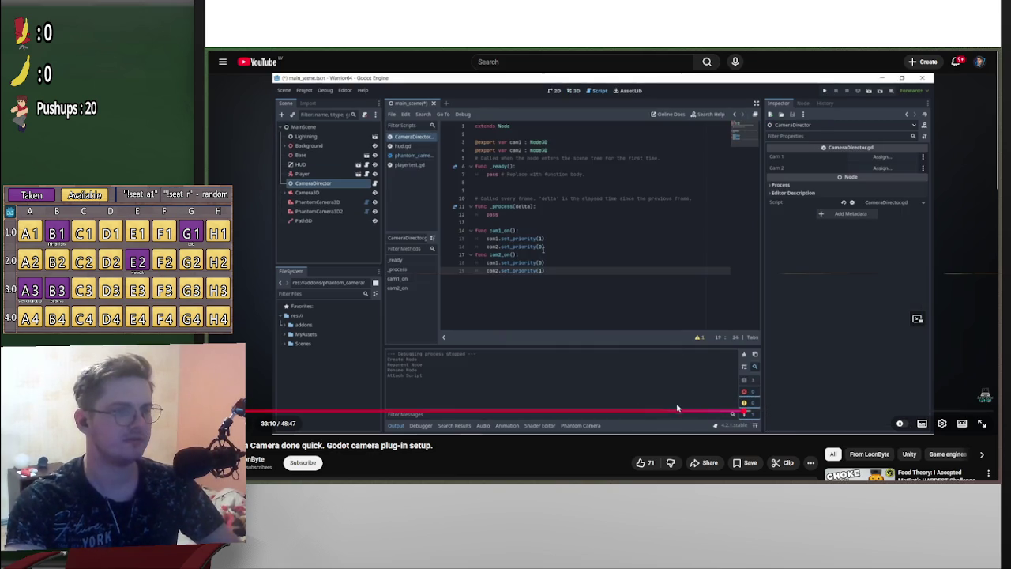
pyautogui.click(685, 334)
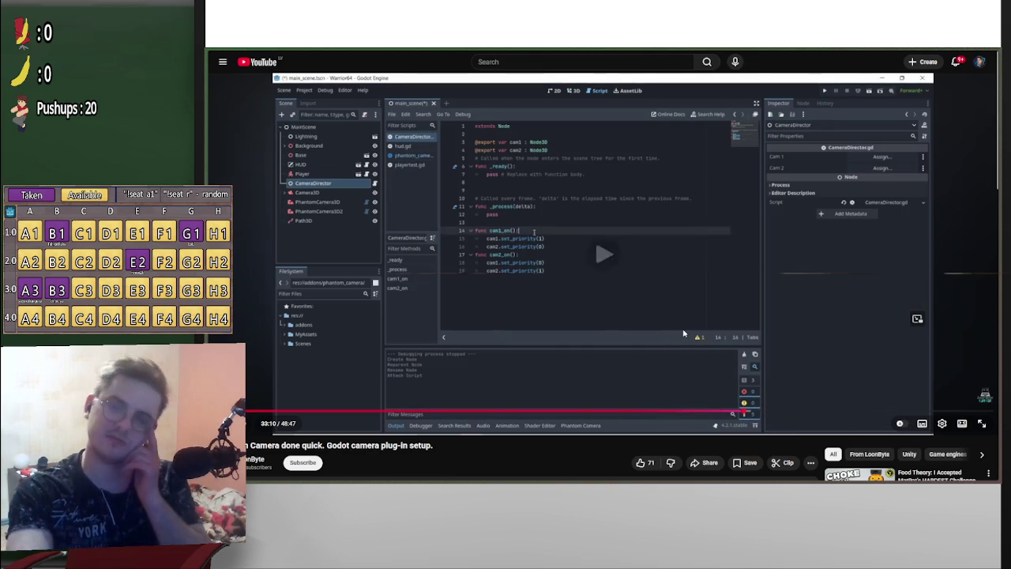
# Seek back to the player-follow camera settings, pause around 21:09, and return to Godot
pyautogui.click(807, 412)
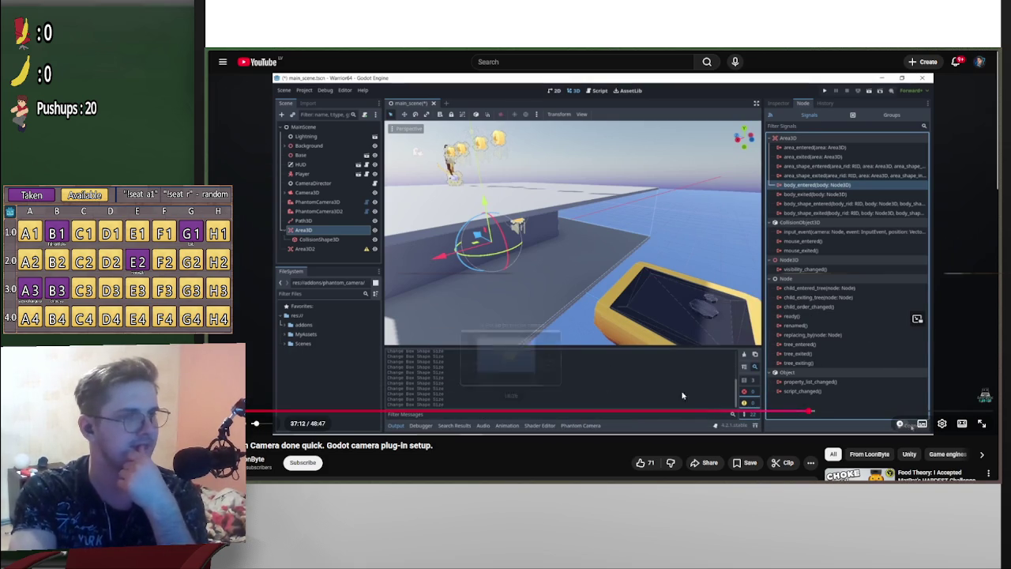
pyautogui.click(598, 412)
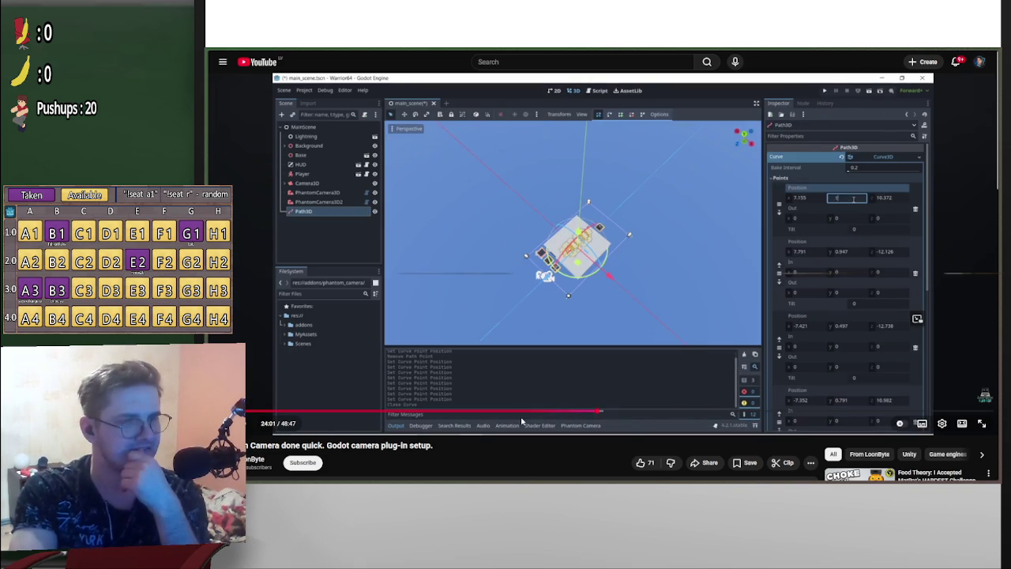
pyautogui.click(519, 410)
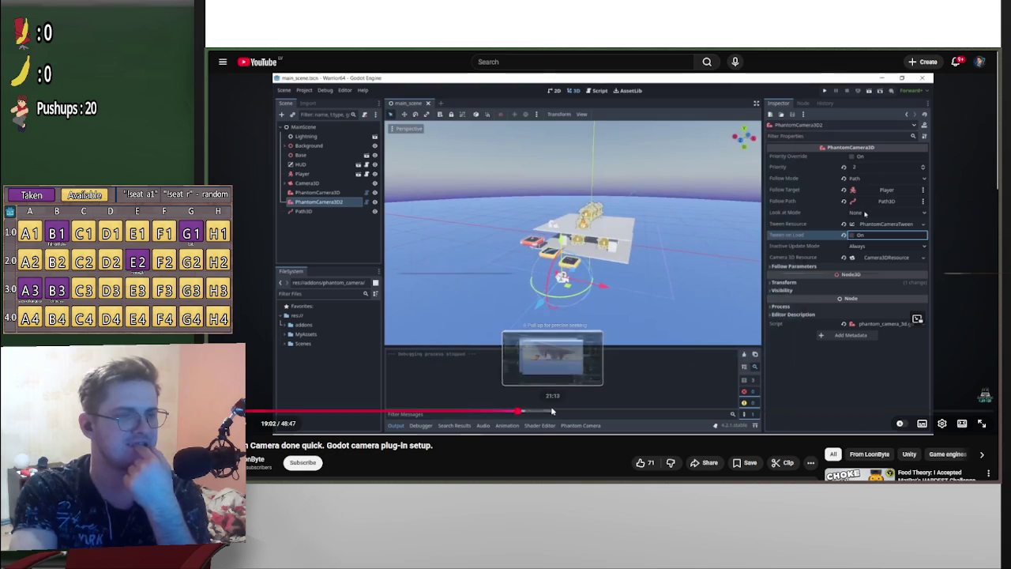
pyautogui.click(550, 411)
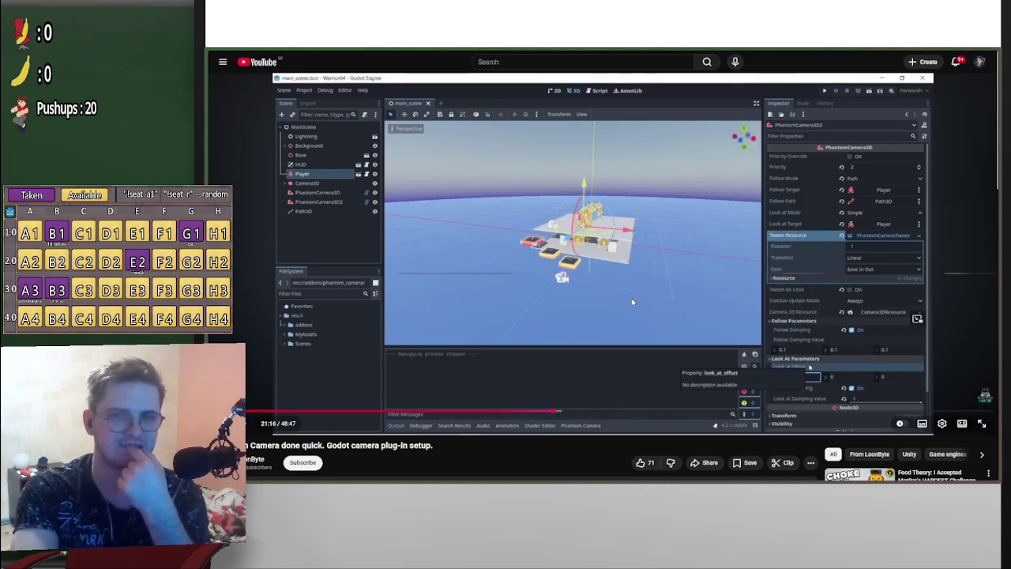
pyautogui.click(590, 267)
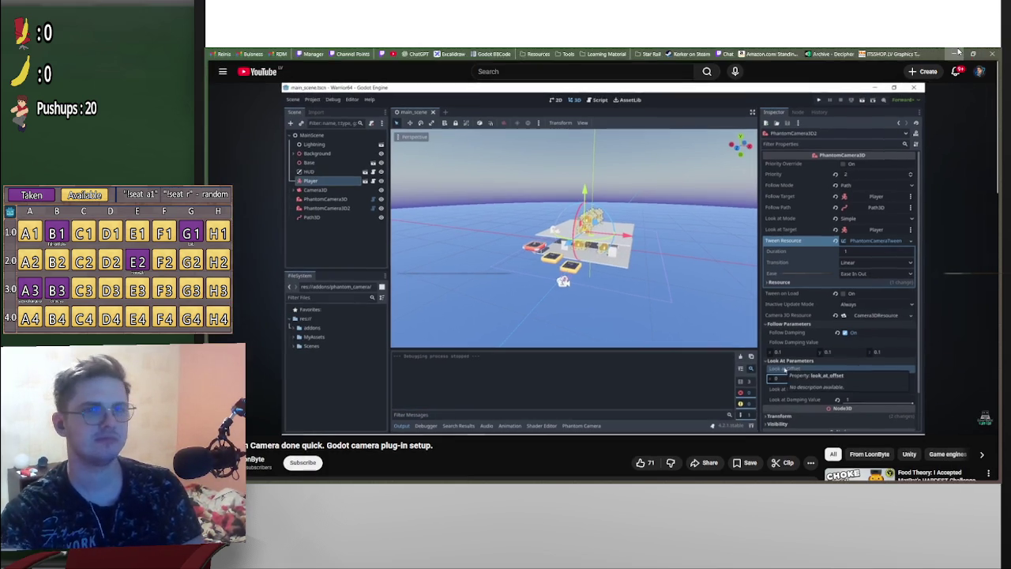
pyautogui.press('super+d')
pyautogui.click(663, 474)
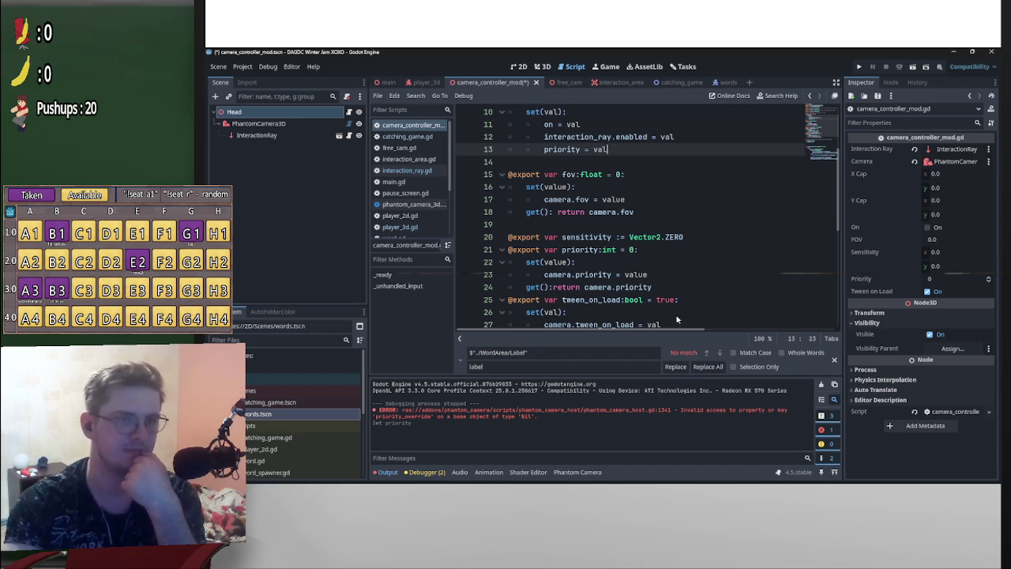
# Scroll through camera_controller_mod.gd to review the on setter assigning priority = val and the tween properties
pyautogui.scroll(3, 677, 319)
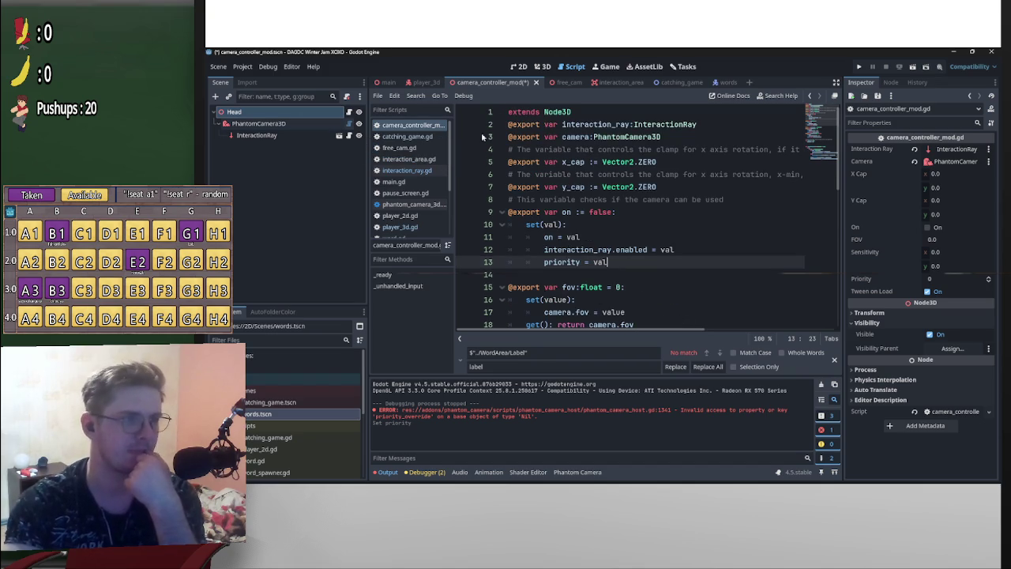
pyautogui.scroll(-3, 623, 207)
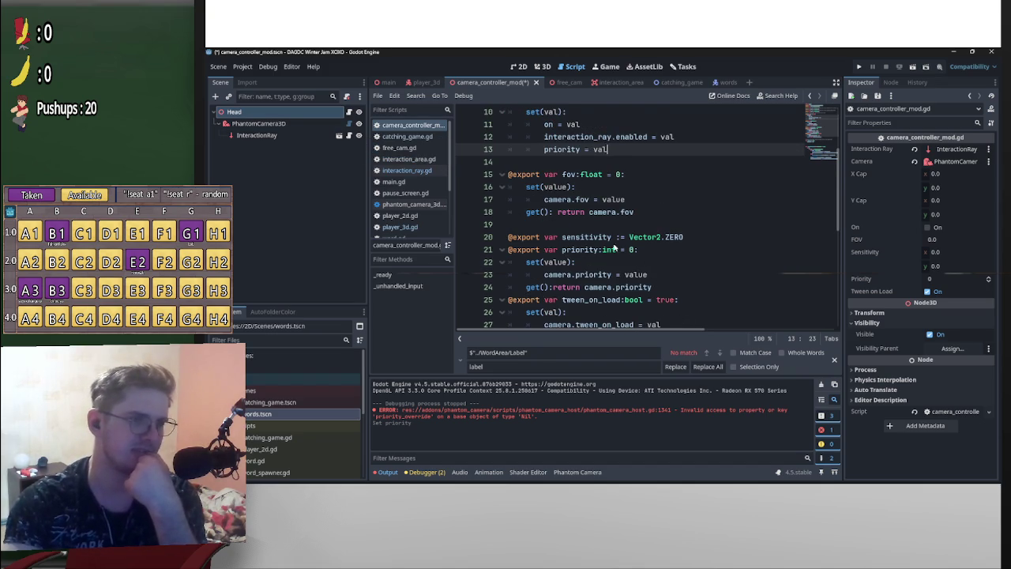
pyautogui.scroll(-2, 646, 259)
pyautogui.scroll(1, 616, 246)
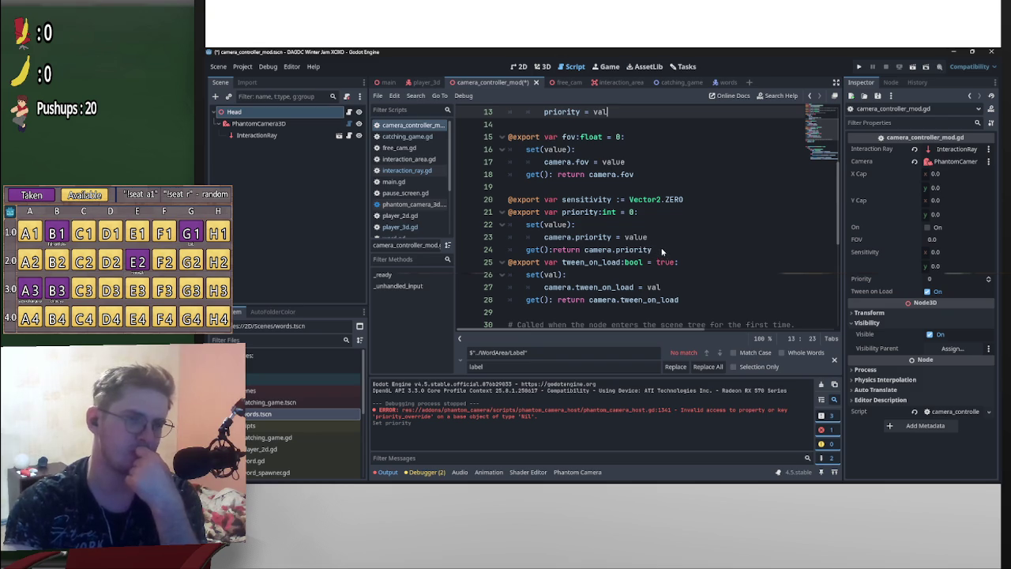
pyautogui.scroll(4, 674, 260)
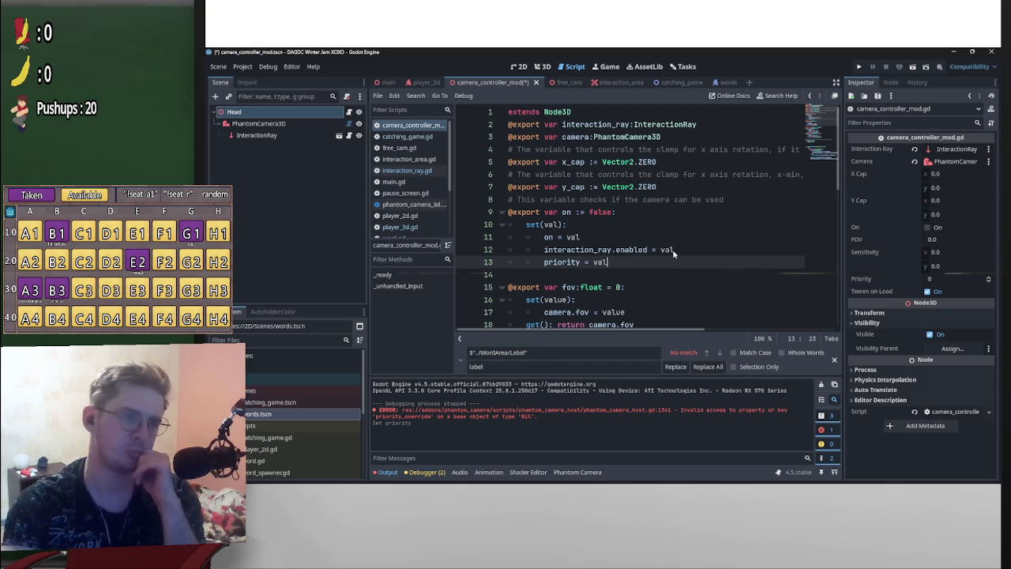
pyautogui.scroll(-3, 658, 274)
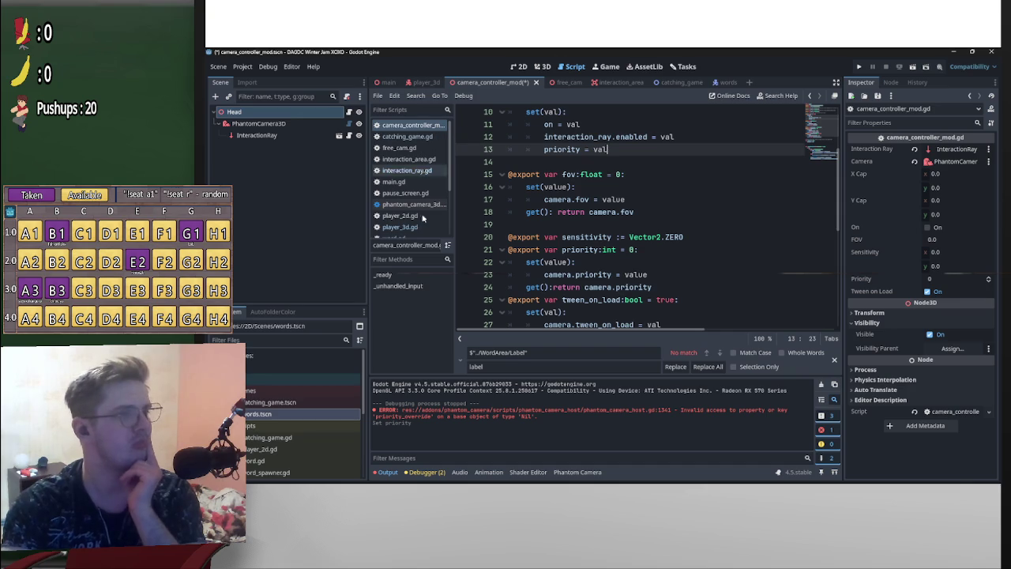
pyautogui.scroll(3, 670, 250)
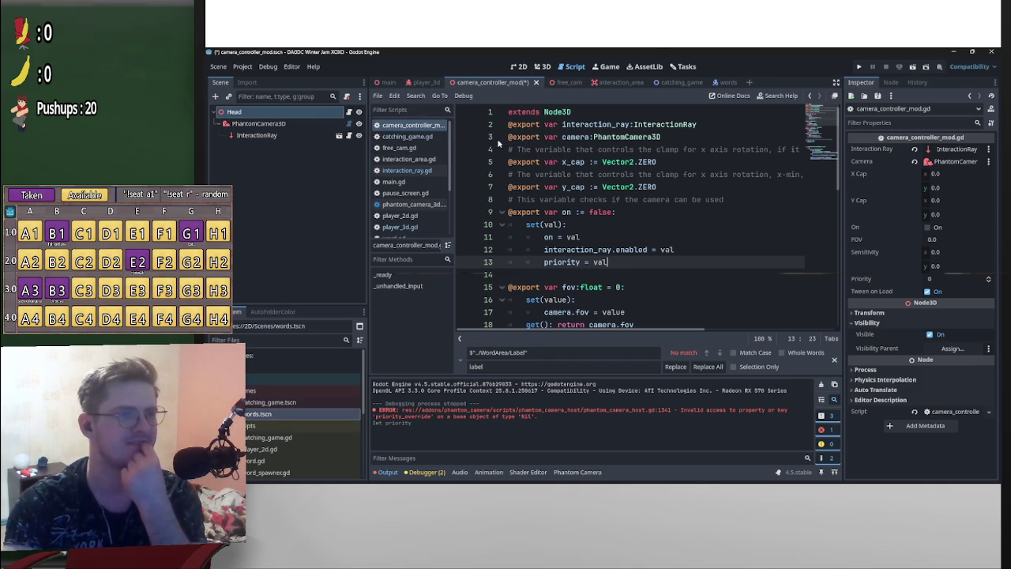
# Check the player_3d scene, then return to camera_controller_mod and recheck its script
pyautogui.click(421, 82)
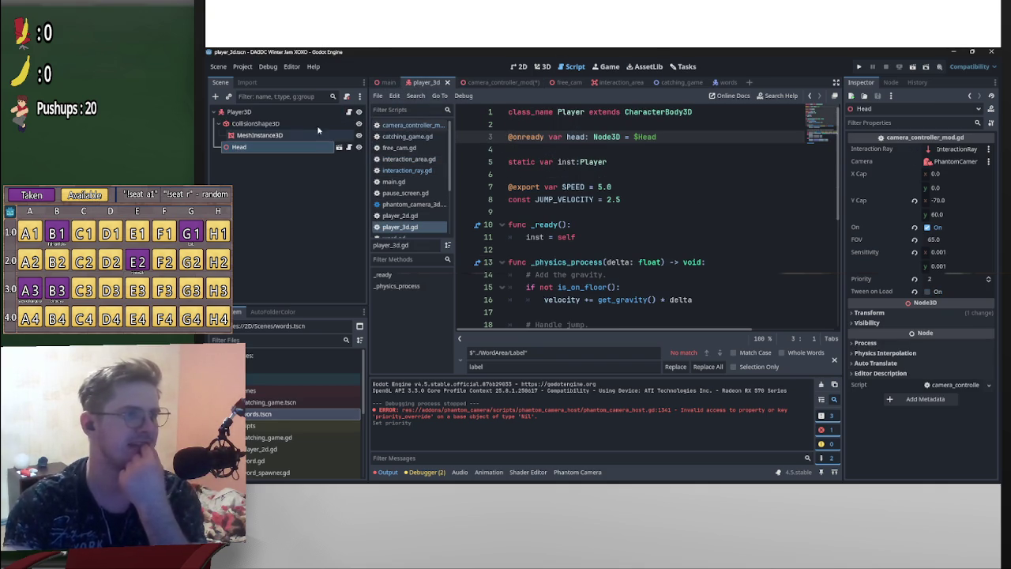
pyautogui.click(479, 83)
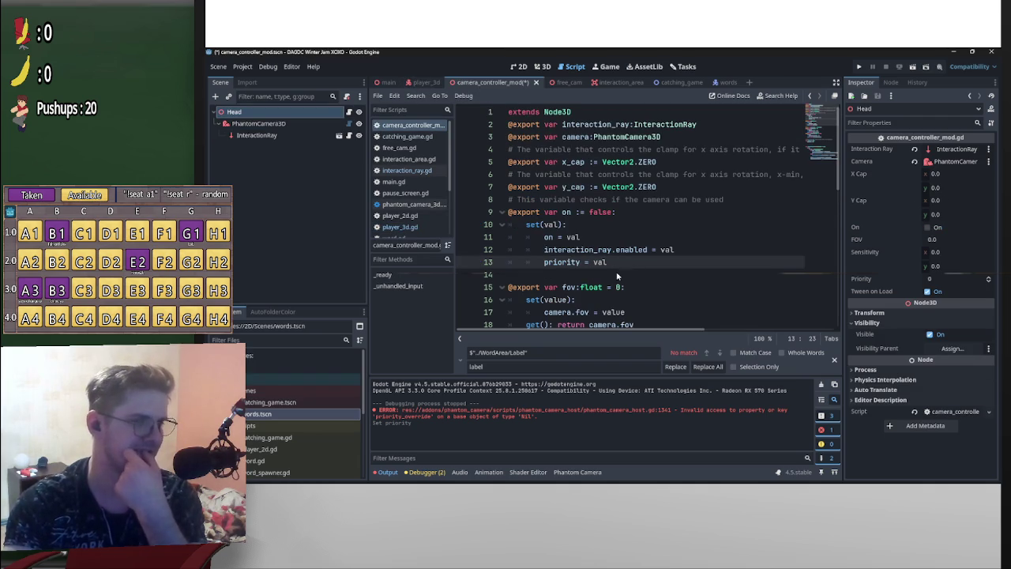
pyautogui.scroll(-5, 632, 272)
pyautogui.scroll(-3, 658, 301)
pyautogui.scroll(5, 657, 297)
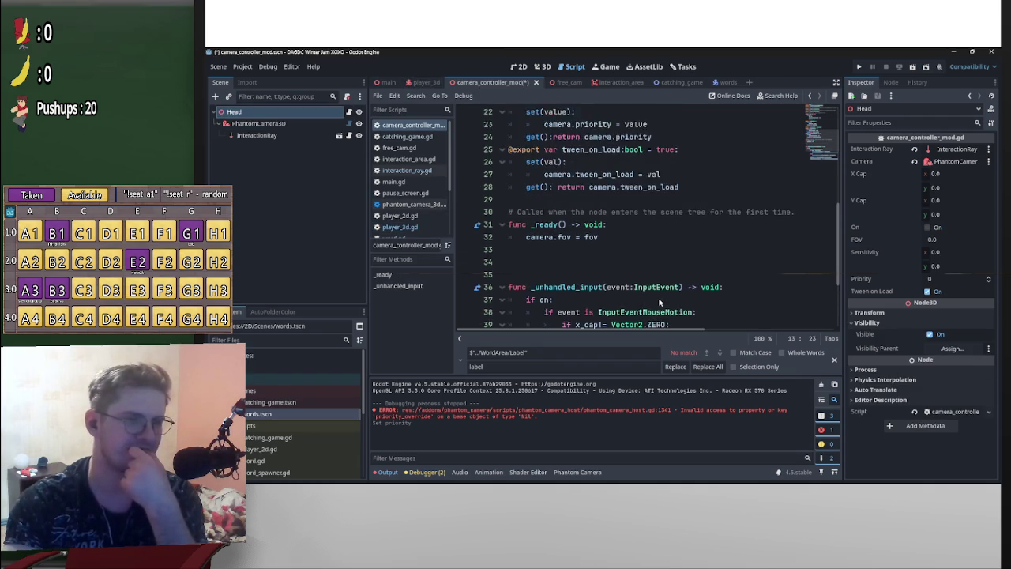
# Switch to the main scene and review main.gd's _on_start_game_interacted handler setting desk_cam.priority = 1
pyautogui.click(387, 83)
pyautogui.scroll(2, 655, 249)
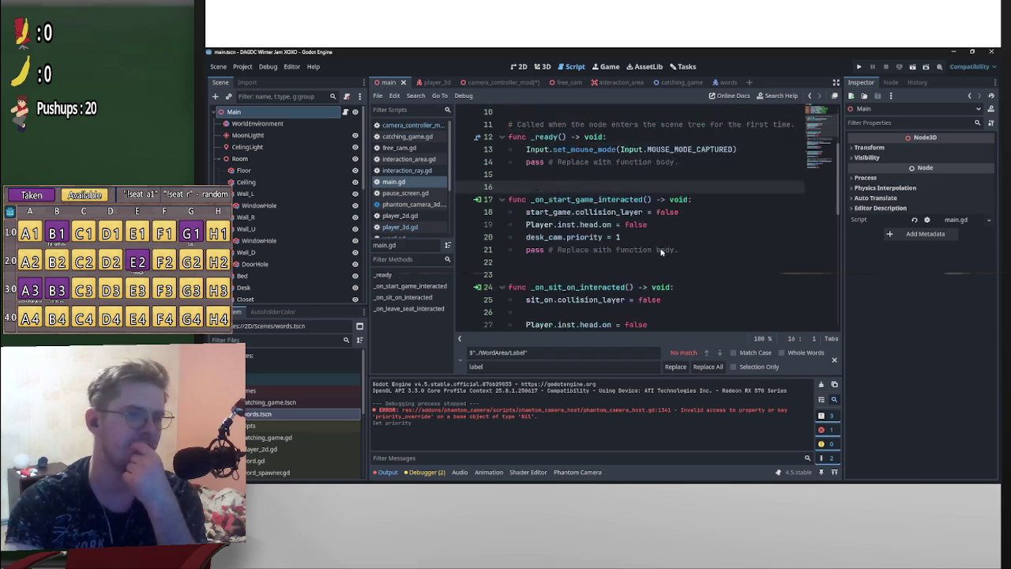
pyautogui.scroll(-1, 600, 205)
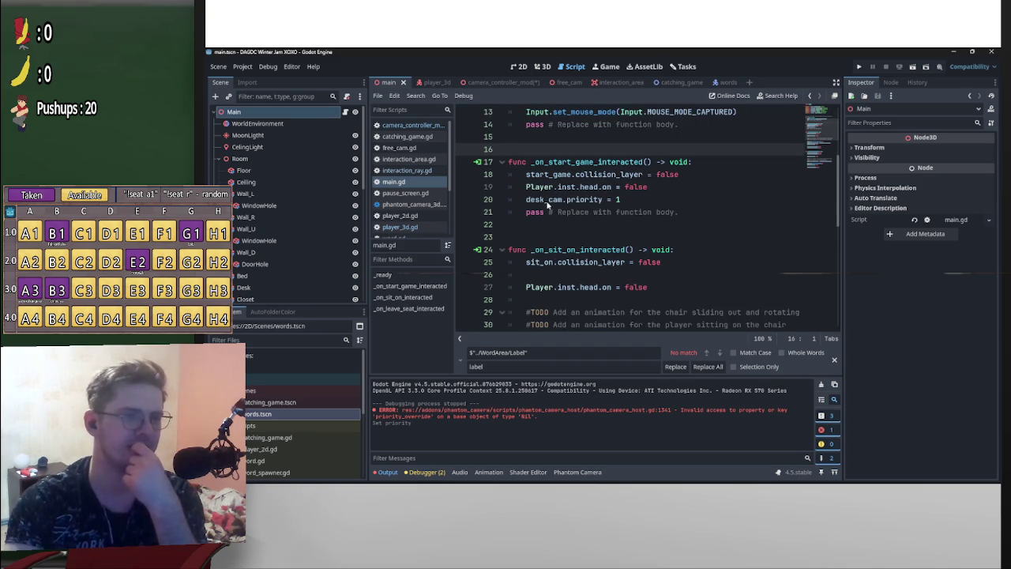
pyautogui.scroll(-2, 568, 276)
pyautogui.scroll(-1, 648, 270)
pyautogui.scroll(6, 671, 273)
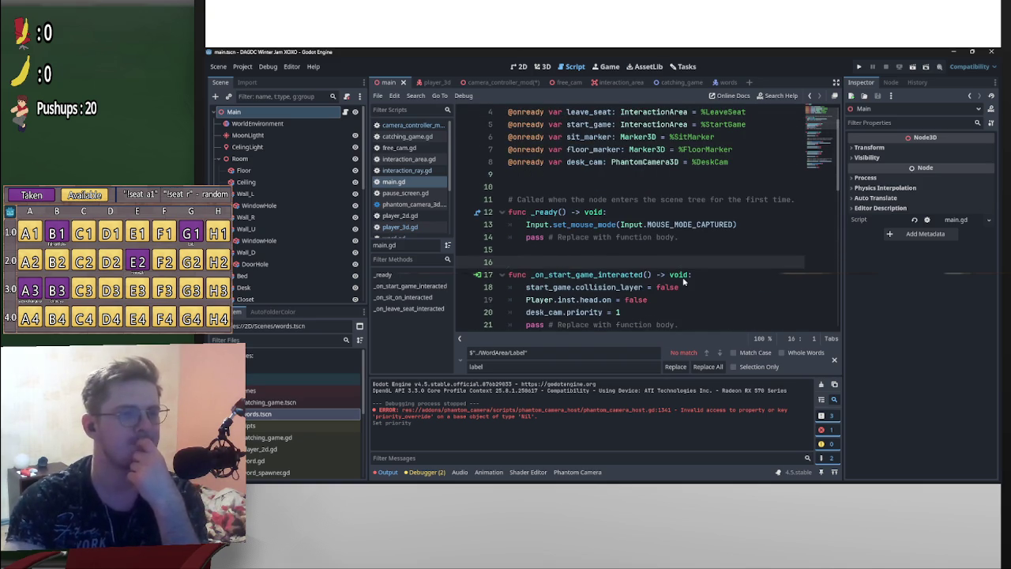
pyautogui.scroll(-1, 679, 276)
pyautogui.scroll(-2, 677, 277)
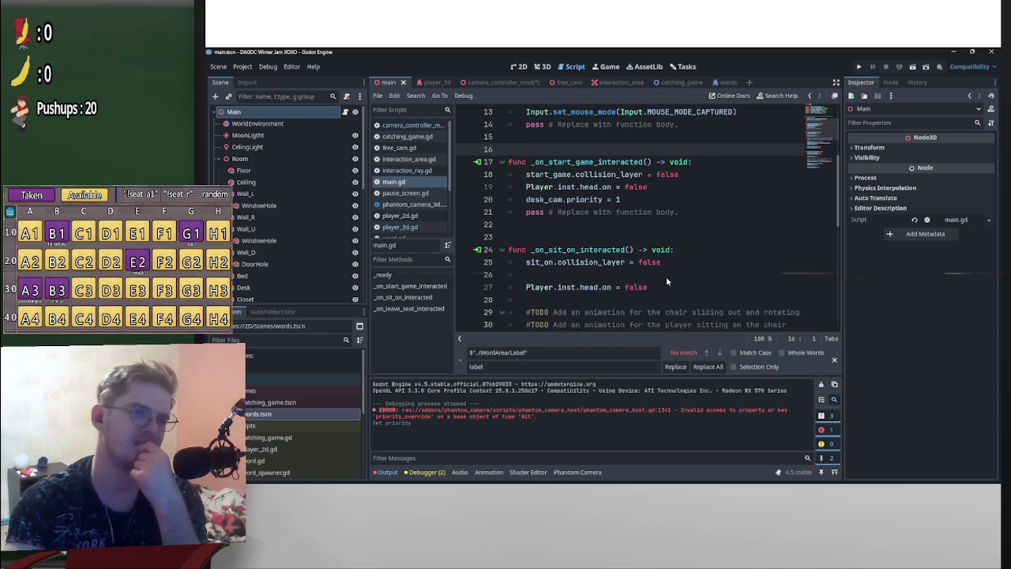
pyautogui.scroll(-3, 628, 280)
pyautogui.scroll(-3, 565, 220)
pyautogui.scroll(6, 544, 202)
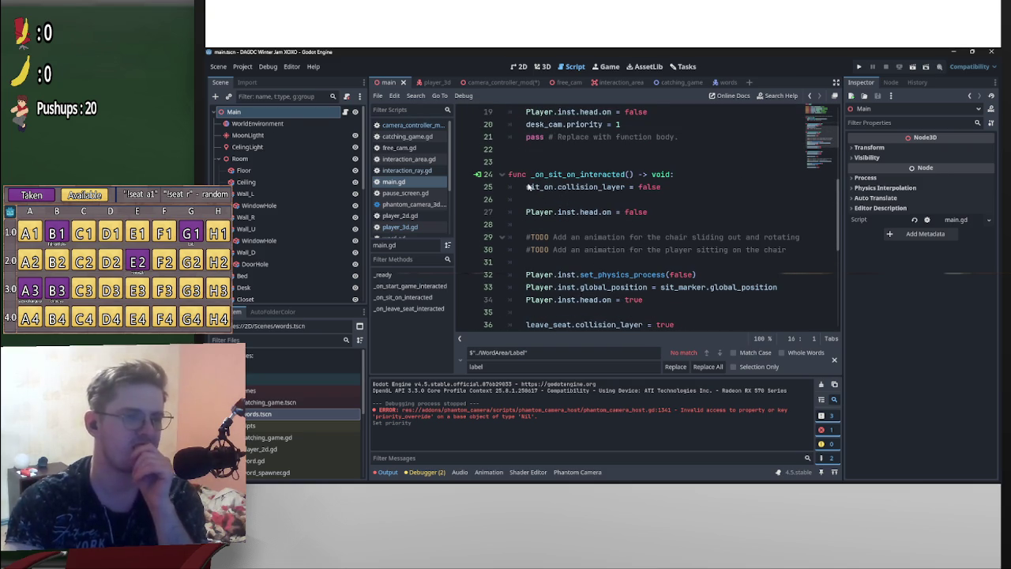